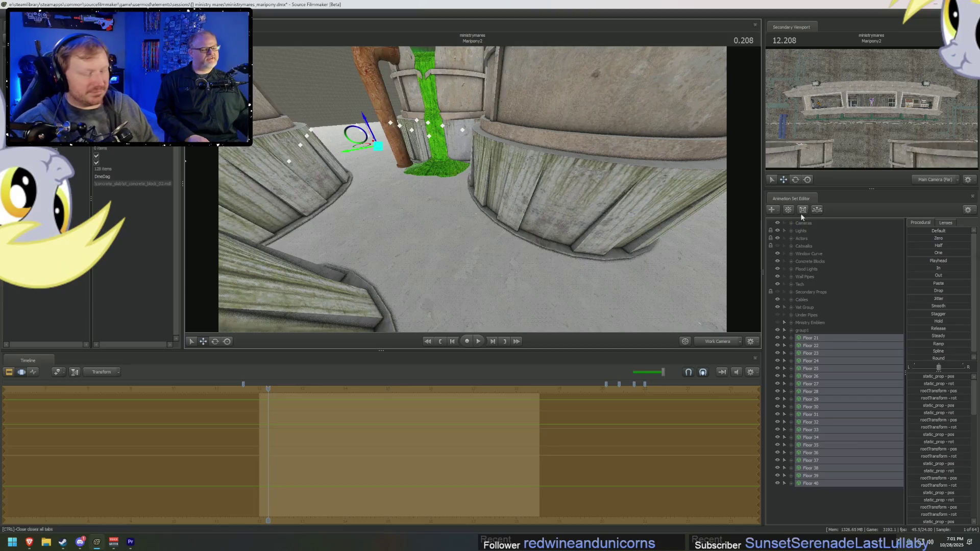
Step: Fly the work camera in close to the green slime vat beside the rusty pipe
{"action": "left_click_drag", "start_coordinate": [472, 188], "coordinate": [380, 196]}
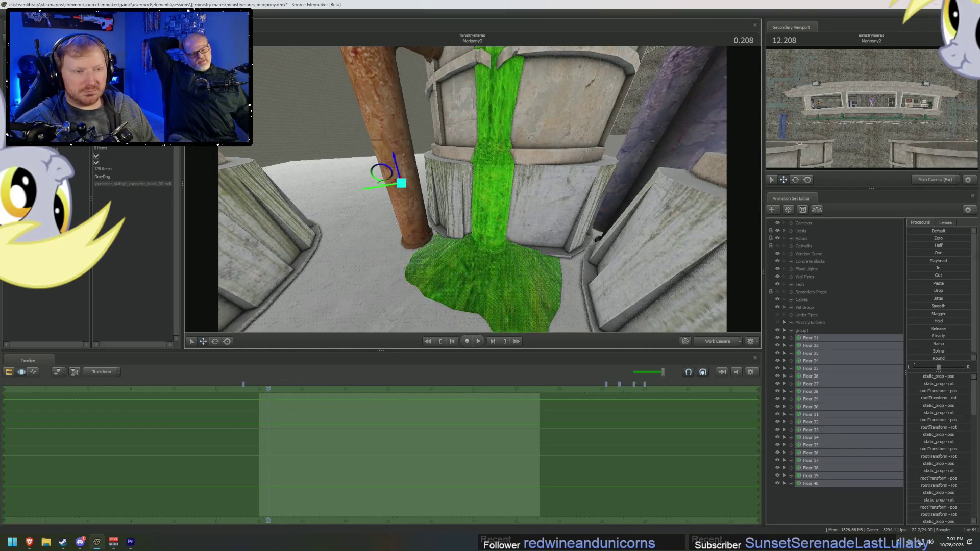
Step: Expand Vat Group > Vat (Blue) and show Vat 1-1's model in the Element Viewer
{"action": "double_click", "coordinate": [799, 307]}
{"action": "left_click", "coordinate": [798, 315]}
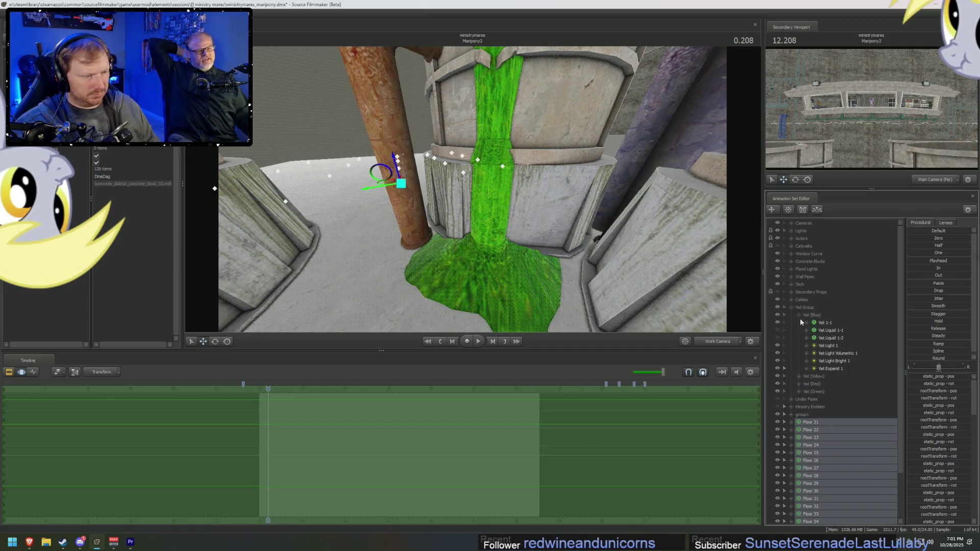
{"action": "right_click", "coordinate": [827, 326]}
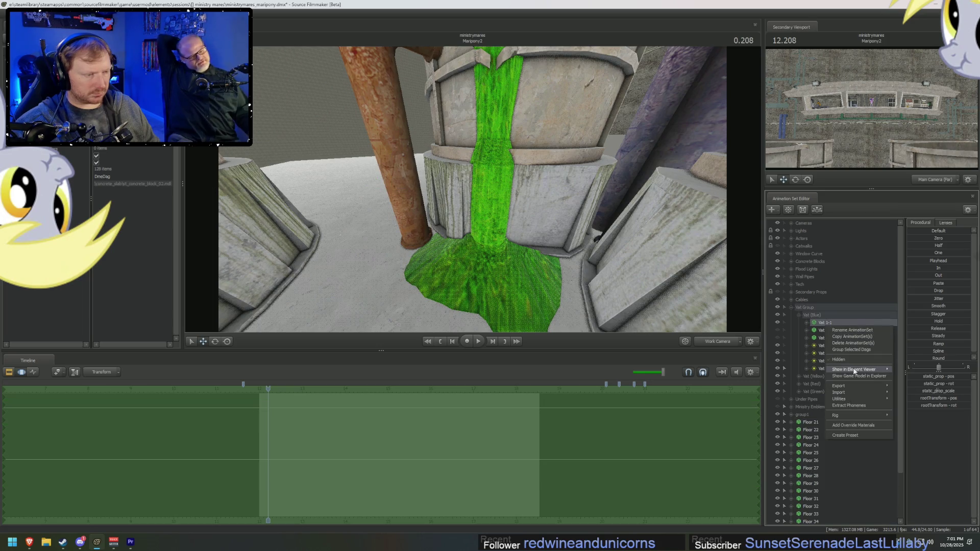
{"action": "mouse_move", "coordinate": [854, 371]}
{"action": "left_click", "coordinate": [914, 370]}
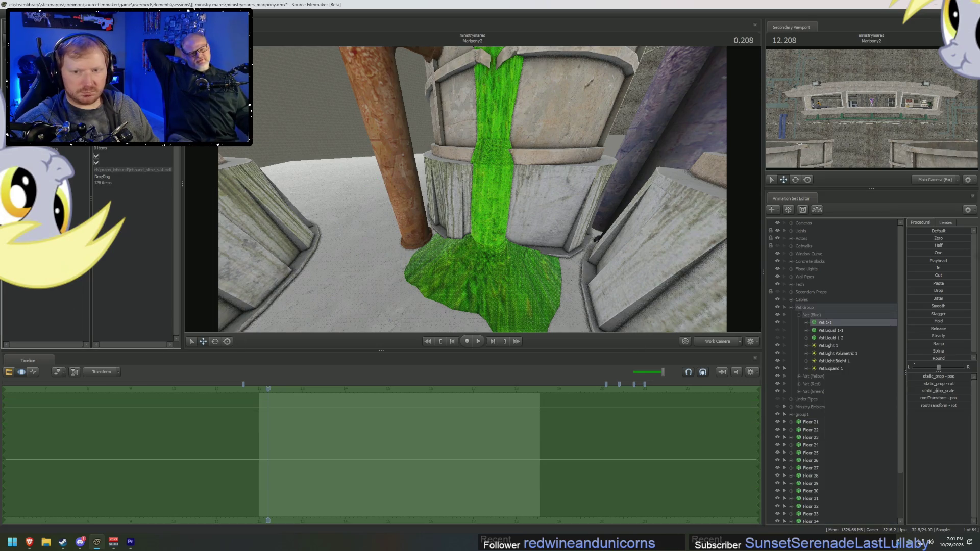
Step: Reveal Vat 1-1's game model inbound_slime_vat.mdl in File Explorer's props_inbound folder
{"action": "right_click", "coordinate": [826, 323]}
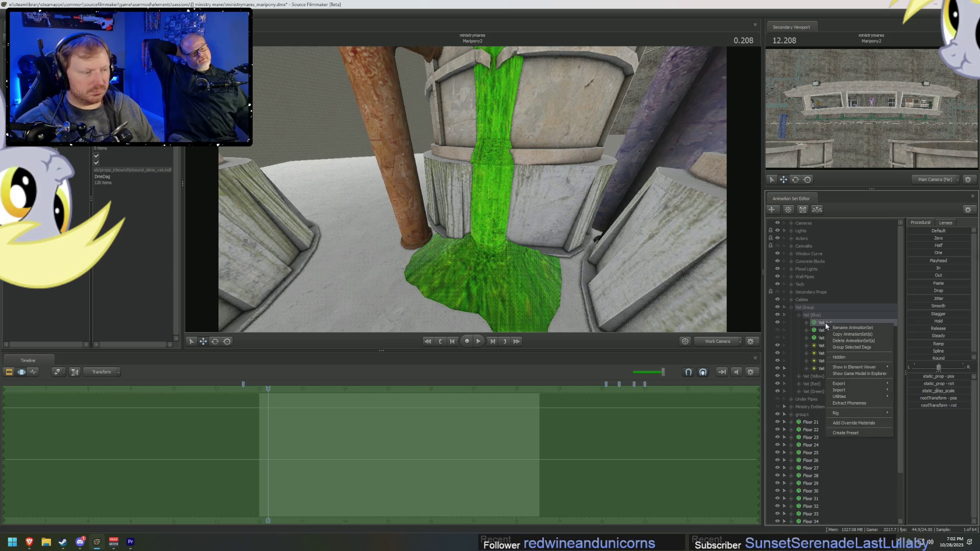
{"action": "left_click", "coordinate": [858, 374]}
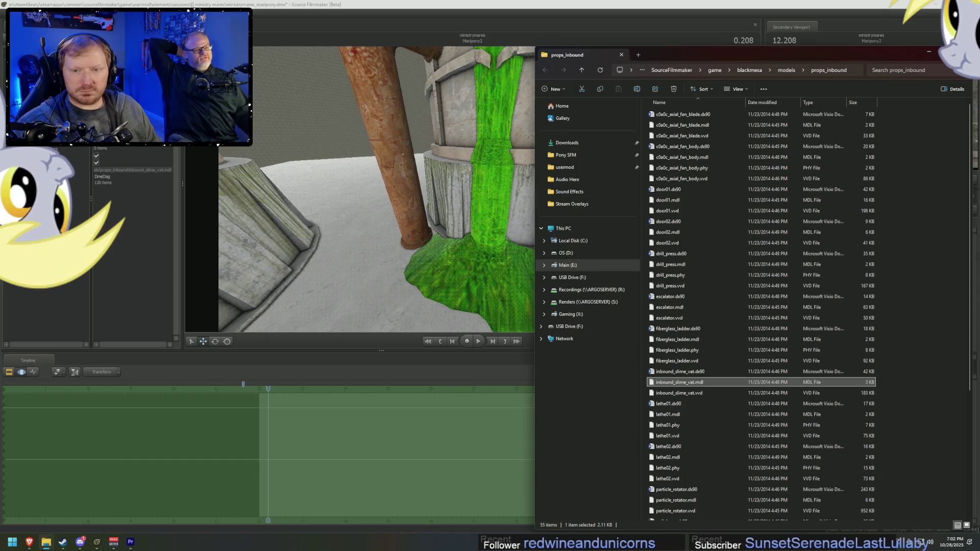
{"action": "key", "text": "alt+Tab"}
{"action": "right_click", "coordinate": [831, 324]}
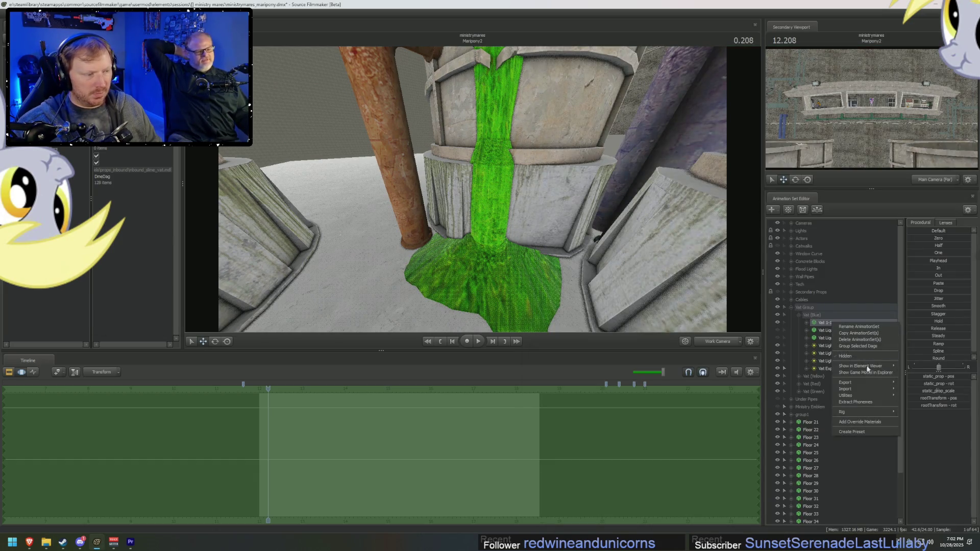
{"action": "mouse_move", "coordinate": [872, 367]}
{"action": "left_click", "coordinate": [927, 376]}
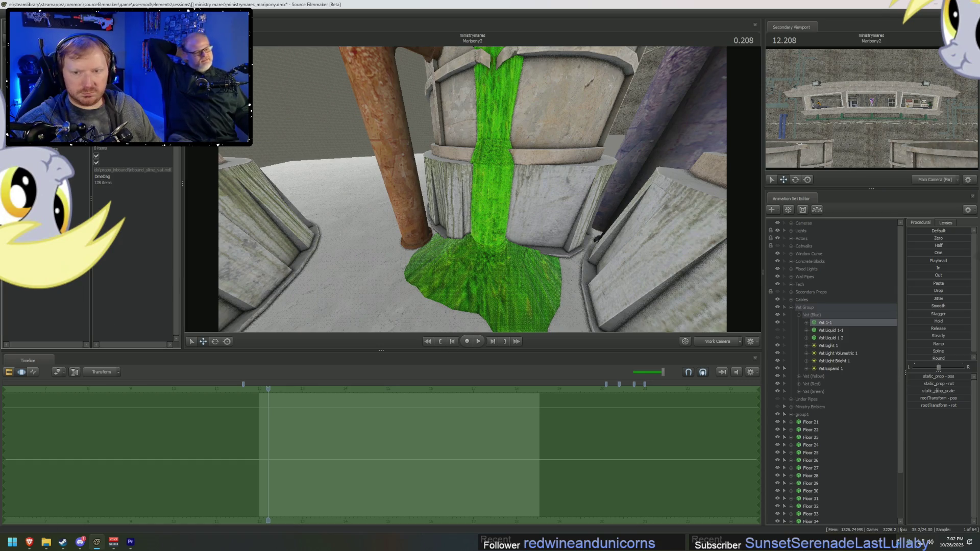
{"action": "right_click", "coordinate": [837, 327]}
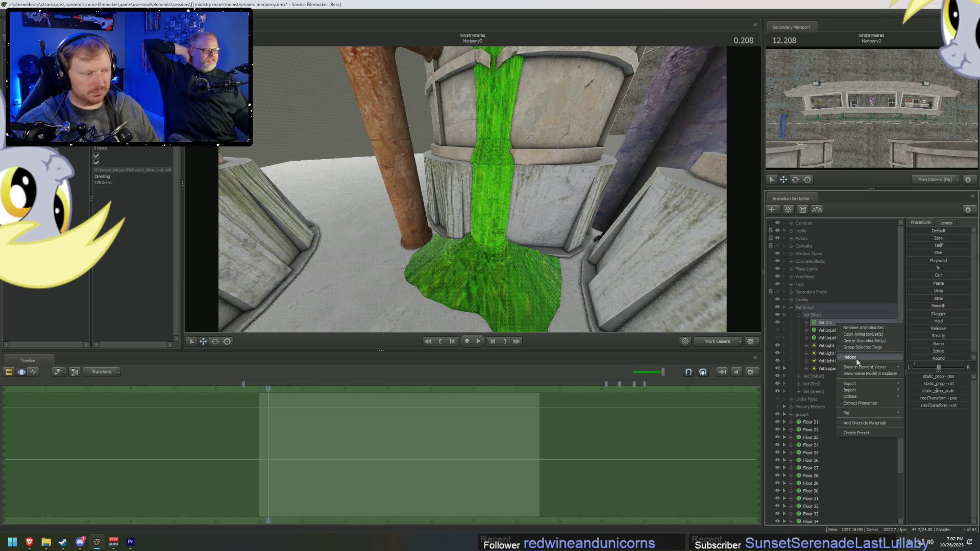
{"action": "mouse_move", "coordinate": [855, 366]}
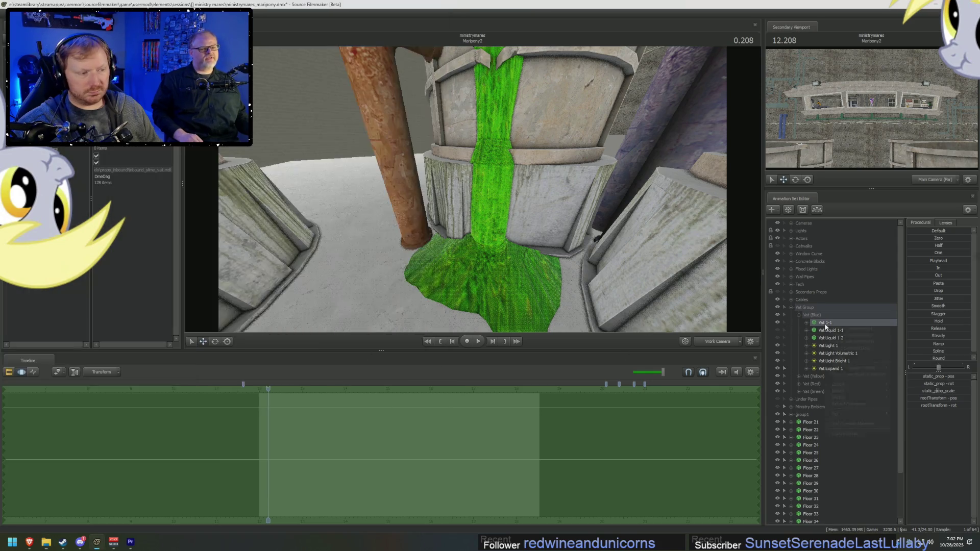
{"action": "right_click", "coordinate": [816, 324]}
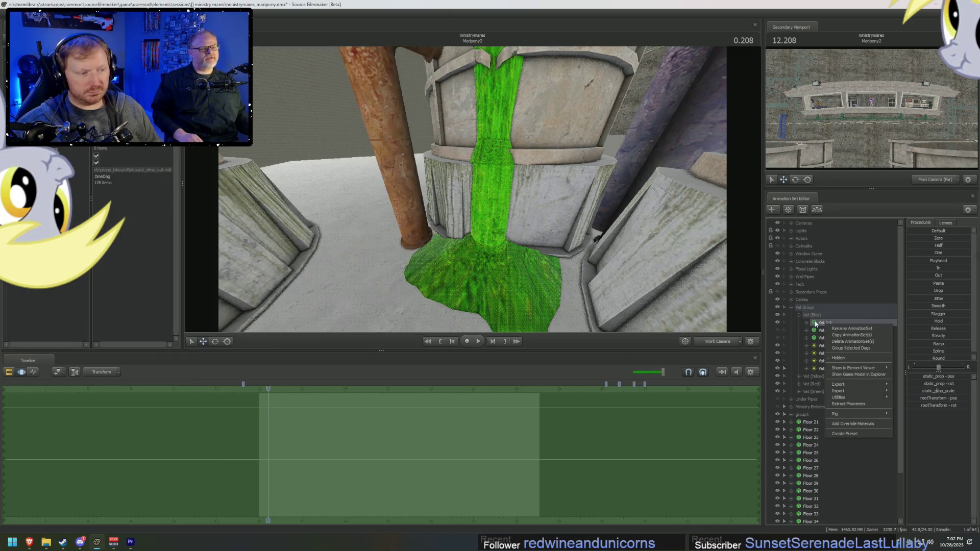
{"action": "left_click", "coordinate": [858, 374]}
{"action": "key", "text": "alt+Tab"}
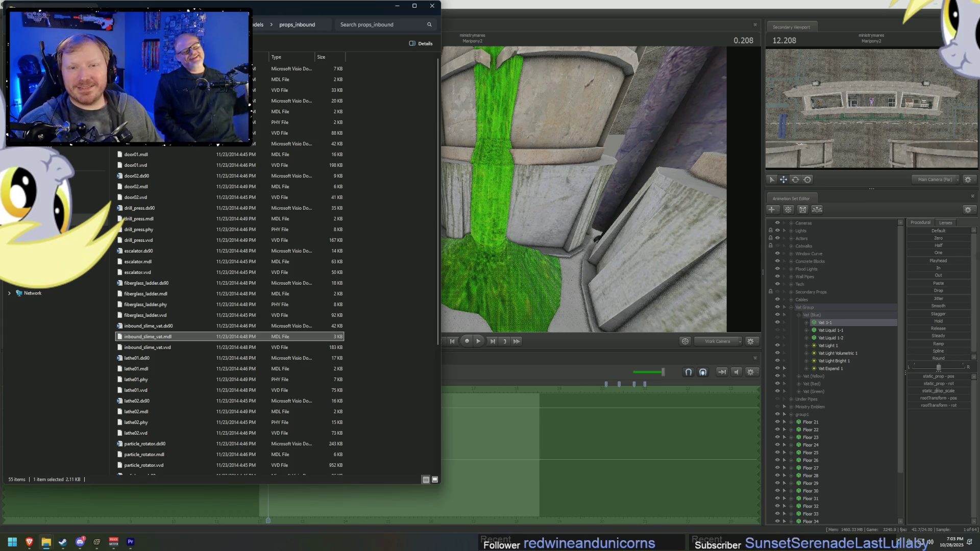
Step: Add override materials to Vat 1-1 and expand its second material's slime textures
{"action": "key", "text": "F5"}
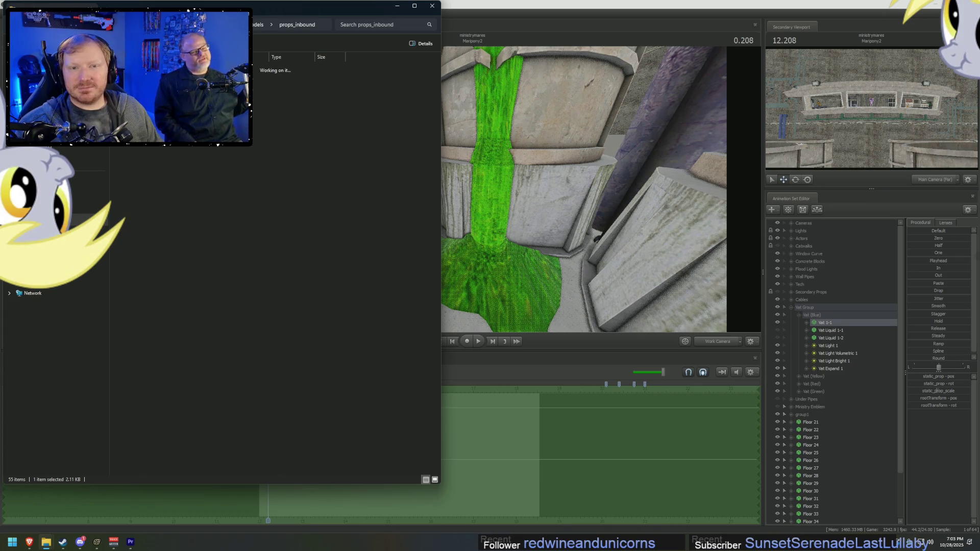
{"action": "key", "text": "alt+Tab"}
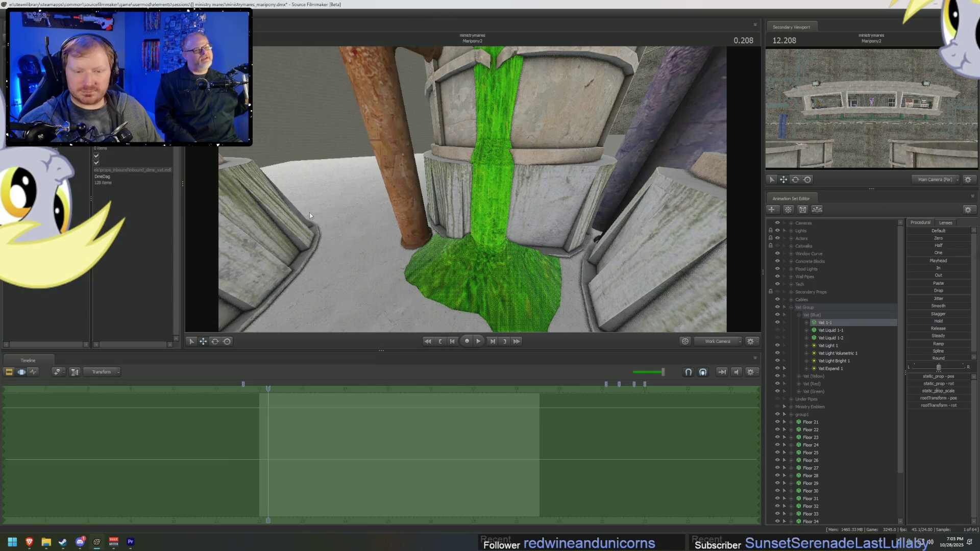
{"action": "right_click", "coordinate": [848, 323]}
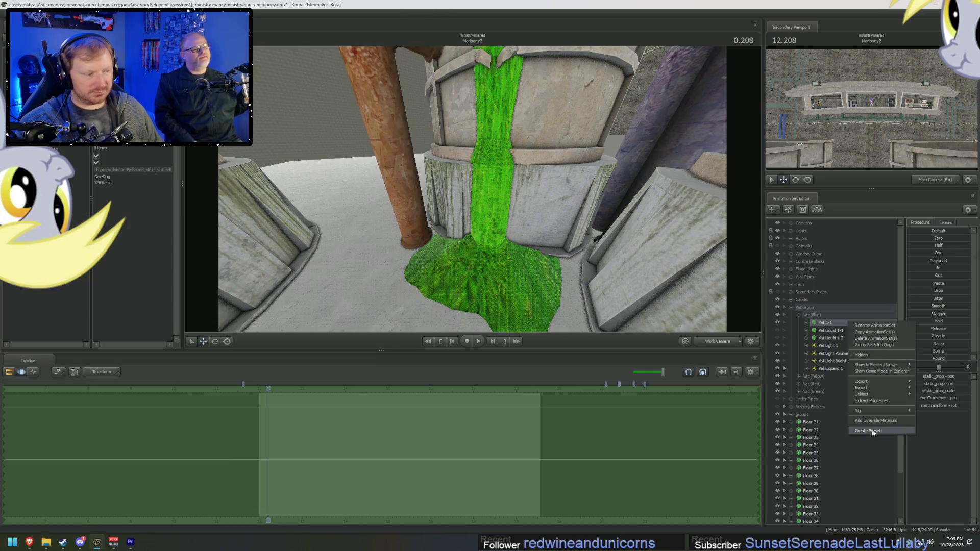
{"action": "left_click", "coordinate": [873, 421]}
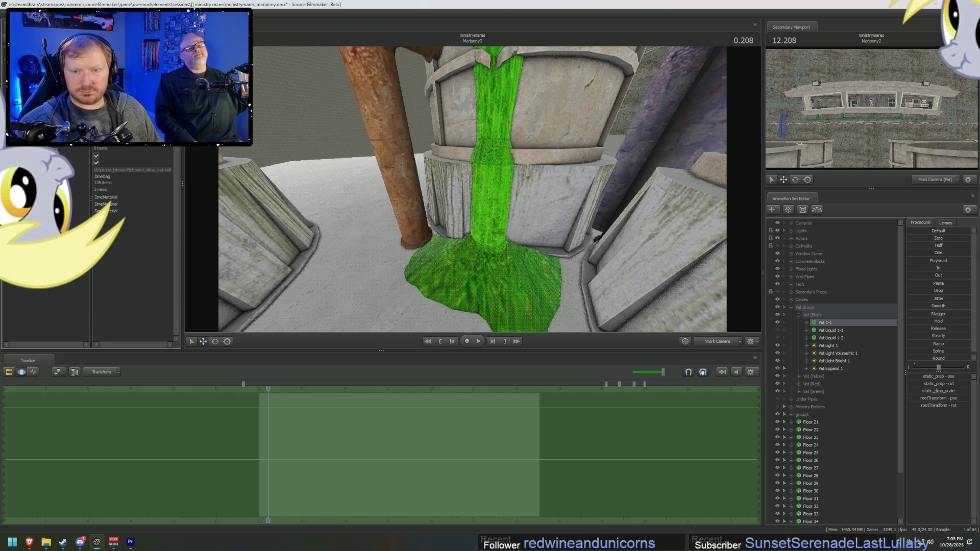
{"action": "left_click", "coordinate": [108, 205]}
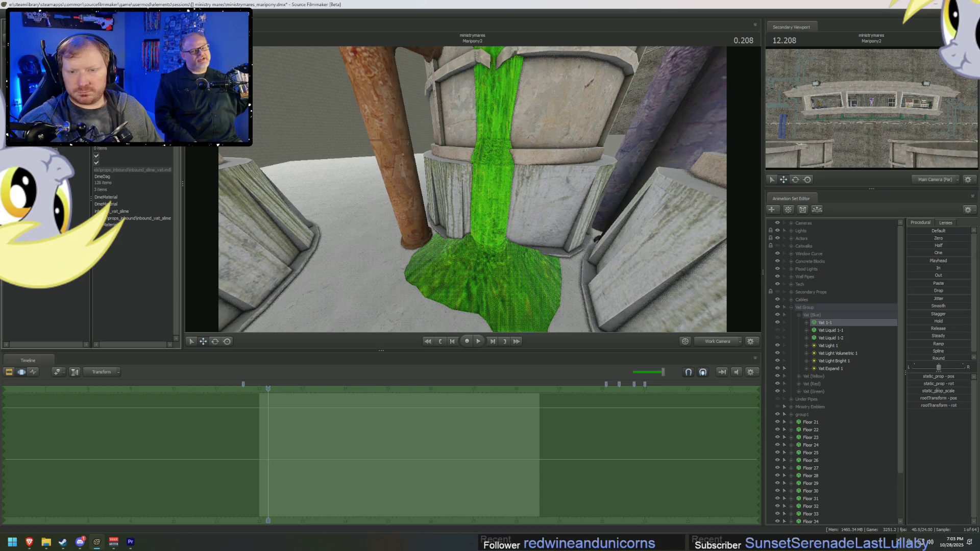
Step: Navigate File Explorer to the materials\models\props_inbound folder
{"action": "left_click", "coordinate": [46, 542]}
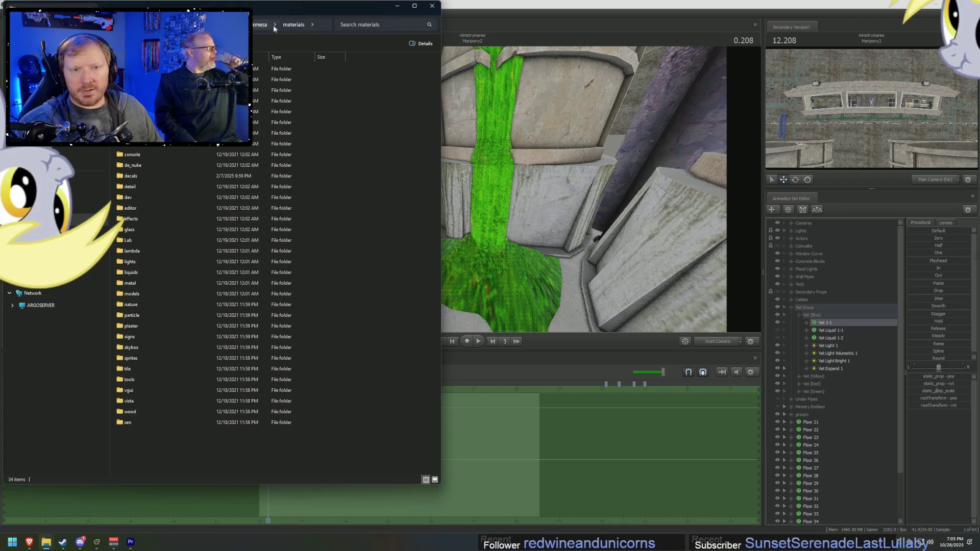
{"action": "left_click", "coordinate": [317, 23]}
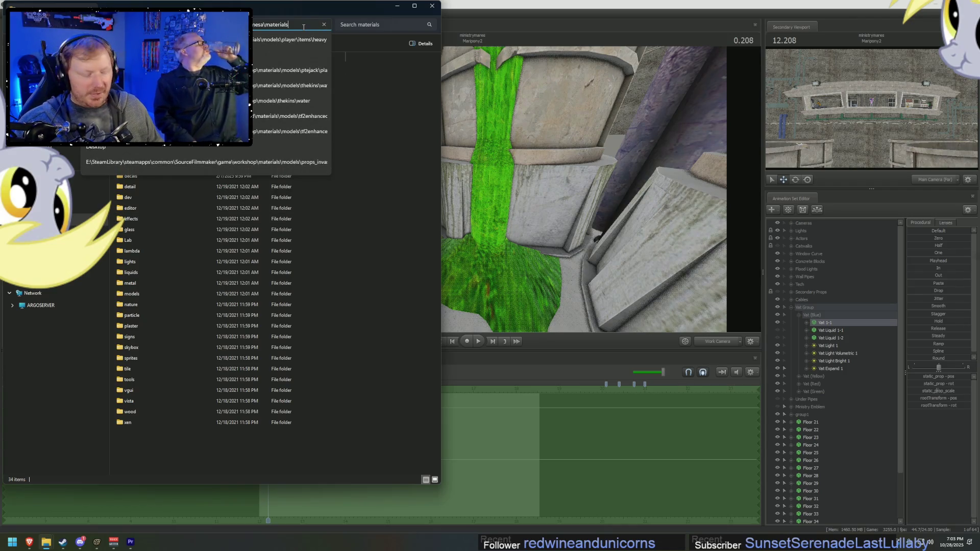
{"action": "type", "text": "\\models\\props_inbound\\inbound_"}
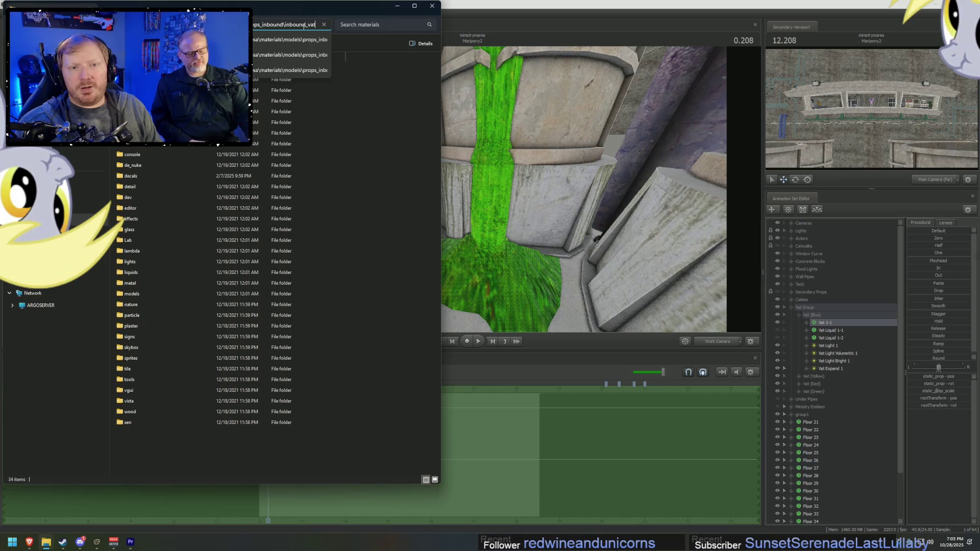
{"action": "key", "text": "BackSpace"}
{"action": "key", "text": "BackSpace"}
{"action": "key", "text": "BackSpace"}
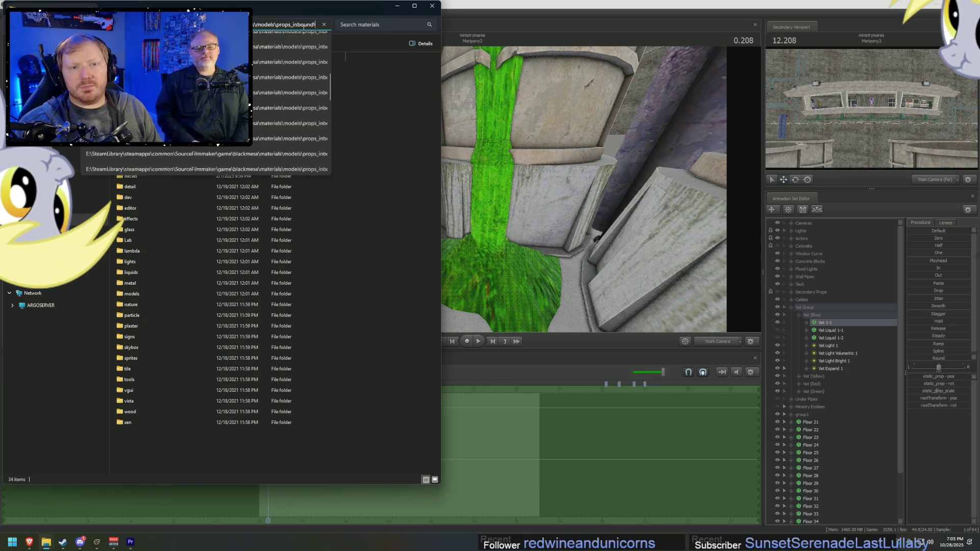
{"action": "key", "text": "Return"}
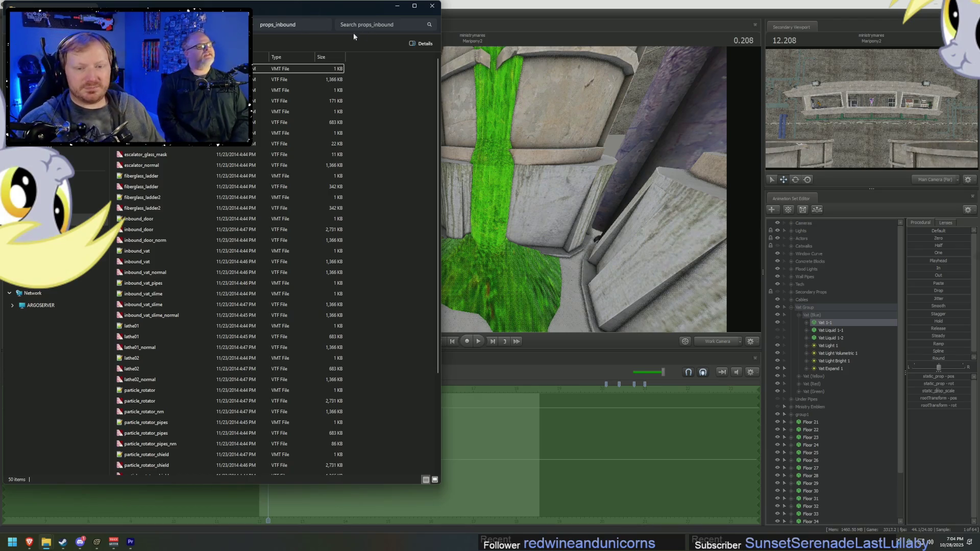
Step: Preview inbound_vat_slime.vtf in VTFEdit, then open inbound_vat_slime.vmt as text
{"action": "scroll", "coordinate": [138, 266], "scroll_direction": "down", "scroll_amount": 1}
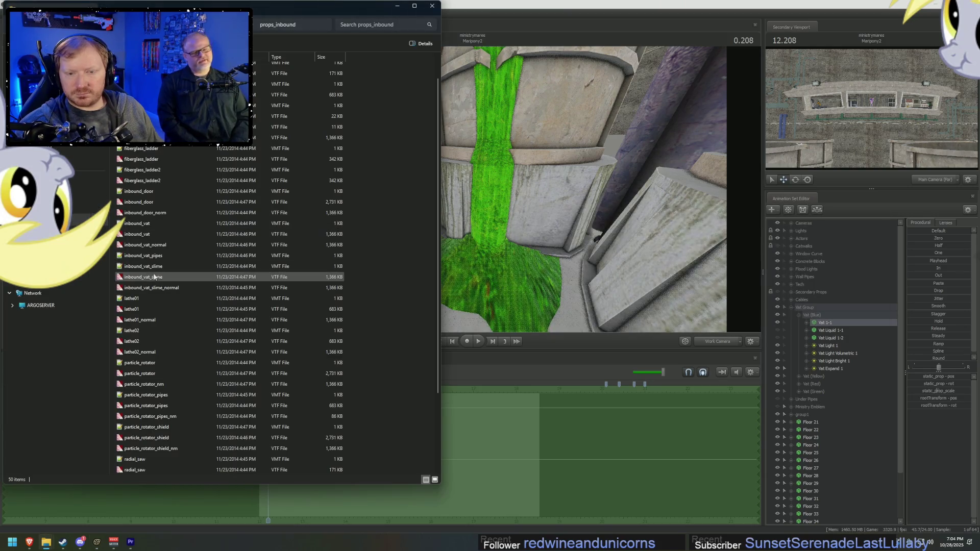
{"action": "double_click", "coordinate": [149, 279]}
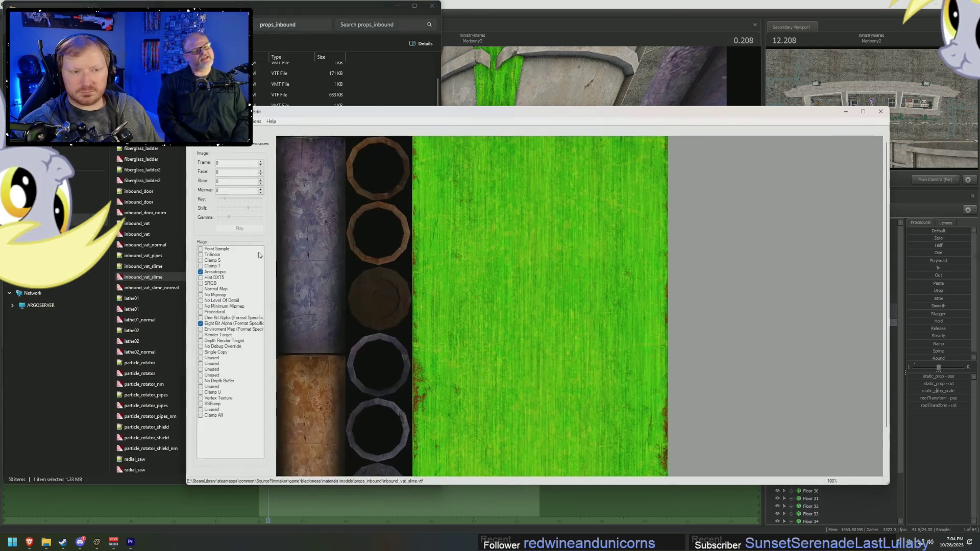
{"action": "left_click", "coordinate": [880, 111]}
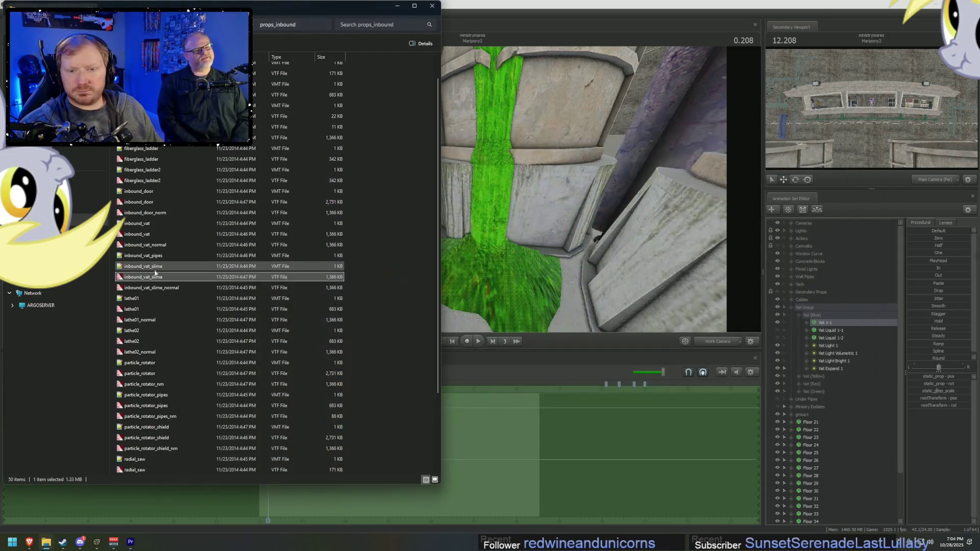
{"action": "left_click", "coordinate": [149, 268]}
{"action": "double_click", "coordinate": [150, 272]}
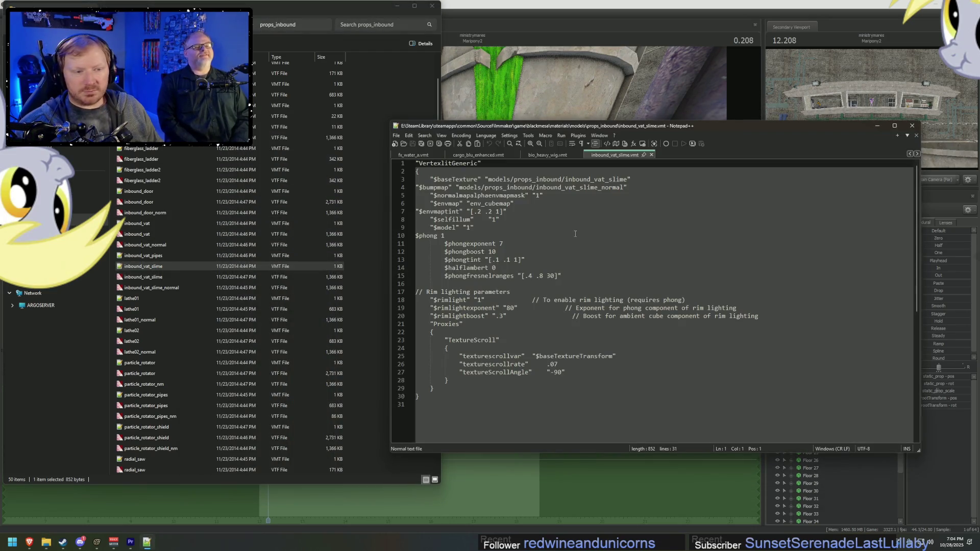
Step: Indent the $phong line in inbound_vat_slime.vmt to match the other phong settings
{"action": "left_click", "coordinate": [547, 245]}
{"action": "left_click", "coordinate": [418, 235]}
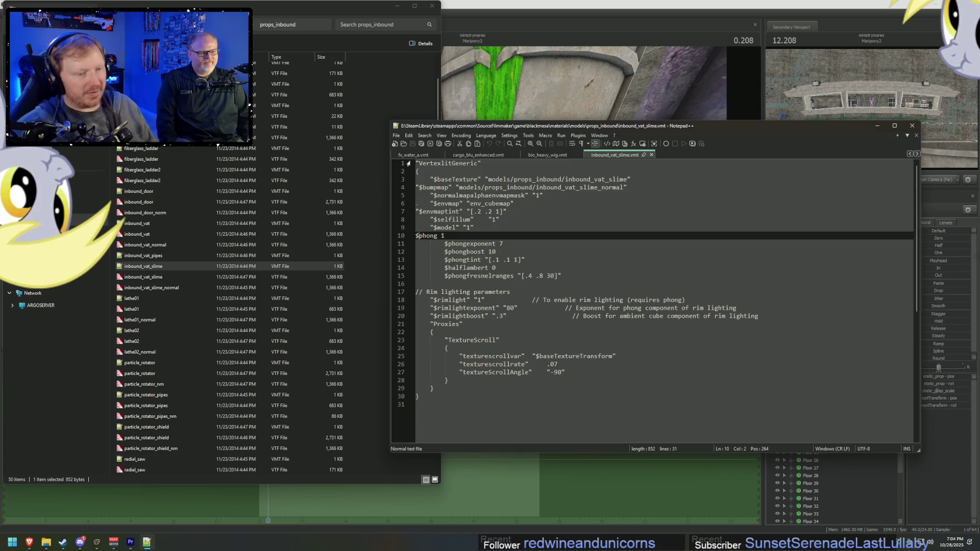
{"action": "left_click", "coordinate": [416, 236]}
{"action": "key", "text": "Tab"}
{"action": "key", "text": "Tab"}
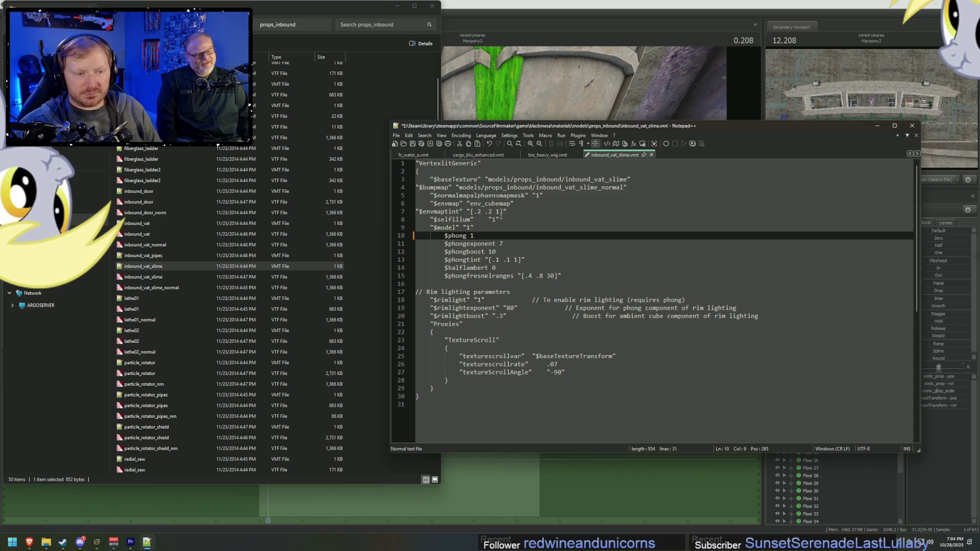
{"action": "left_click", "coordinate": [514, 242]}
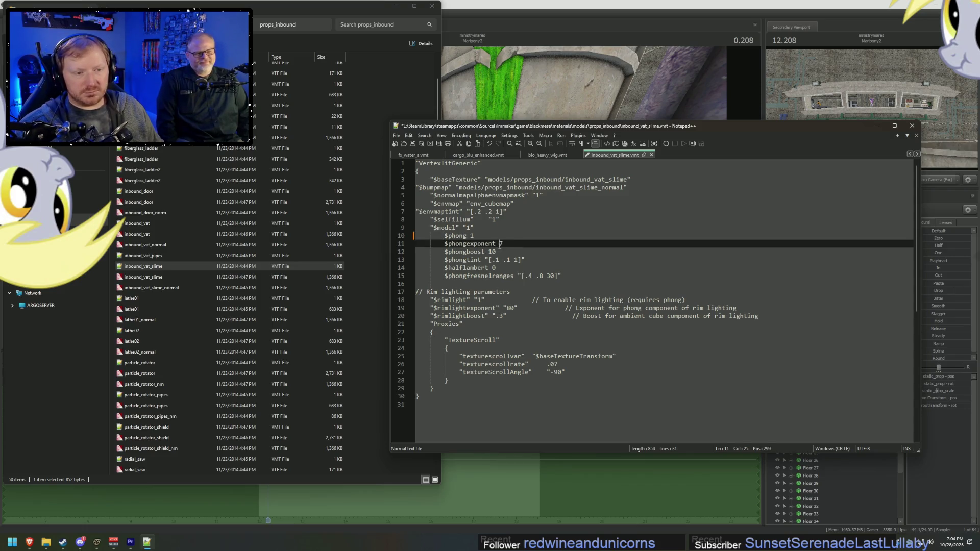
{"action": "key", "text": "Down"}
{"action": "key", "text": "Up"}
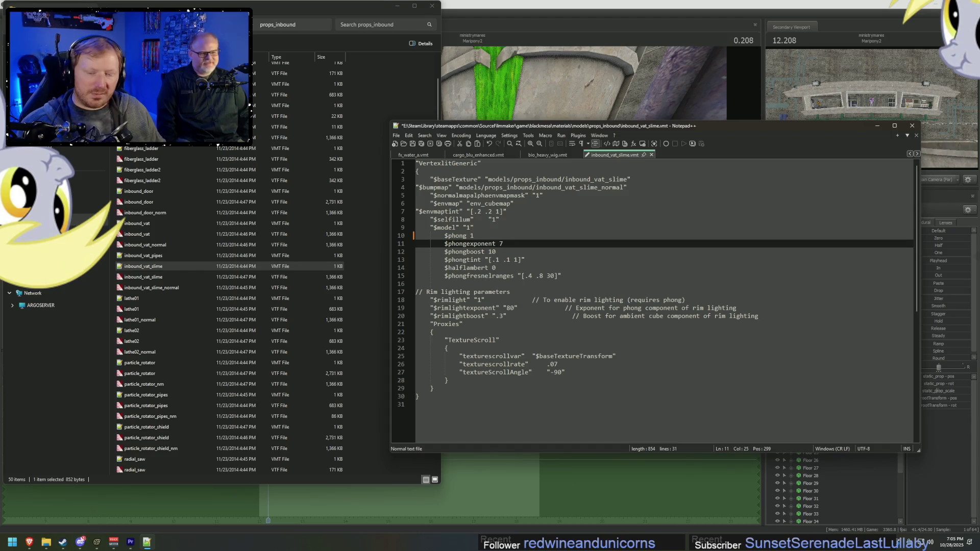
{"action": "left_click", "coordinate": [29, 542]}
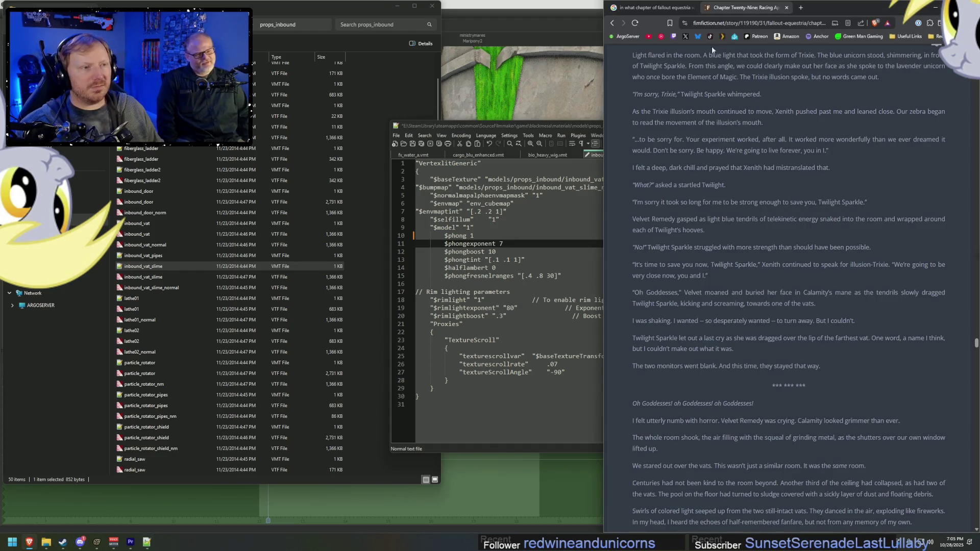
Step: Search 'how long was the us involvement of vietnam war' and highlight the 19 to 25 years and 1961 answer
{"action": "left_click", "coordinate": [679, 8]}
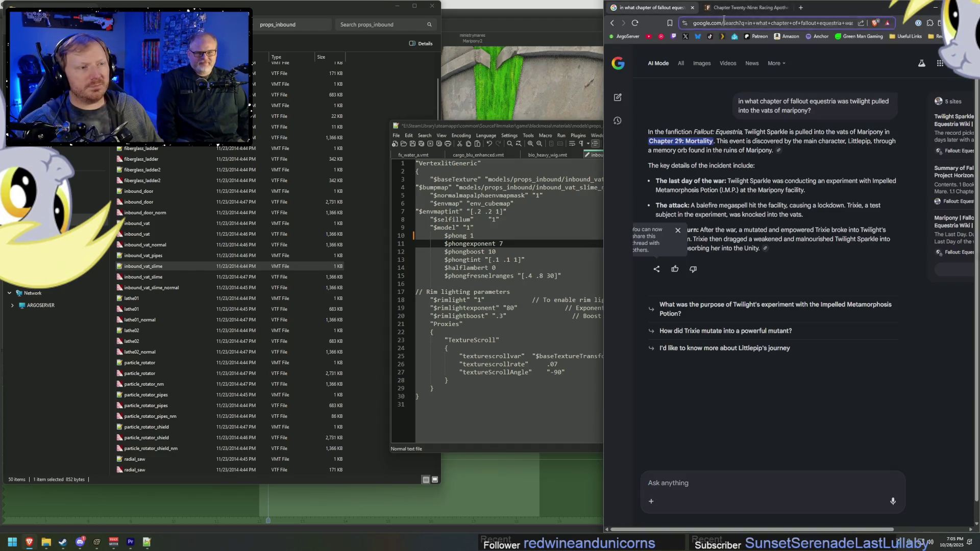
{"action": "left_click", "coordinate": [723, 20]}
{"action": "type", "text": "how long was t"}
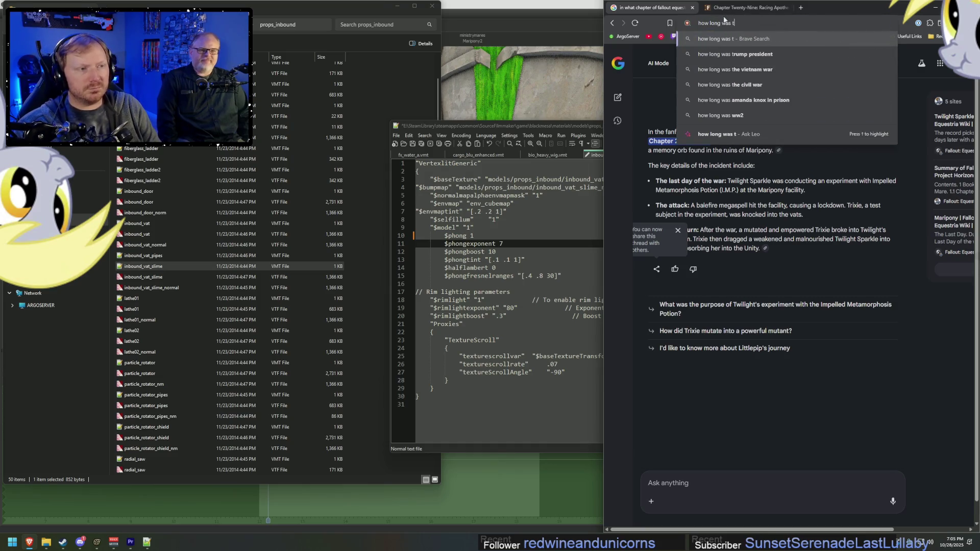
{"action": "type", "text": "he vietnam war"}
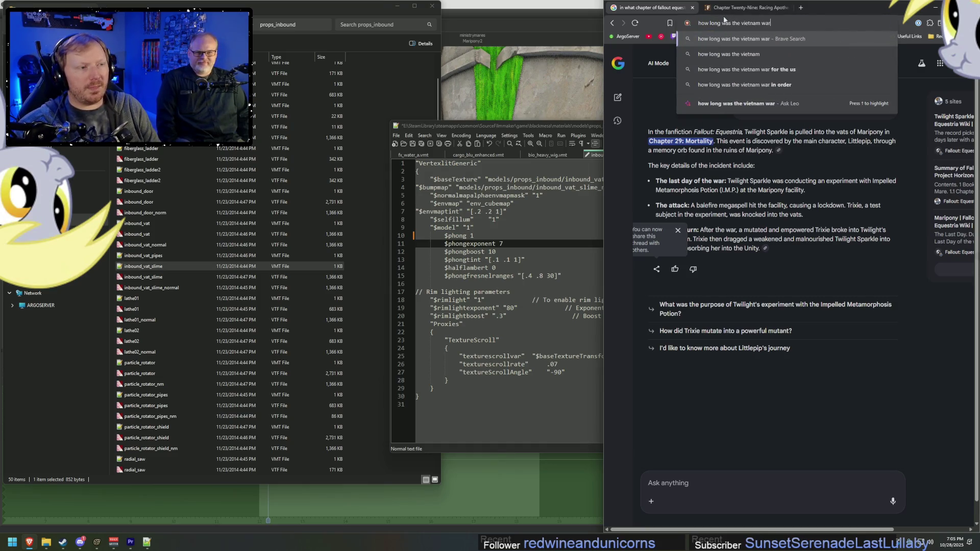
{"action": "key", "text": "Return"}
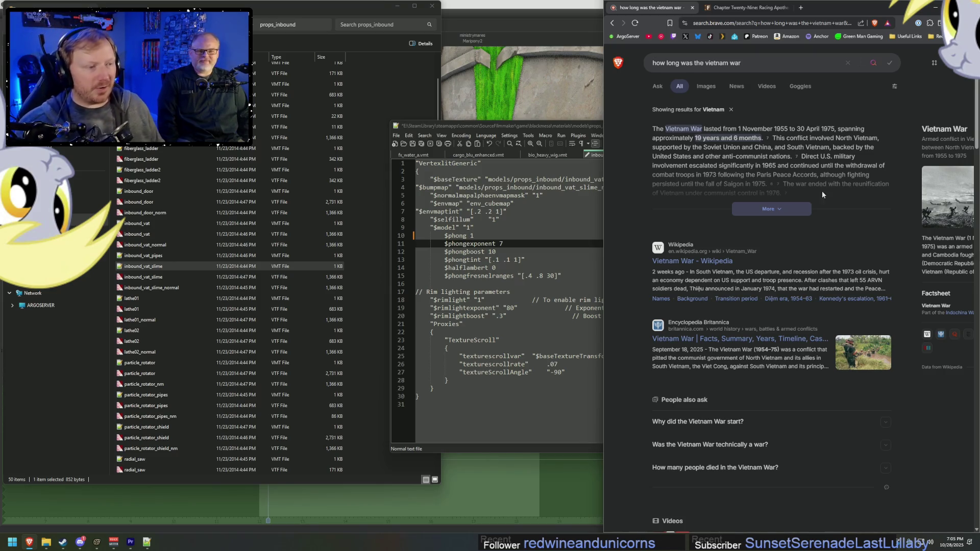
{"action": "left_click", "coordinate": [707, 63]}
{"action": "type", "text": "us invo"}
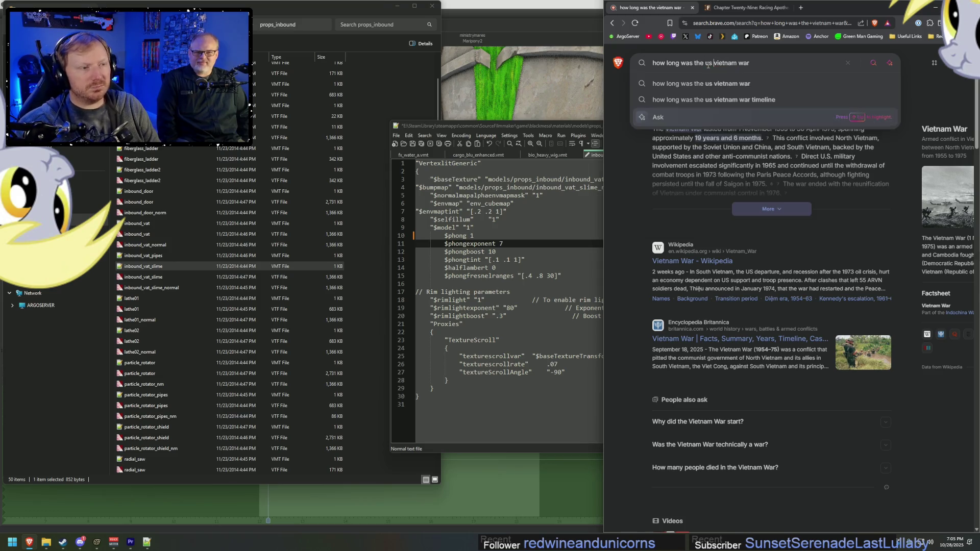
{"action": "type", "text": "lvement of"}
{"action": "key", "text": "Return"}
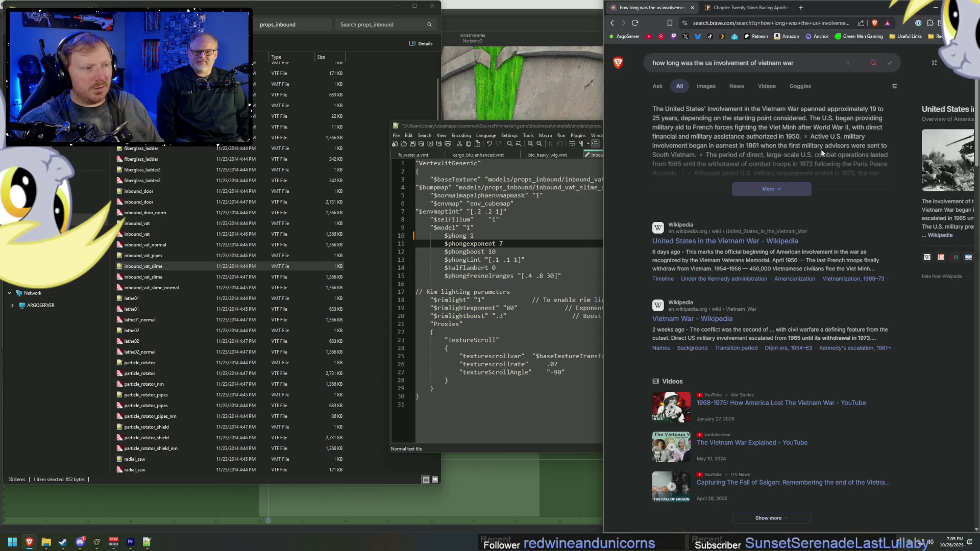
{"action": "mouse_move", "coordinate": [870, 108]}
{"action": "left_mouse_down"}
{"action": "mouse_move", "coordinate": [669, 119]}
{"action": "mouse_move", "coordinate": [678, 118]}
{"action": "left_mouse_up"}
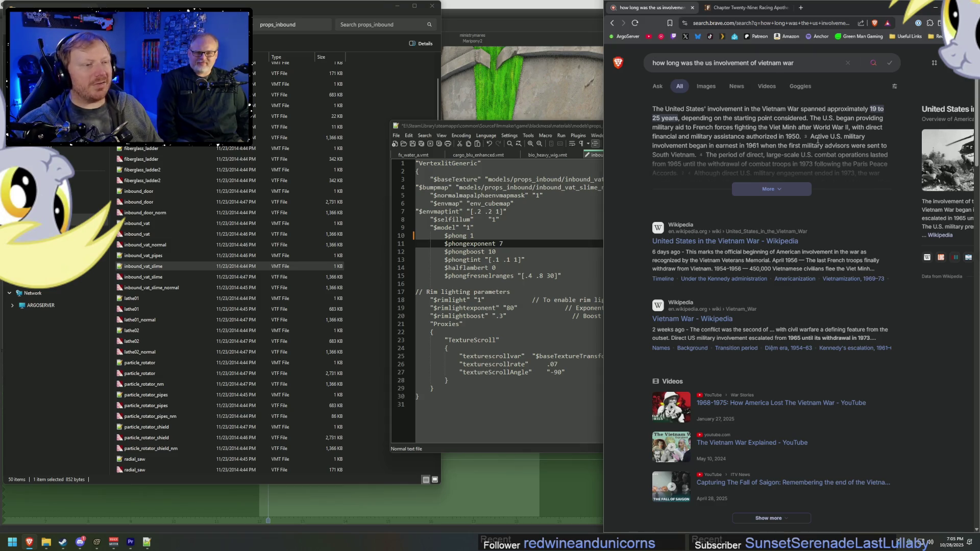
{"action": "double_click", "coordinate": [754, 146]}
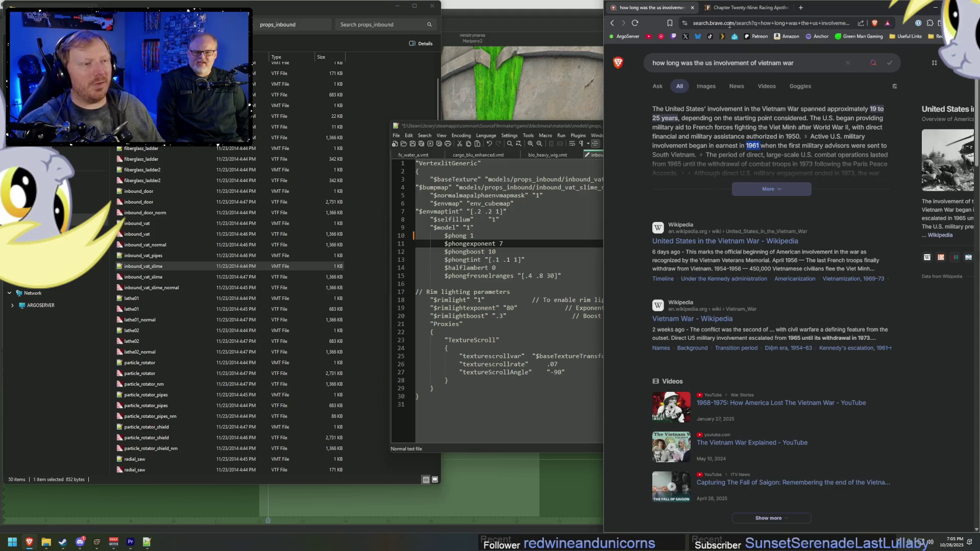
Step: Close the search tab and minimize Brave to return to Notepad++
{"action": "left_click", "coordinate": [692, 7]}
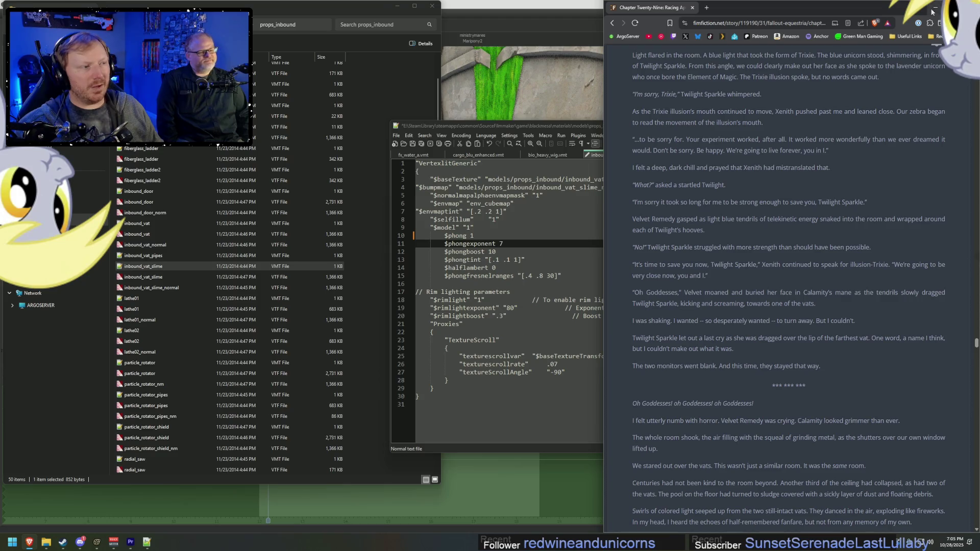
{"action": "left_click", "coordinate": [931, 11]}
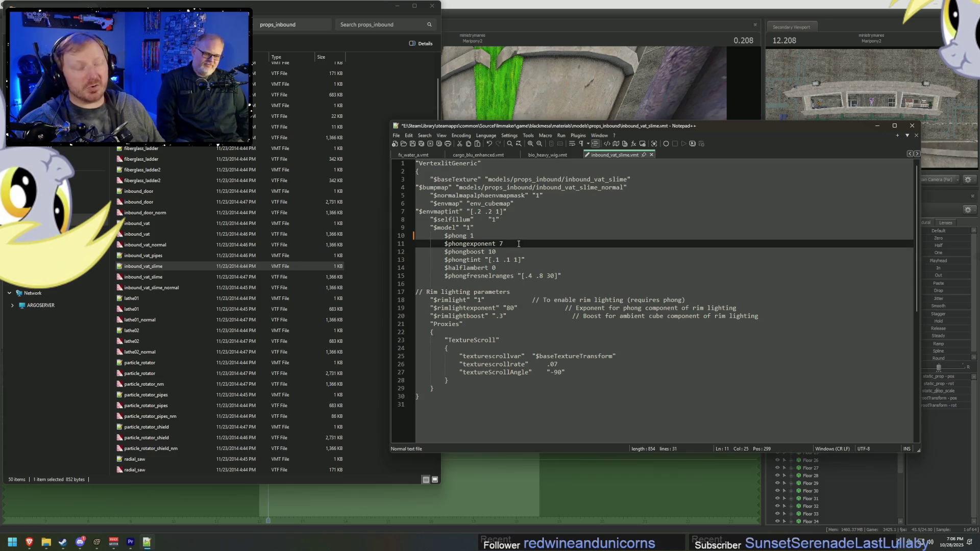
{"action": "left_click", "coordinate": [441, 235]}
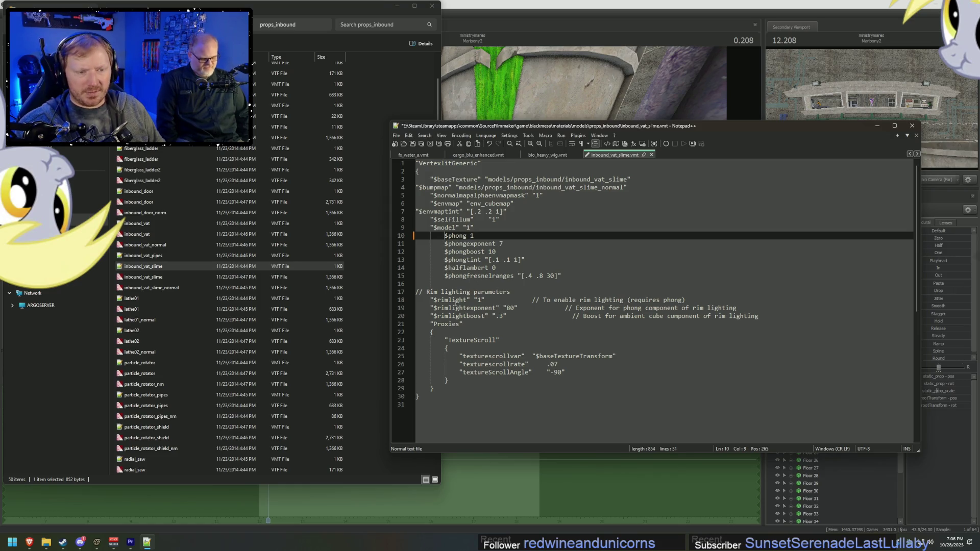
Step: Change line 26's texturescrollrate to .01 and save inbound_vat_slime.vmt
{"action": "left_click", "coordinate": [567, 366]}
{"action": "key", "text": "BackSpace"}
{"action": "type", "text": "1"}
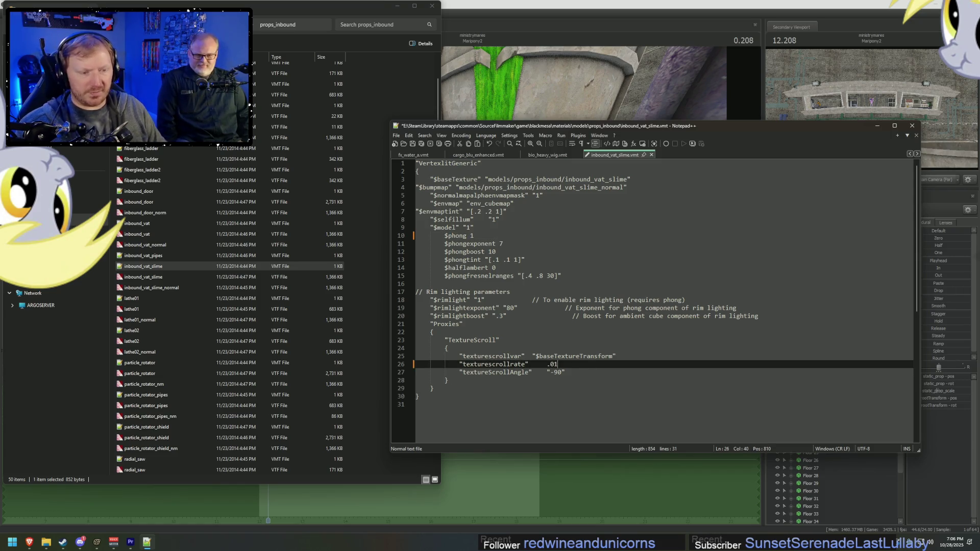
{"action": "key", "text": "ctrl+s"}
{"action": "key", "text": "alt+Tab"}
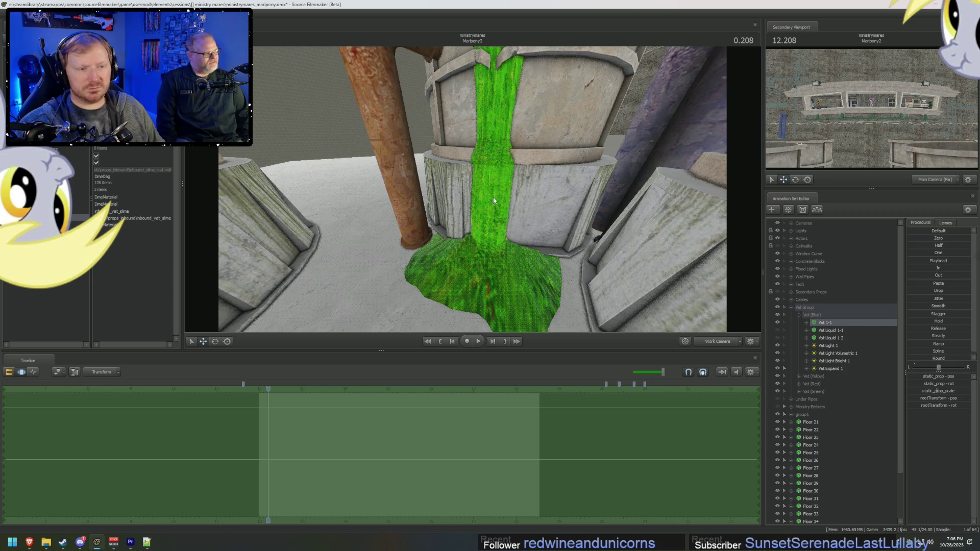
{"action": "left_click_drag", "start_coordinate": [511, 200], "coordinate": [525, 199]}
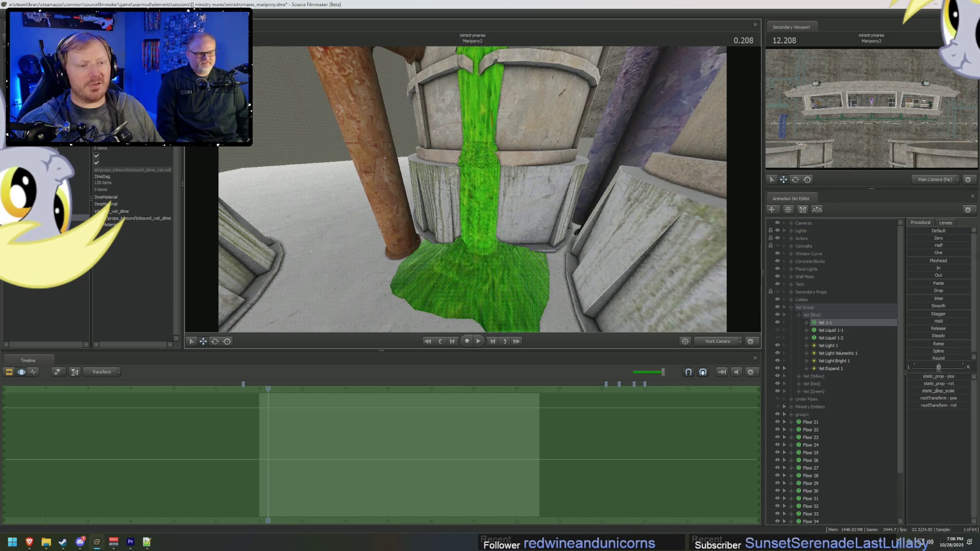
{"action": "mouse_move", "coordinate": [526, 200]}
{"action": "left_mouse_down"}
{"action": "mouse_move", "coordinate": [526, 181]}
{"action": "mouse_move", "coordinate": [526, 205]}
{"action": "left_mouse_up"}
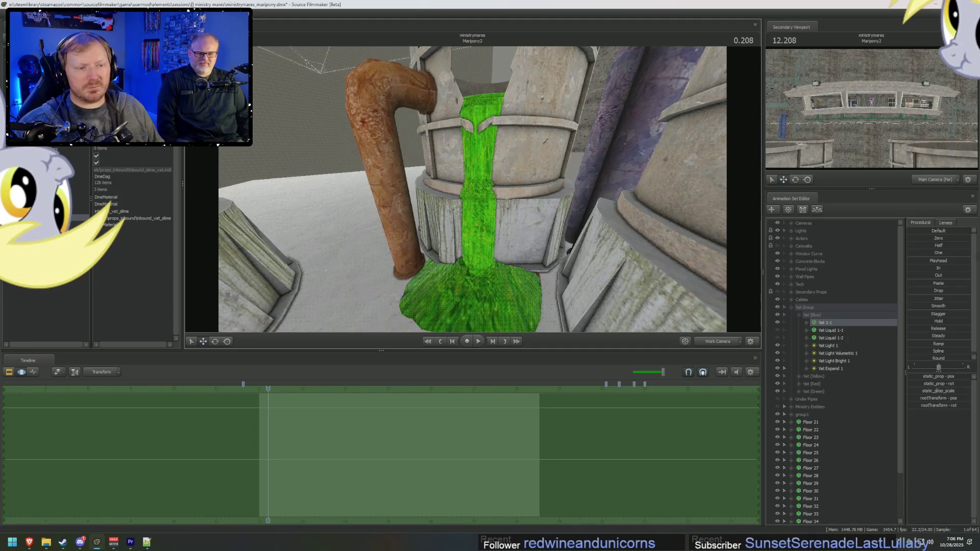
{"action": "mouse_move", "coordinate": [526, 204]}
{"action": "left_mouse_down"}
{"action": "mouse_move", "coordinate": [484, 196]}
{"action": "mouse_move", "coordinate": [485, 235]}
{"action": "mouse_move", "coordinate": [485, 202]}
{"action": "mouse_move", "coordinate": [467, 181]}
{"action": "left_mouse_up"}
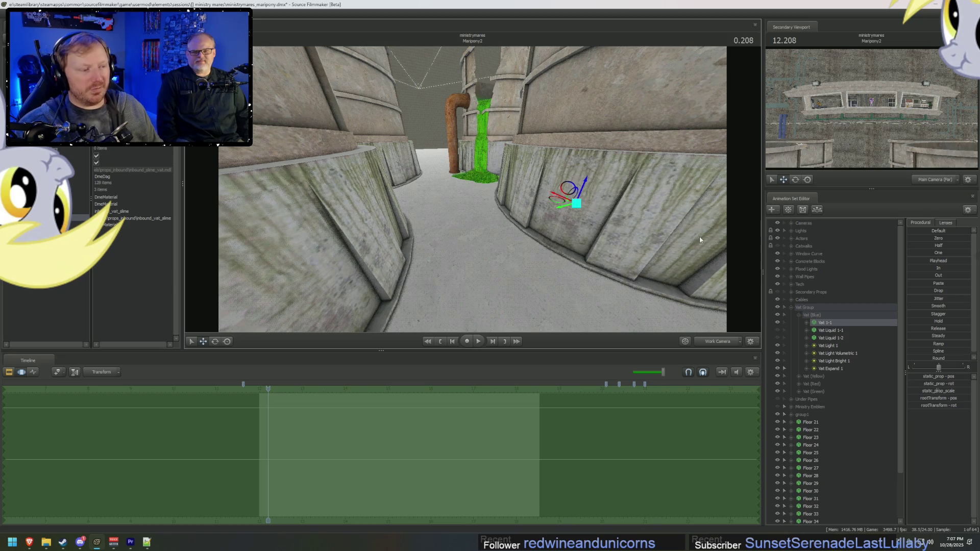
{"action": "left_click", "coordinate": [809, 423]}
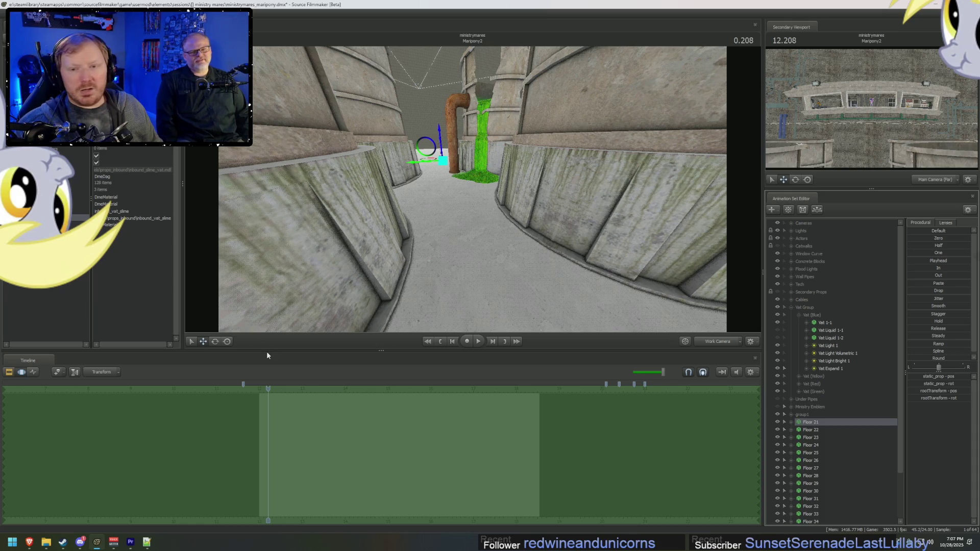
{"action": "mouse_move", "coordinate": [357, 230]}
{"action": "left_mouse_down"}
{"action": "mouse_move", "coordinate": [331, 256]}
{"action": "mouse_move", "coordinate": [472, 191]}
{"action": "left_mouse_up"}
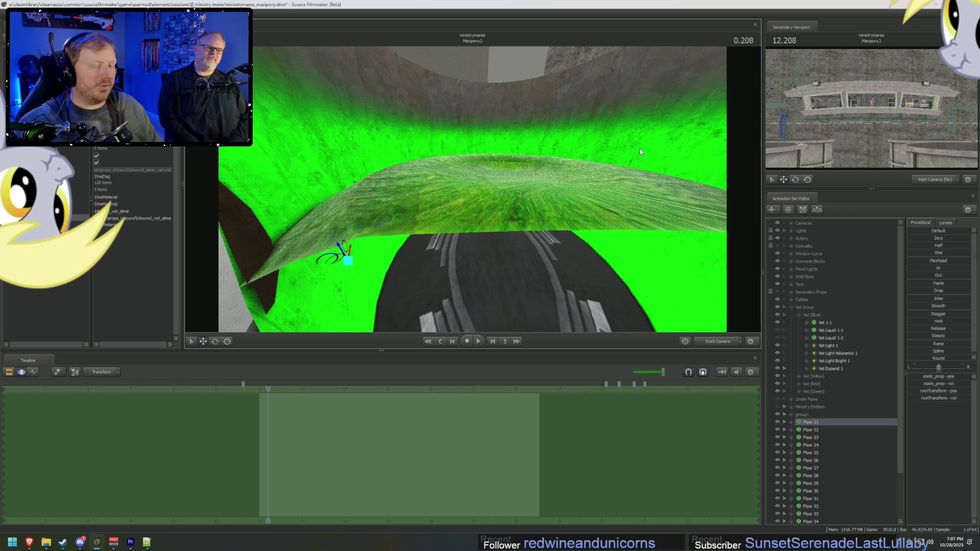
{"action": "left_click_drag", "start_coordinate": [640, 152], "coordinate": [630, 191]}
{"action": "left_click_drag", "start_coordinate": [469, 187], "coordinate": [470, 188]}
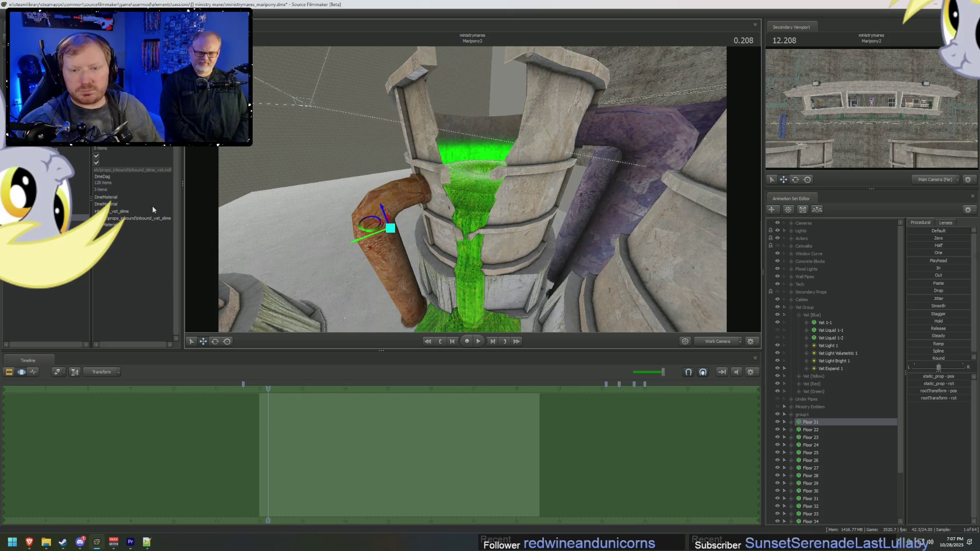
Step: Reopen inbound_vat_slime.vmt in Notepad++ to check the edits, then return to the props_inbound folder
{"action": "key", "text": "alt+Tab"}
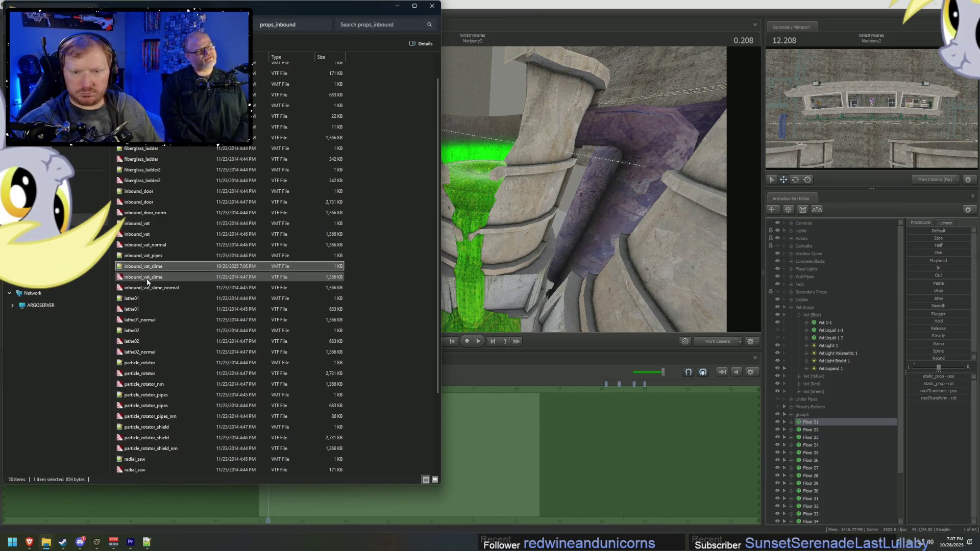
{"action": "double_click", "coordinate": [153, 266]}
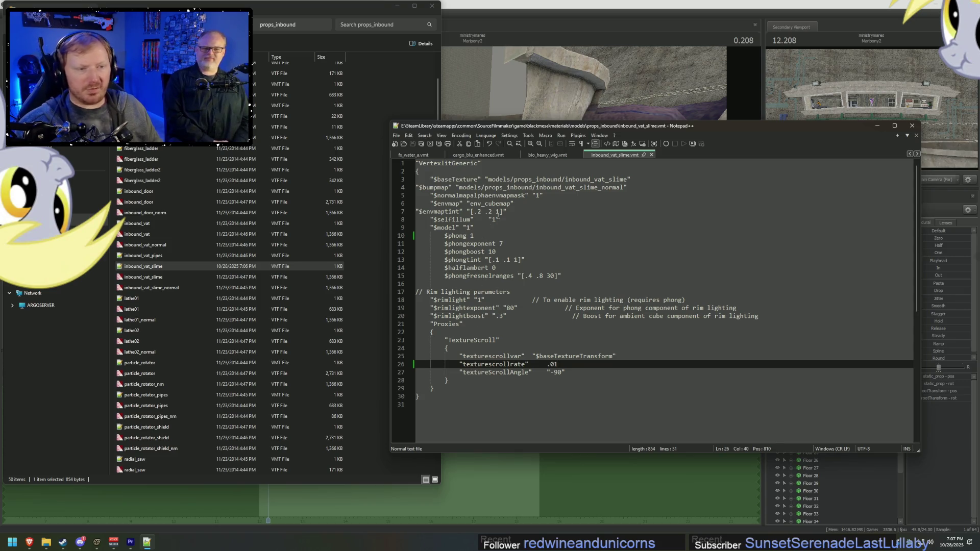
{"action": "left_click", "coordinate": [511, 231]}
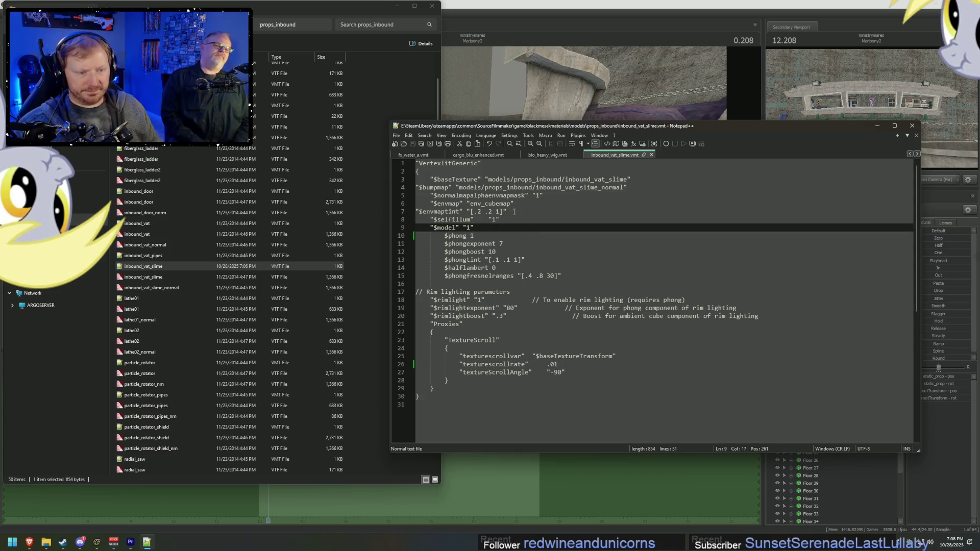
{"action": "left_click", "coordinate": [618, 69]}
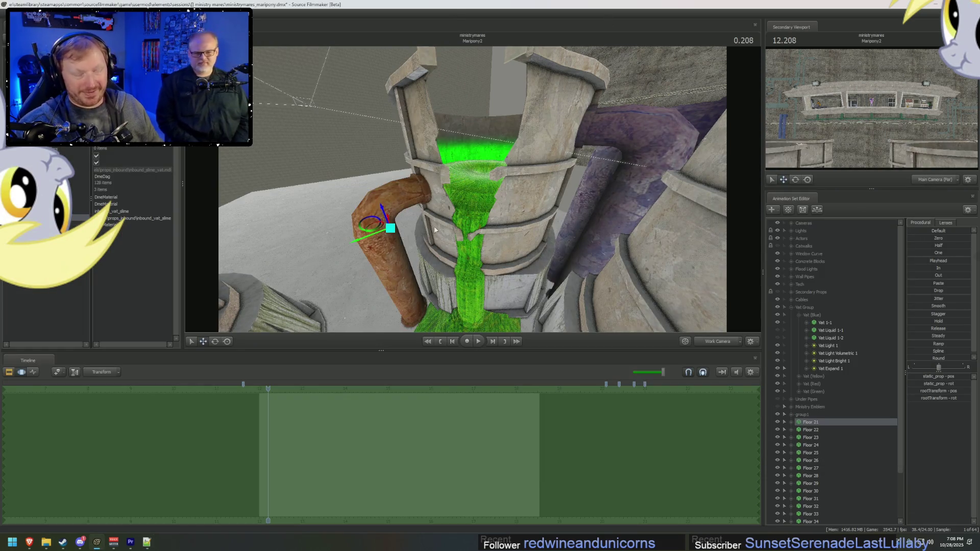
{"action": "key", "text": "alt+Tab"}
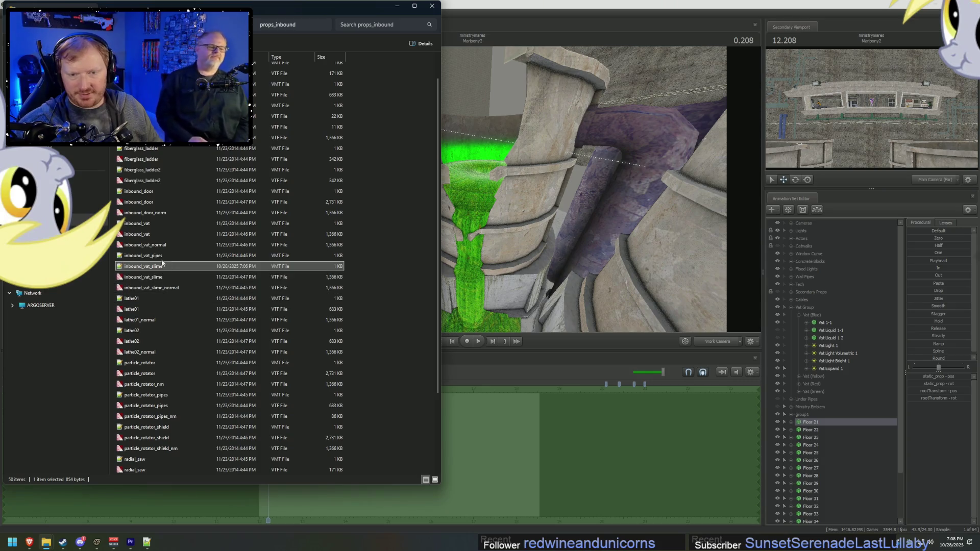
Step: View inbound_vat_slime.vtf in VTFEdit, then pull the SFM view back from the slime vat
{"action": "double_click", "coordinate": [162, 276]}
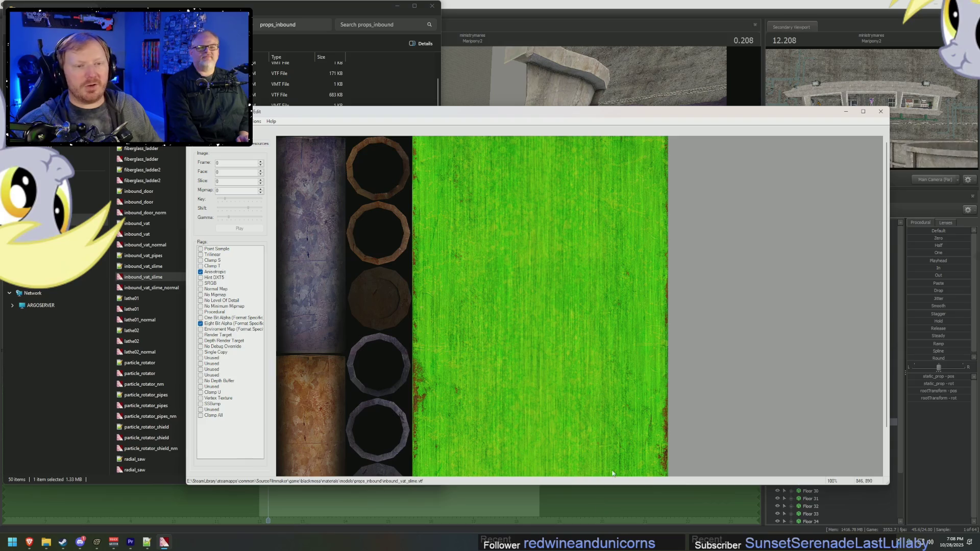
{"action": "key", "text": "alt+Tab"}
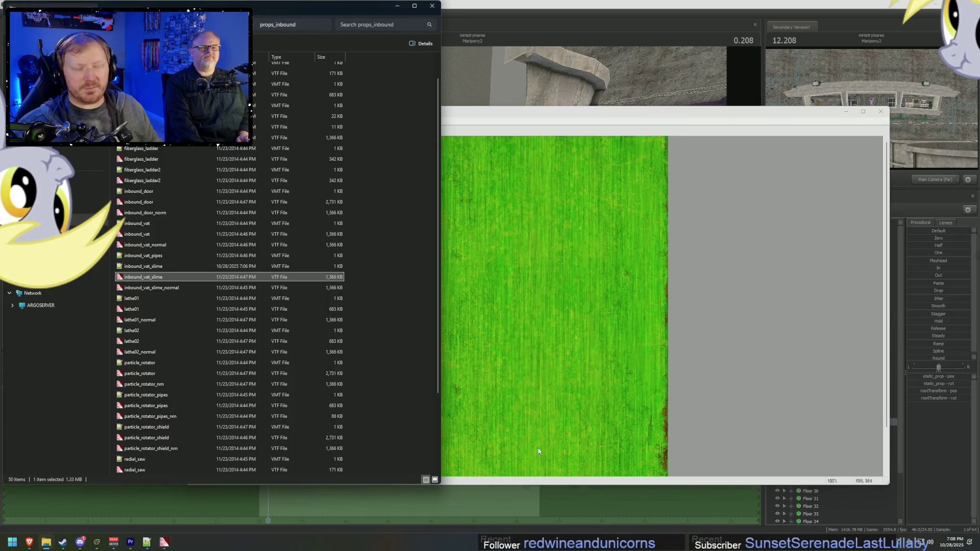
{"action": "left_click", "coordinate": [538, 505]}
{"action": "mouse_move", "coordinate": [472, 189]}
{"action": "left_mouse_down"}
{"action": "mouse_move", "coordinate": [505, 207]}
{"action": "mouse_move", "coordinate": [505, 171]}
{"action": "left_mouse_up"}
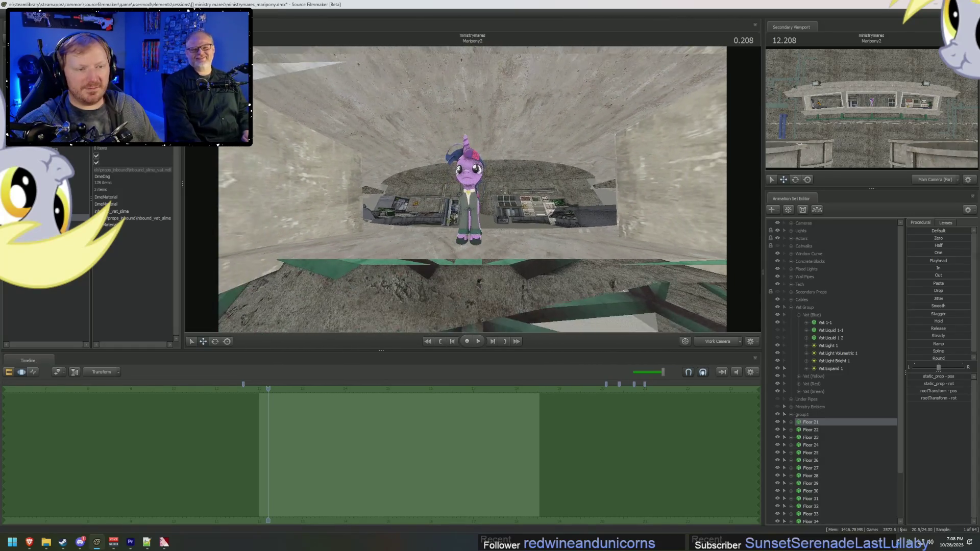
{"action": "left_click_drag", "start_coordinate": [505, 171], "coordinate": [506, 102]}
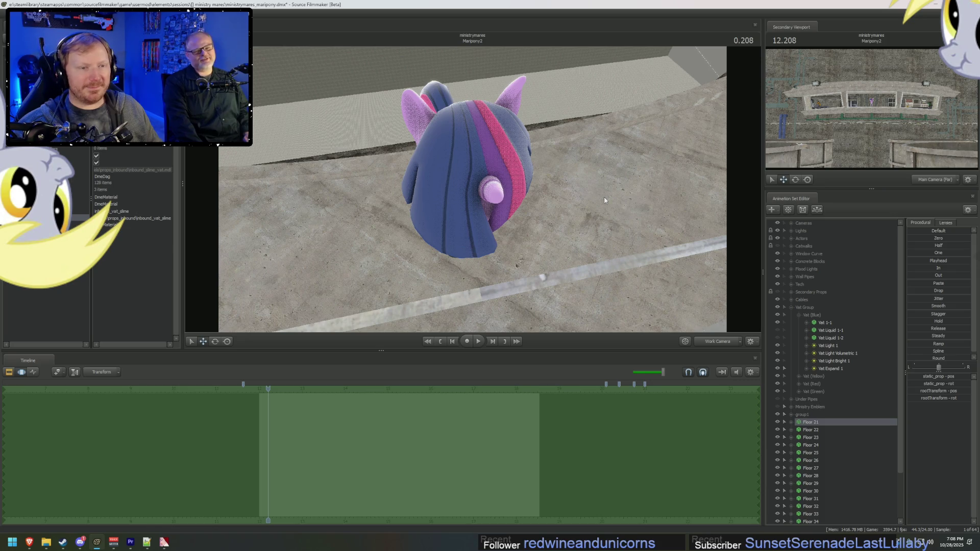
{"action": "left_click_drag", "start_coordinate": [604, 201], "coordinate": [605, 200]}
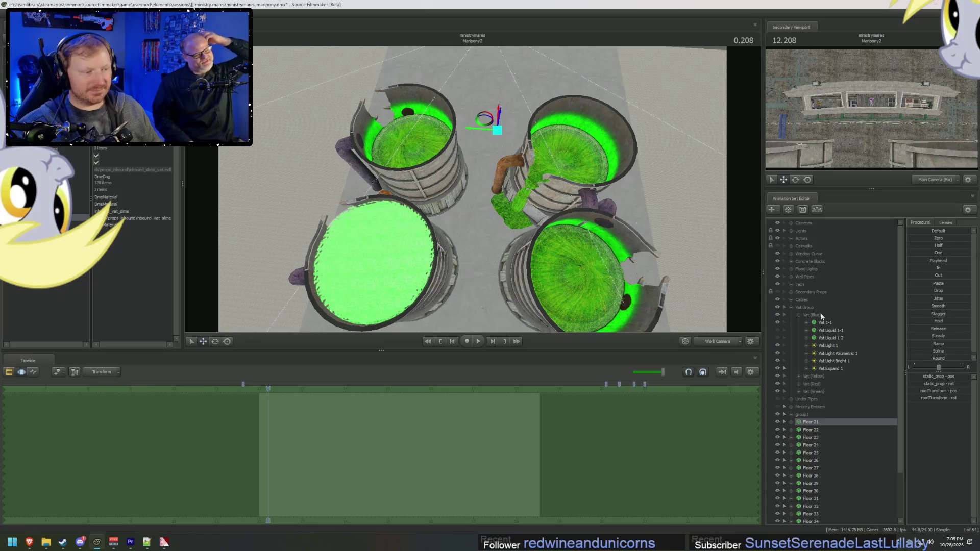
Step: Delete the Cables animation set with all its wall cables
{"action": "left_click", "coordinate": [791, 308]}
{"action": "left_click", "coordinate": [791, 300]}
{"action": "left_click", "coordinate": [802, 300]}
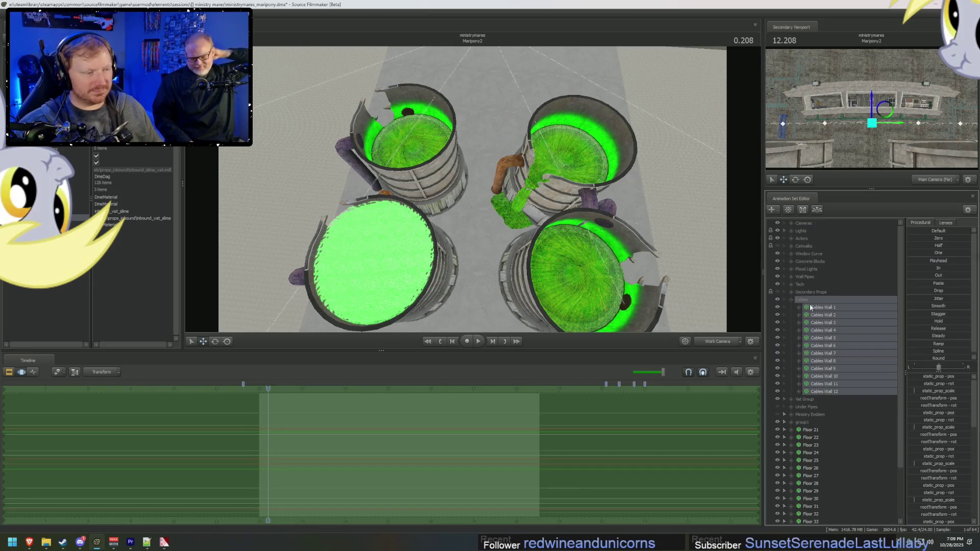
{"action": "right_click", "coordinate": [836, 320]}
{"action": "left_click", "coordinate": [848, 339]}
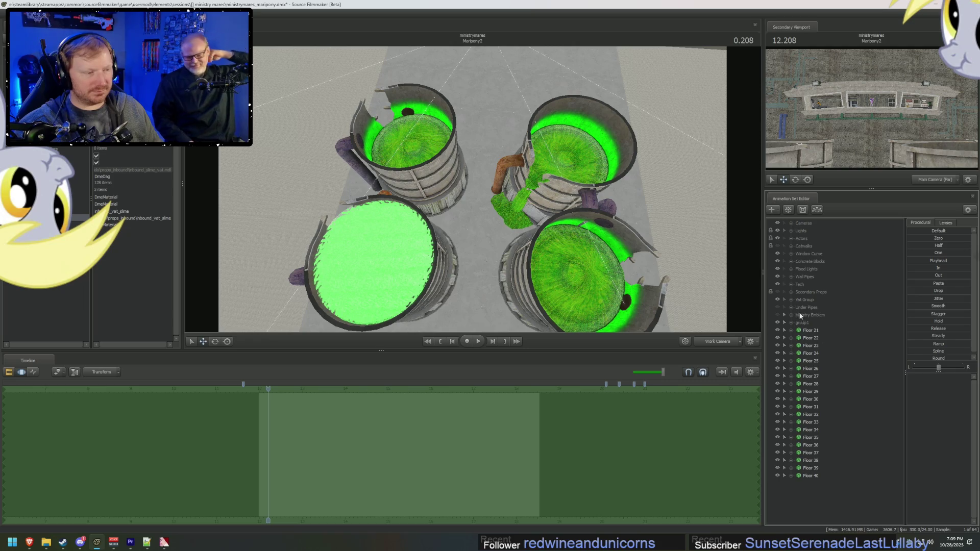
Step: Delete the Tech animation set with its computers, consoles, warning signs and wires
{"action": "left_click", "coordinate": [790, 284]}
{"action": "left_click", "coordinate": [805, 285]}
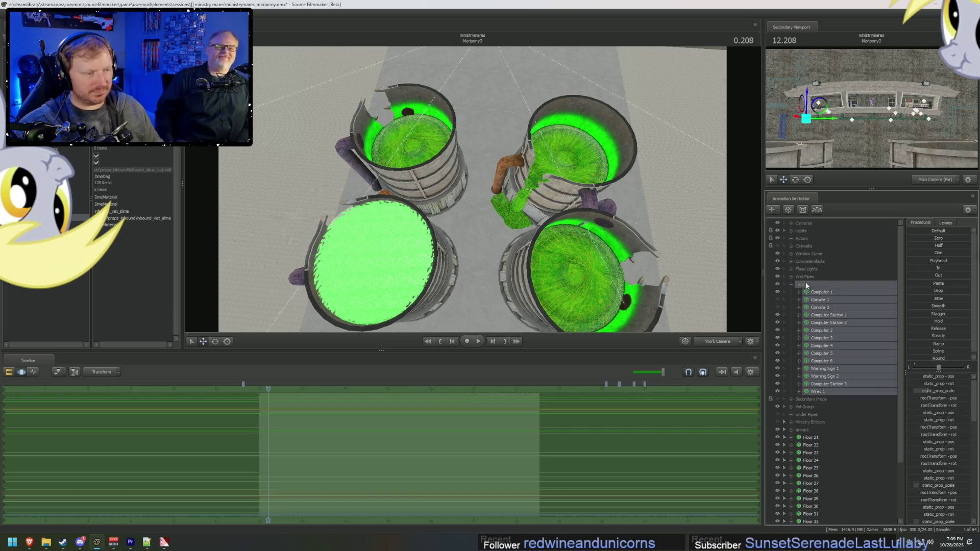
{"action": "right_click", "coordinate": [837, 313]}
{"action": "left_click", "coordinate": [849, 332]}
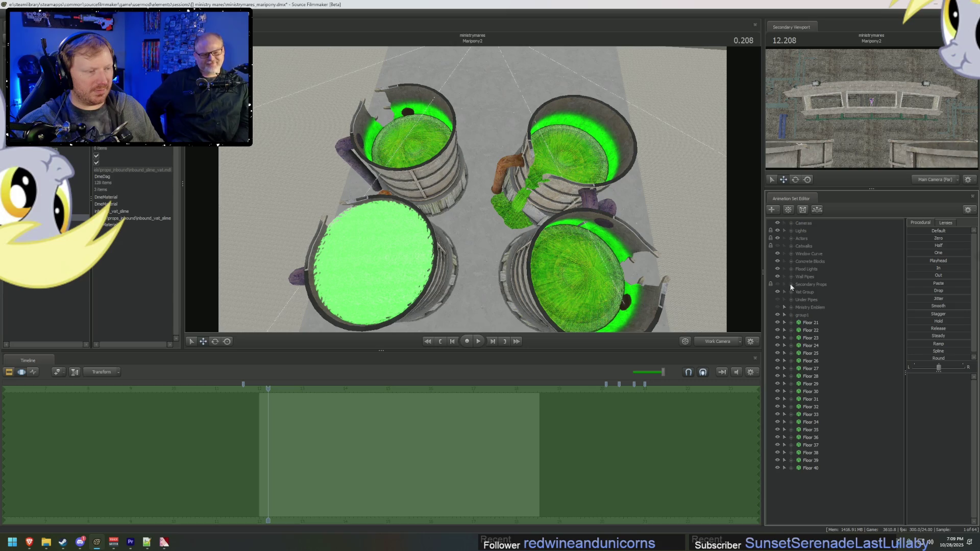
Step: Inspect the Secondary Props clipboards but keep them in the scene
{"action": "left_click", "coordinate": [791, 284]}
{"action": "left_click", "coordinate": [808, 285]}
{"action": "left_click", "coordinate": [799, 292]}
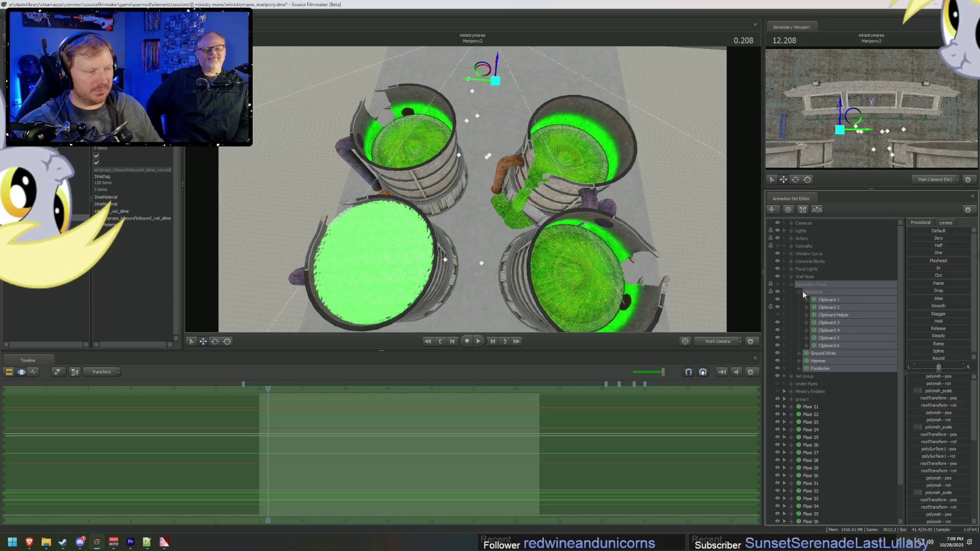
{"action": "right_click", "coordinate": [838, 329]}
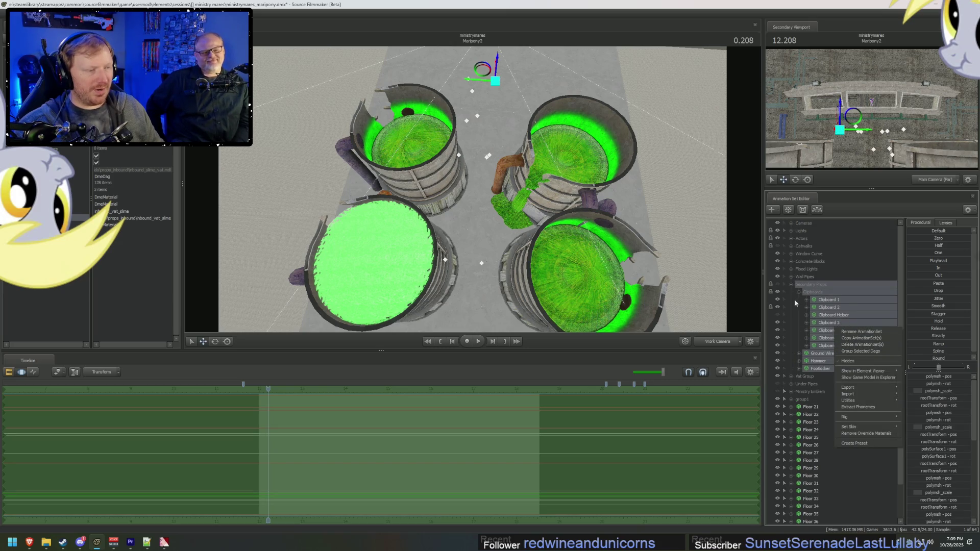
{"action": "left_click", "coordinate": [789, 285]}
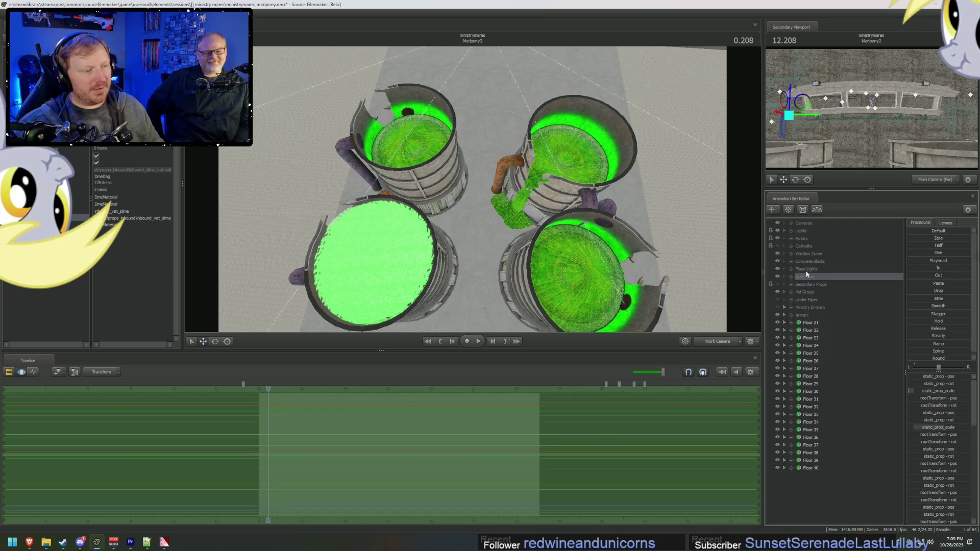
Step: Select Wall Light 1 under Flood Lights, orbit over the four slime vats, and expand Vat Group
{"action": "left_click", "coordinate": [799, 270]}
{"action": "left_click", "coordinate": [792, 268]}
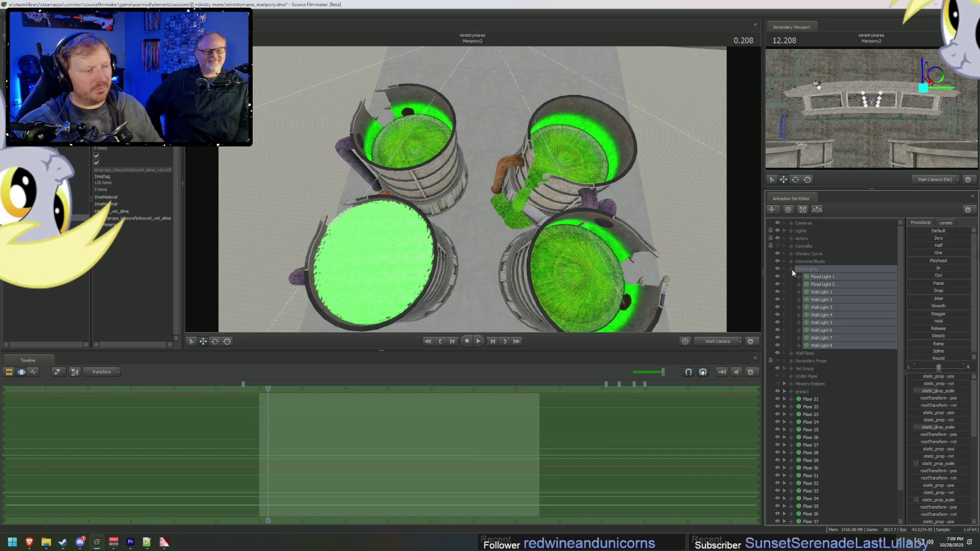
{"action": "left_click", "coordinate": [822, 292]}
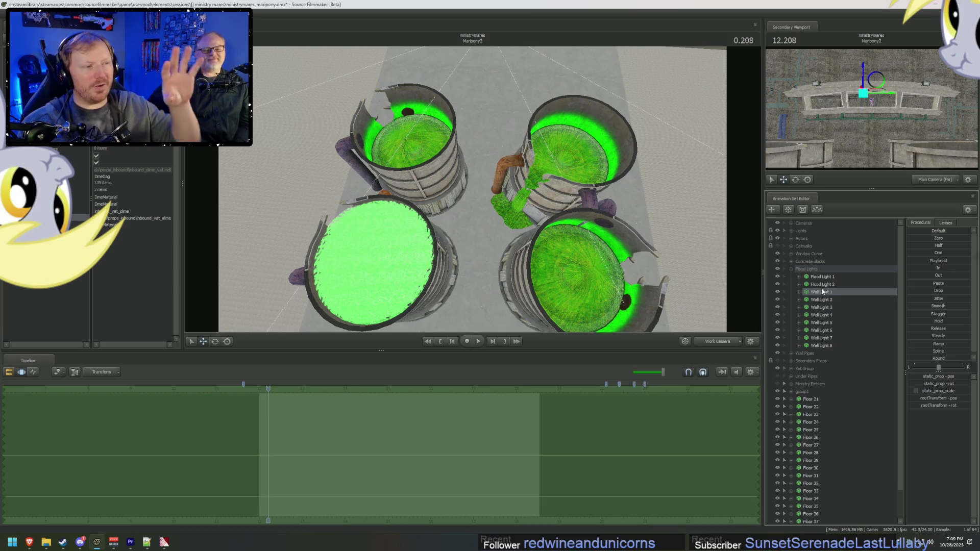
{"action": "mouse_move", "coordinate": [651, 275]}
{"action": "left_mouse_down"}
{"action": "mouse_move", "coordinate": [638, 268]}
{"action": "mouse_move", "coordinate": [651, 274]}
{"action": "left_mouse_up"}
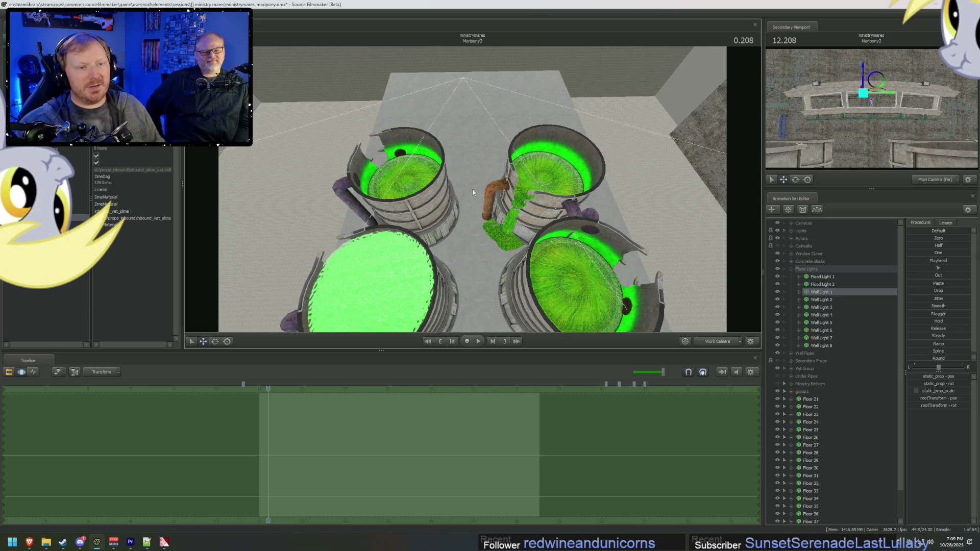
{"action": "left_click_drag", "start_coordinate": [490, 221], "coordinate": [514, 272]}
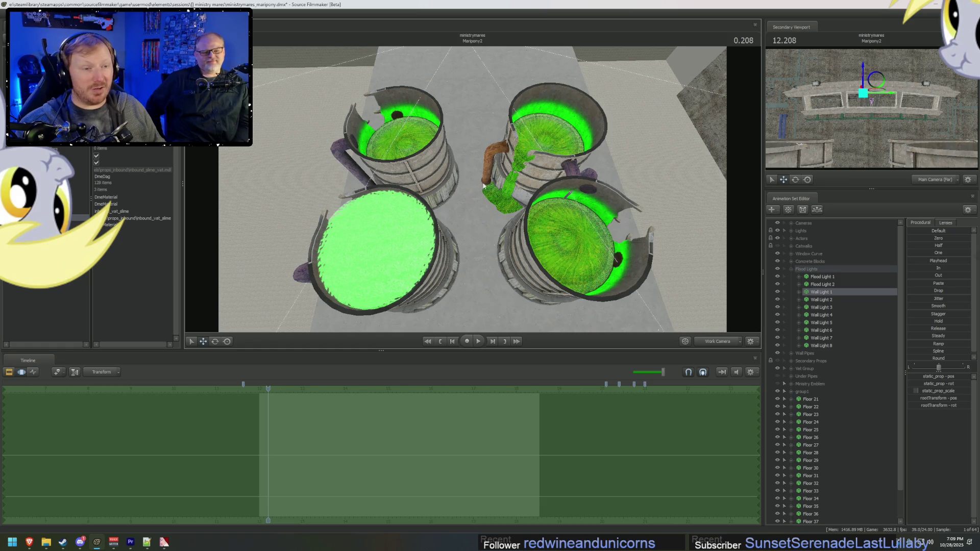
{"action": "left_click_drag", "start_coordinate": [466, 79], "coordinate": [498, 204]}
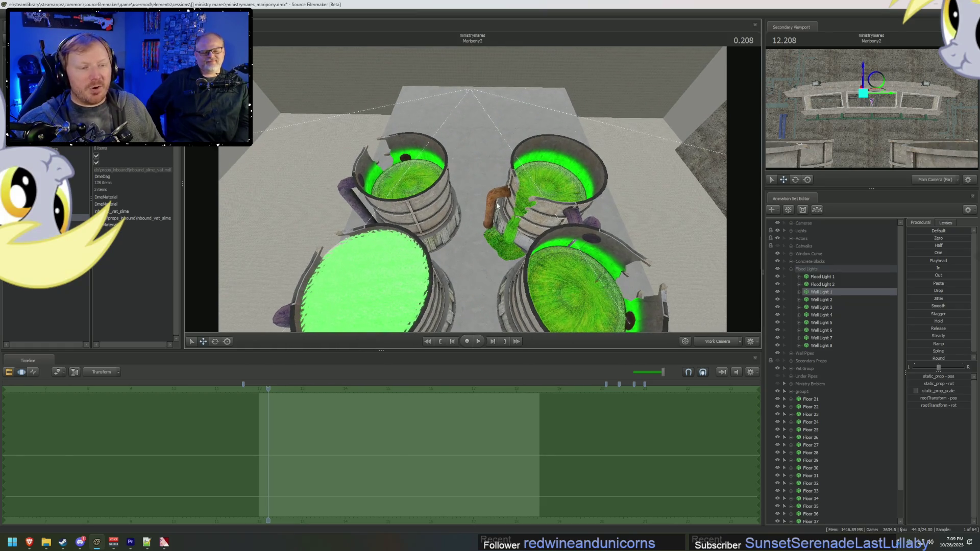
{"action": "left_click", "coordinate": [785, 268]}
{"action": "left_click", "coordinate": [785, 292]}
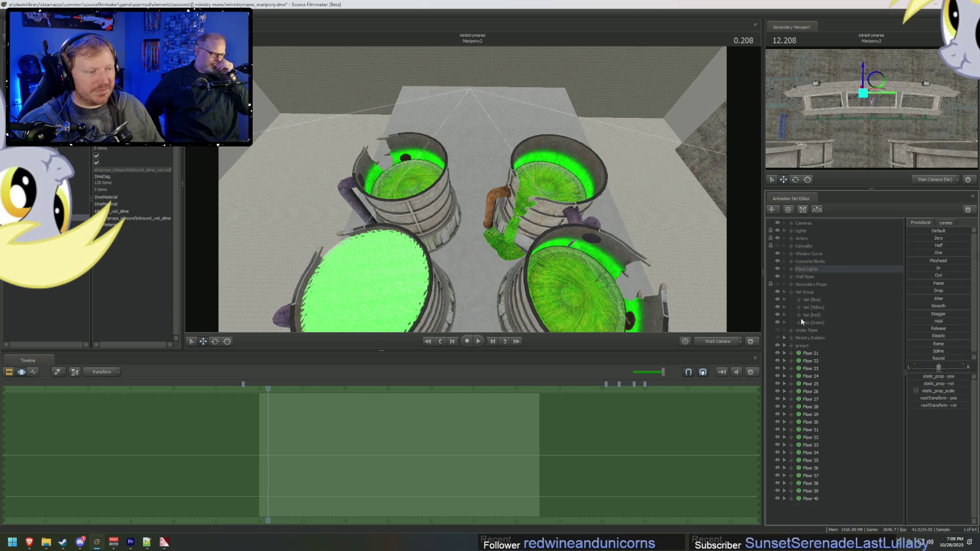
Step: Expand each coloured vat group to reveal its parts
{"action": "left_click", "coordinate": [799, 322]}
{"action": "left_click", "coordinate": [799, 315]}
{"action": "left_click", "coordinate": [799, 307]}
{"action": "left_click", "coordinate": [799, 300]}
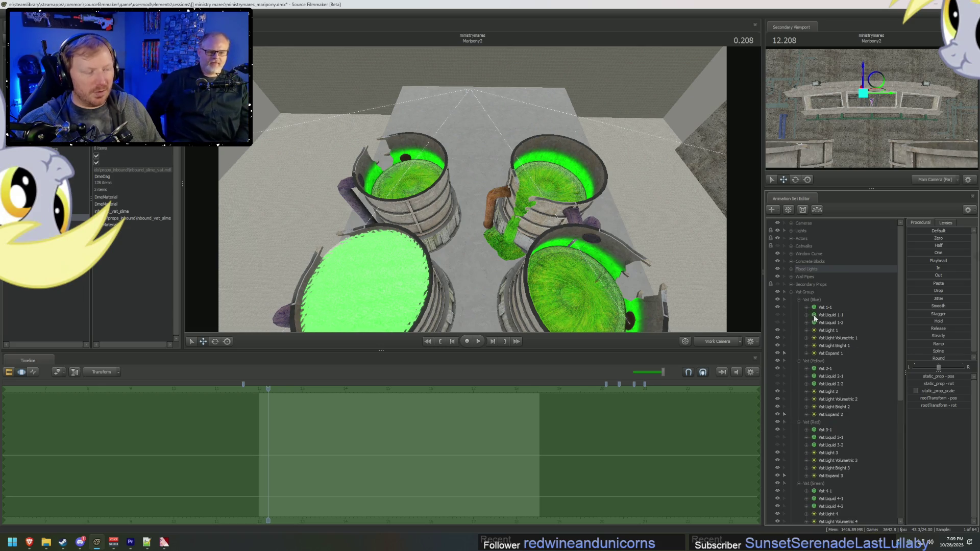
Step: Delete the Vat Light sets of all four vats
{"action": "left_click", "coordinate": [827, 330]}
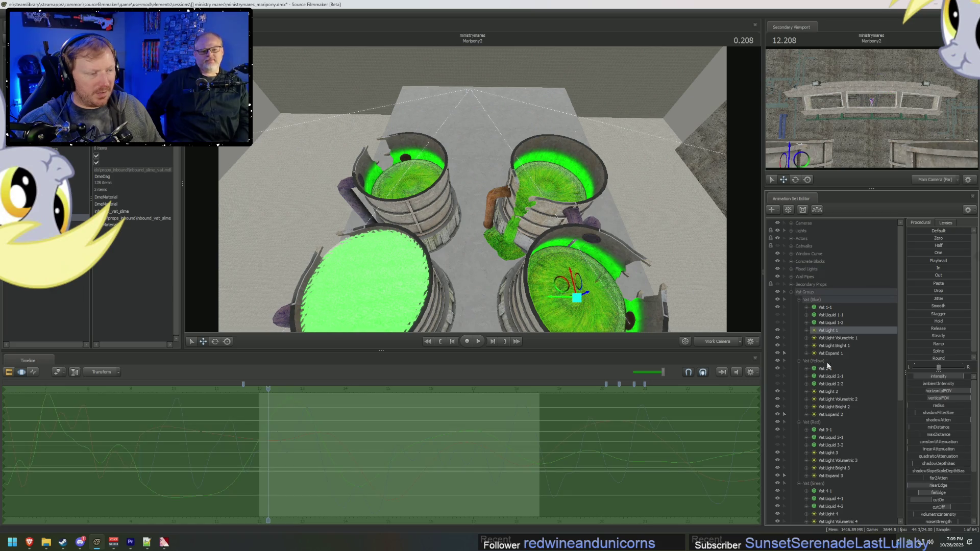
{"action": "left_click", "coordinate": [831, 354], "text": "shift"}
{"action": "left_click", "coordinate": [829, 391], "text": "ctrl"}
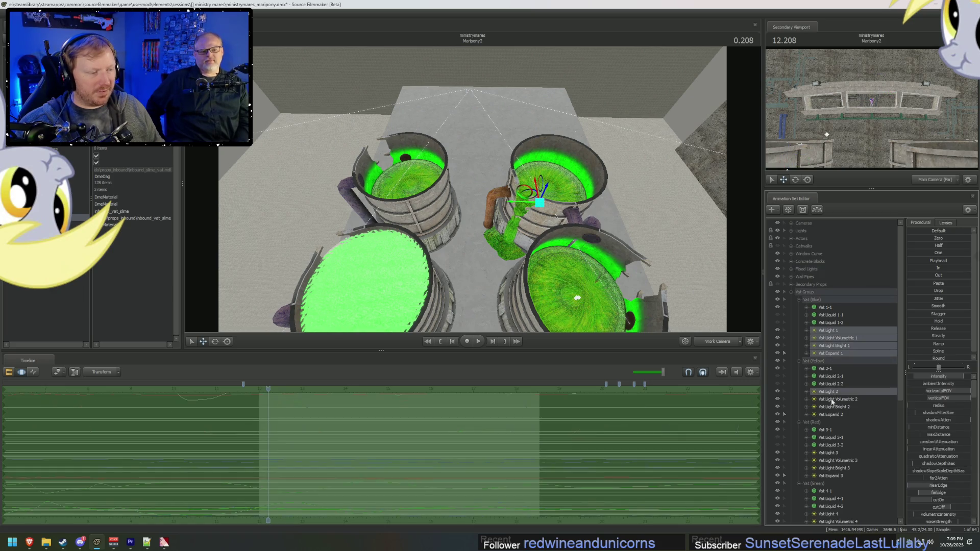
{"action": "left_click", "coordinate": [832, 413], "text": "ctrl+shift"}
{"action": "scroll", "coordinate": [833, 417], "scroll_direction": "down", "scroll_amount": 3}
{"action": "scroll", "coordinate": [833, 417], "scroll_direction": "down", "scroll_amount": 2}
{"action": "left_click", "coordinate": [828, 338], "text": "ctrl"}
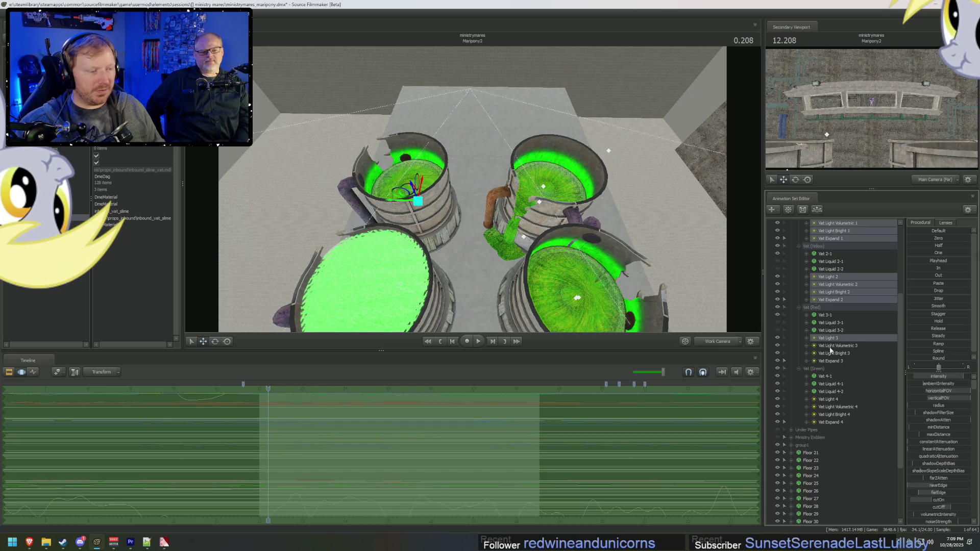
{"action": "left_click", "coordinate": [827, 361], "text": "ctrl+shift"}
{"action": "left_click", "coordinate": [827, 399], "text": "ctrl"}
{"action": "left_click", "coordinate": [828, 422], "text": "ctrl+shift"}
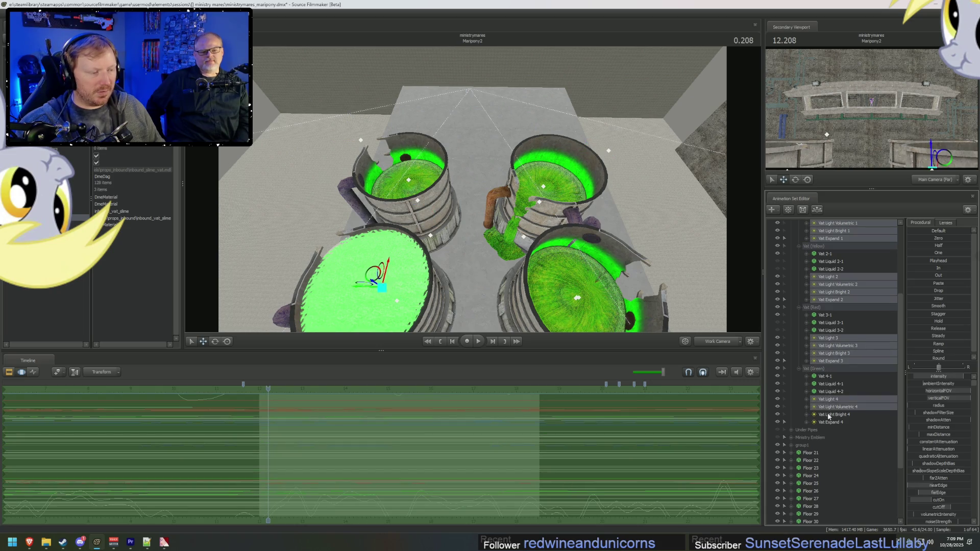
{"action": "right_click", "coordinate": [828, 424]}
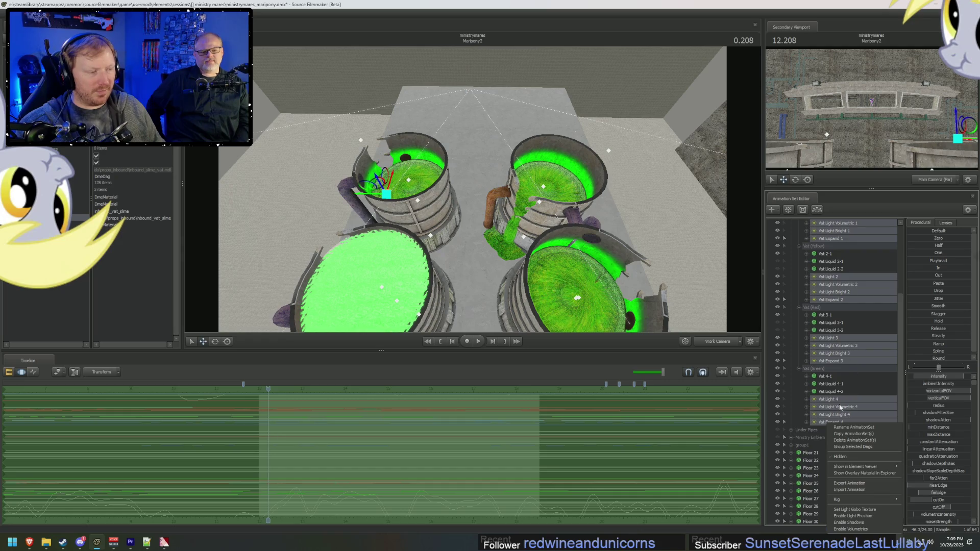
{"action": "left_click", "coordinate": [848, 440]}
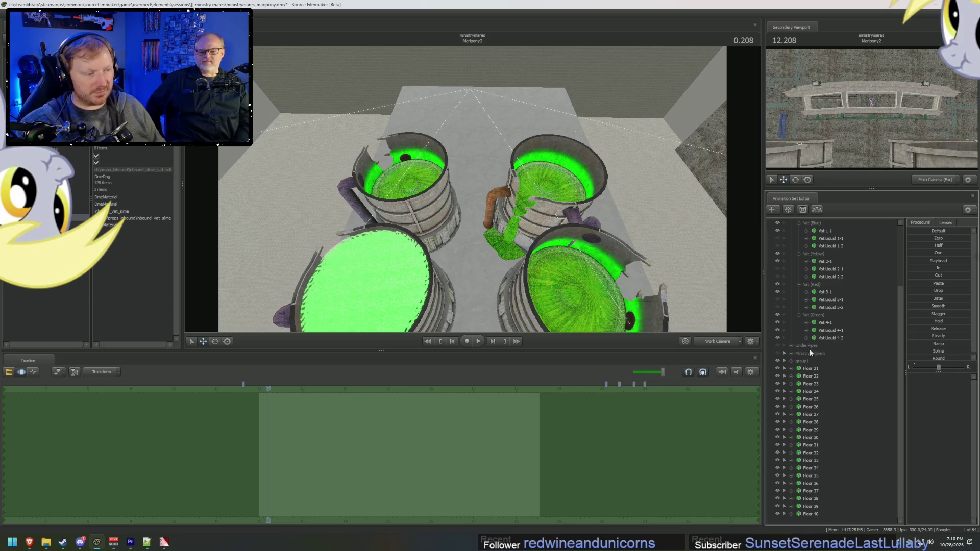
Step: Select Vat Liquid 1-2 along with the other vats' liquid sets
{"action": "scroll", "coordinate": [809, 349], "scroll_direction": "up", "scroll_amount": 3}
{"action": "left_click", "coordinate": [829, 322]}
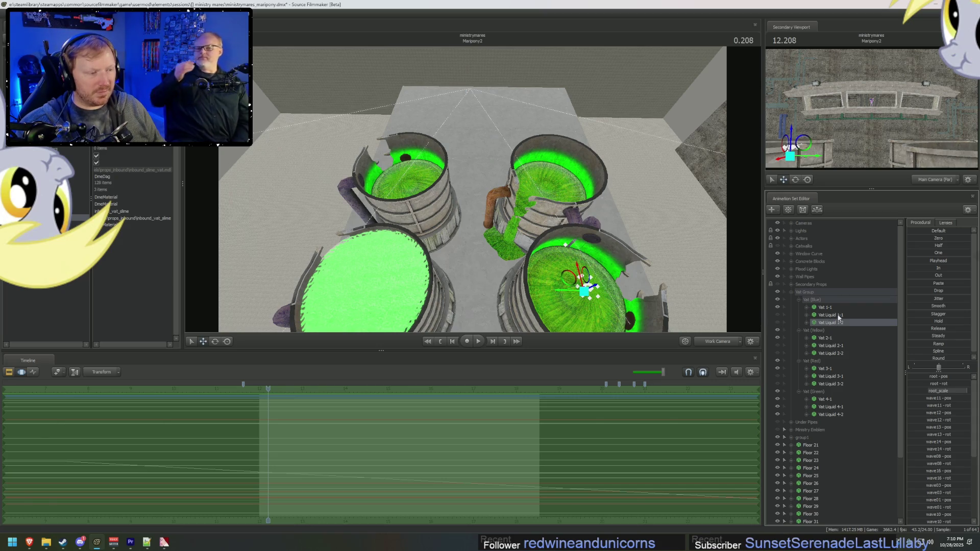
{"action": "left_click", "coordinate": [834, 315], "text": "ctrl"}
{"action": "left_click", "coordinate": [835, 346], "text": "ctrl"}
{"action": "left_click", "coordinate": [835, 353], "text": "ctrl"}
{"action": "left_click", "coordinate": [835, 376], "text": "ctrl"}
{"action": "left_click", "coordinate": [835, 384], "text": "ctrl"}
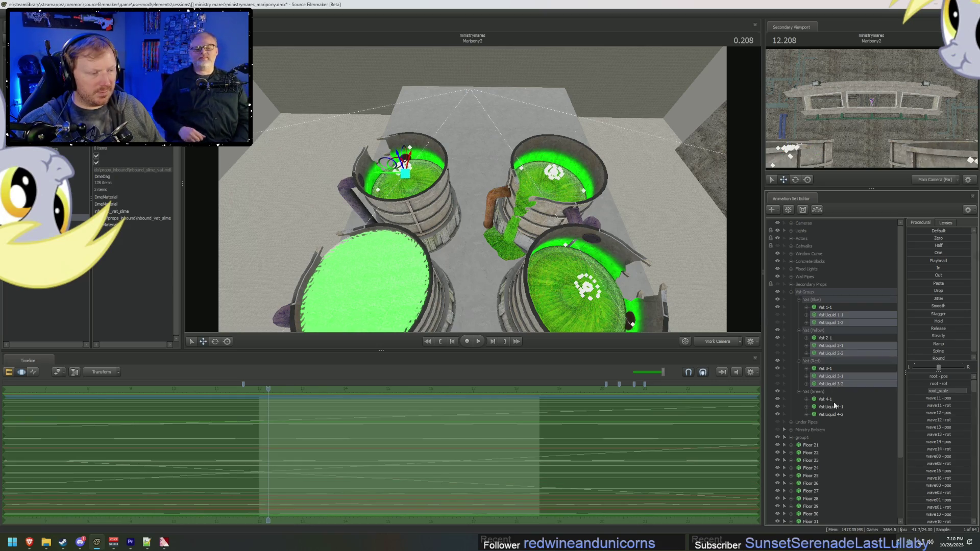
{"action": "left_click", "coordinate": [834, 407], "text": "ctrl"}
{"action": "left_click", "coordinate": [834, 415], "text": "ctrl"}
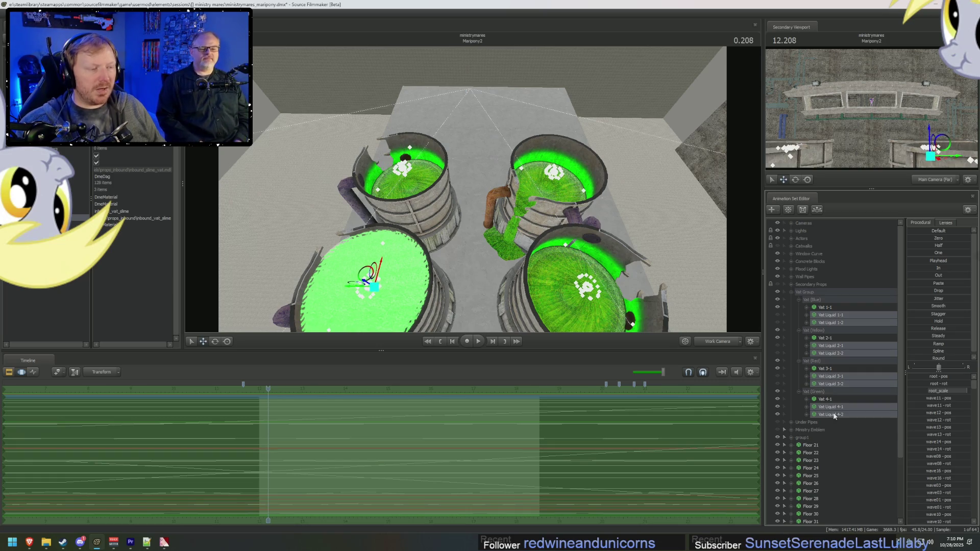
Step: Reselect the vat liquid sets and delete them
{"action": "left_click_drag", "start_coordinate": [829, 347], "coordinate": [831, 354]}
{"action": "left_click", "coordinate": [835, 376], "text": "ctrl"}
{"action": "left_click", "coordinate": [835, 384], "text": "ctrl"}
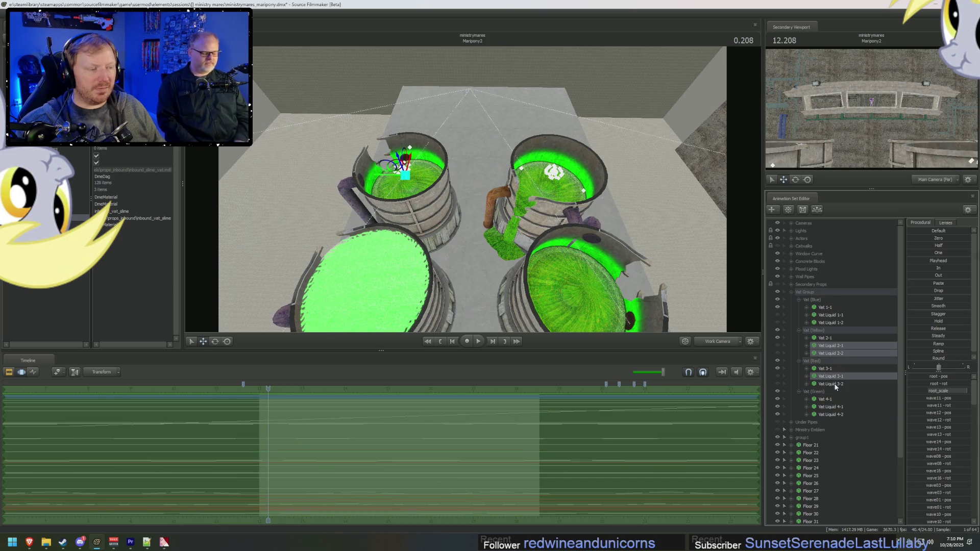
{"action": "left_click", "coordinate": [835, 406], "text": "ctrl"}
{"action": "left_click", "coordinate": [834, 414], "text": "ctrl"}
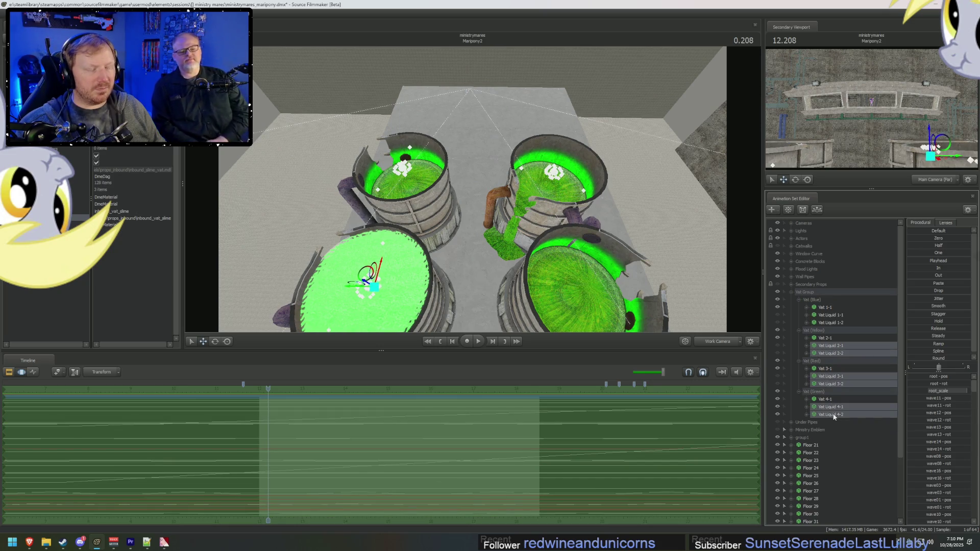
{"action": "right_click", "coordinate": [834, 416]}
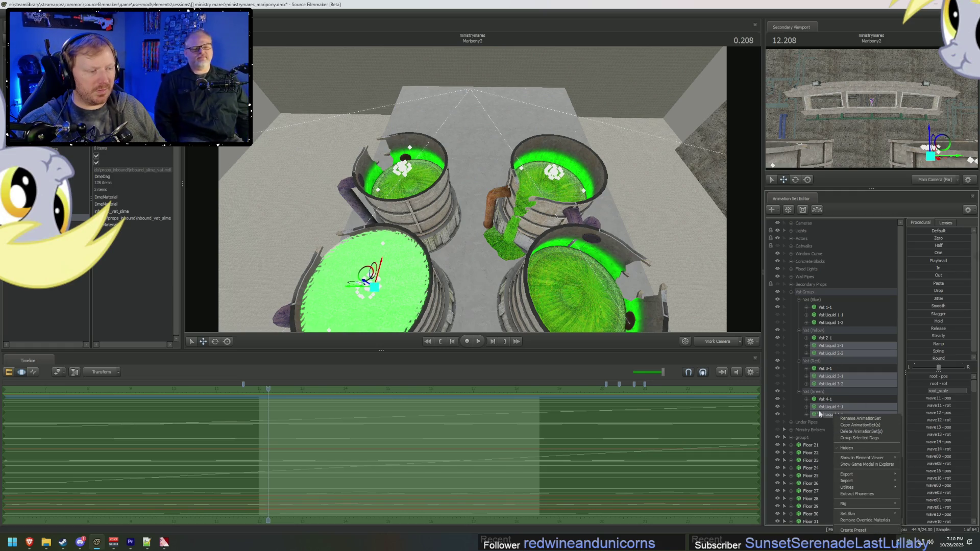
{"action": "left_click", "coordinate": [823, 318]}
{"action": "left_click_drag", "start_coordinate": [823, 316], "coordinate": [825, 323]}
{"action": "right_click", "coordinate": [826, 322]}
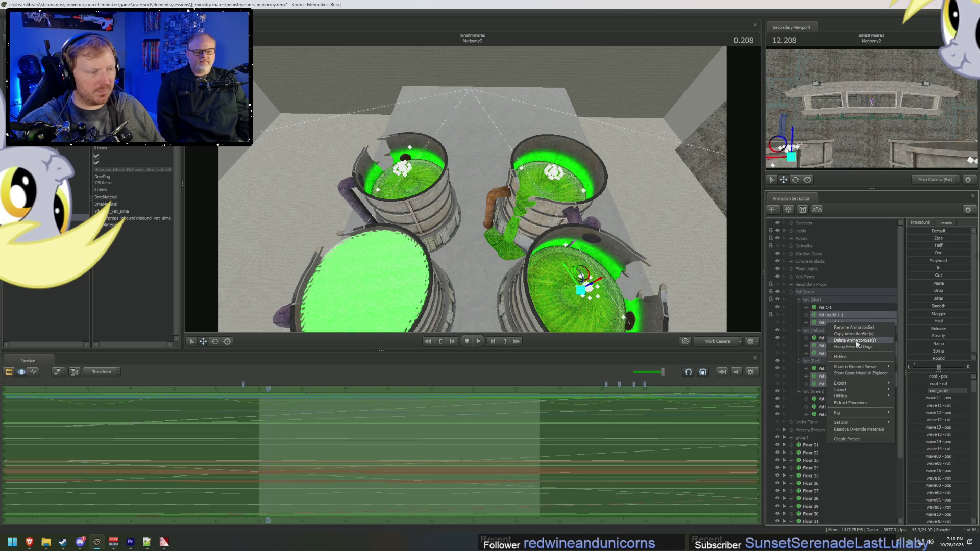
{"action": "left_click", "coordinate": [856, 341]}
Step: Remove the Vat (Blue) grouping level and move Vat 2-1 directly under Vat Group
{"action": "left_click", "coordinate": [823, 315]}
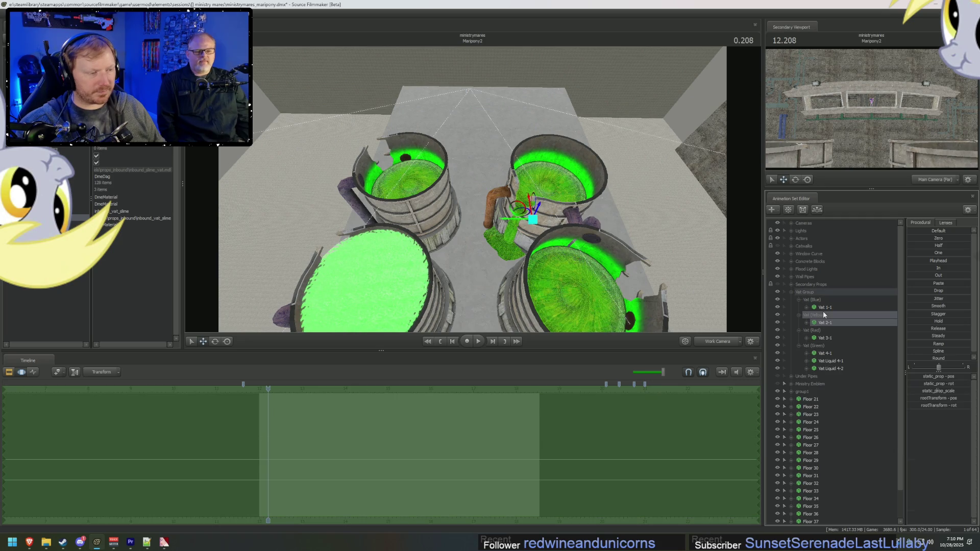
{"action": "left_click", "coordinate": [826, 308]}
{"action": "middle_click_drag", "start_coordinate": [720, 319], "coordinate": [513, 206]}
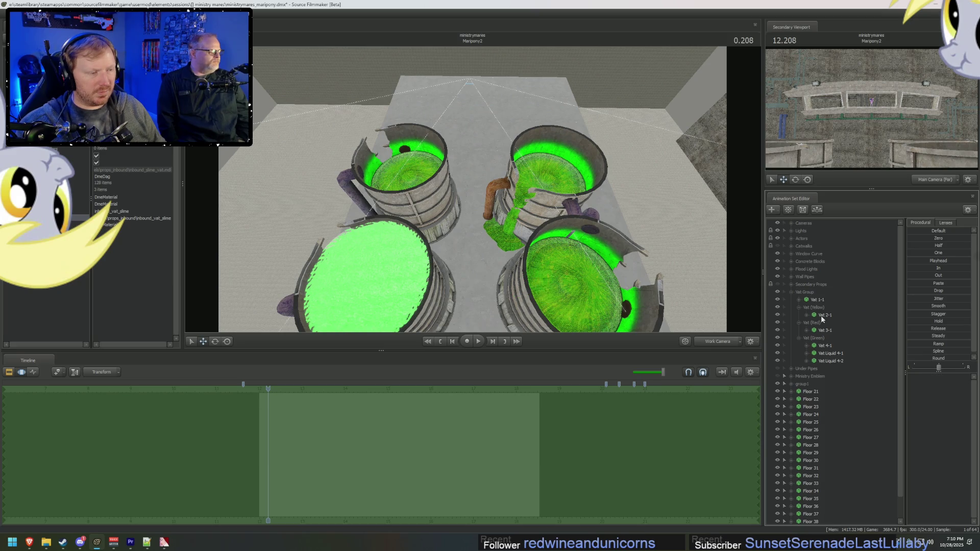
{"action": "left_click", "coordinate": [822, 315]}
{"action": "mouse_move", "coordinate": [821, 320]}
{"action": "left_mouse_down"}
{"action": "mouse_move", "coordinate": [828, 340]}
{"action": "mouse_move", "coordinate": [820, 323]}
{"action": "left_mouse_up"}
Step: Copy the Vat 1-1 and Vat 4-1 animation sets
{"action": "left_click", "coordinate": [816, 300]}
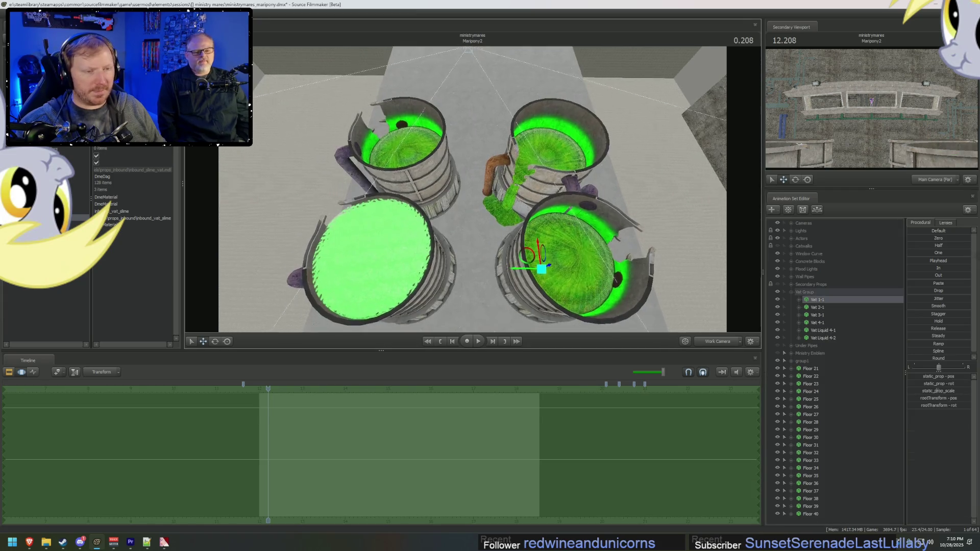
{"action": "left_click", "coordinate": [824, 308]}
{"action": "left_click", "coordinate": [823, 322]}
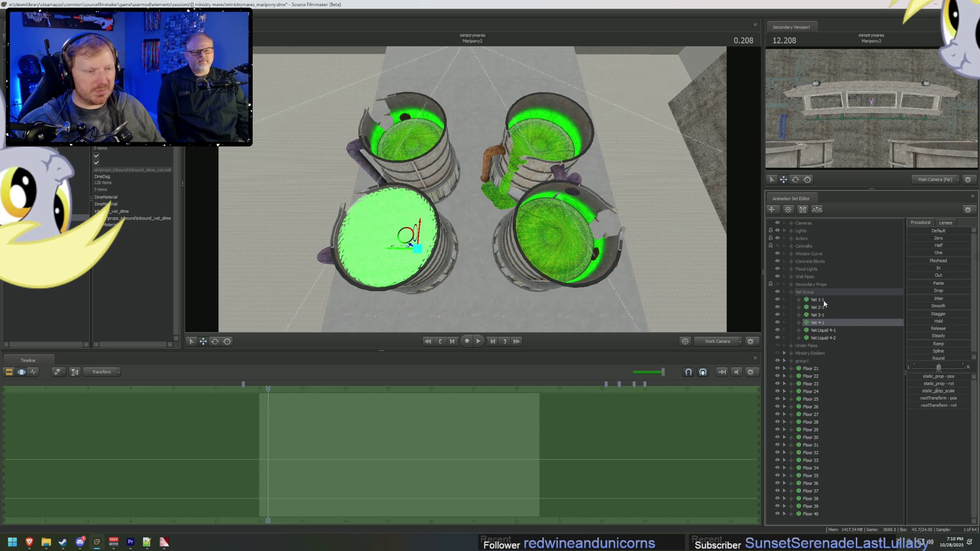
{"action": "left_click", "coordinate": [822, 300], "text": "ctrl"}
{"action": "right_click", "coordinate": [823, 300]}
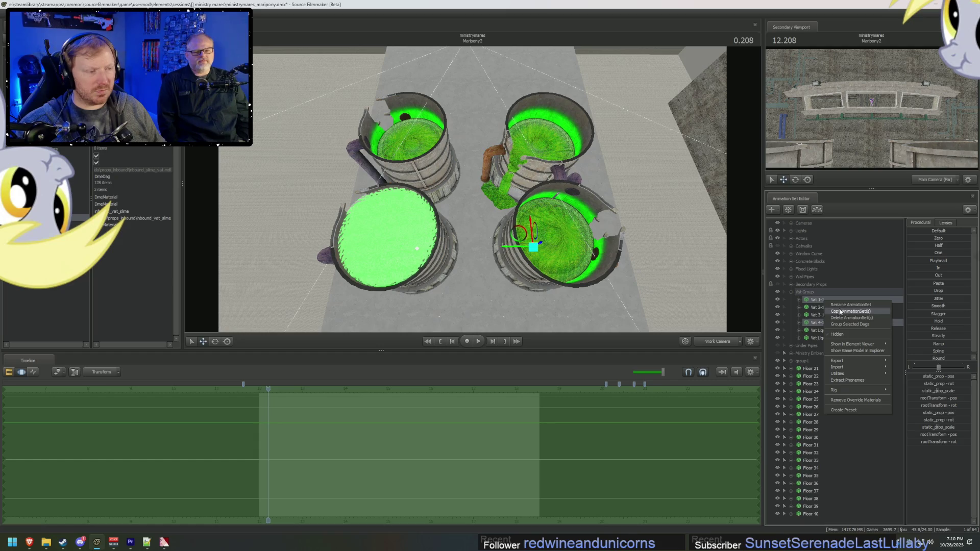
{"action": "left_click", "coordinate": [840, 312]}
Step: Move Floor 21 through Floor 40 into group1 and rename it 'Floor'
{"action": "left_click", "coordinate": [810, 369]}
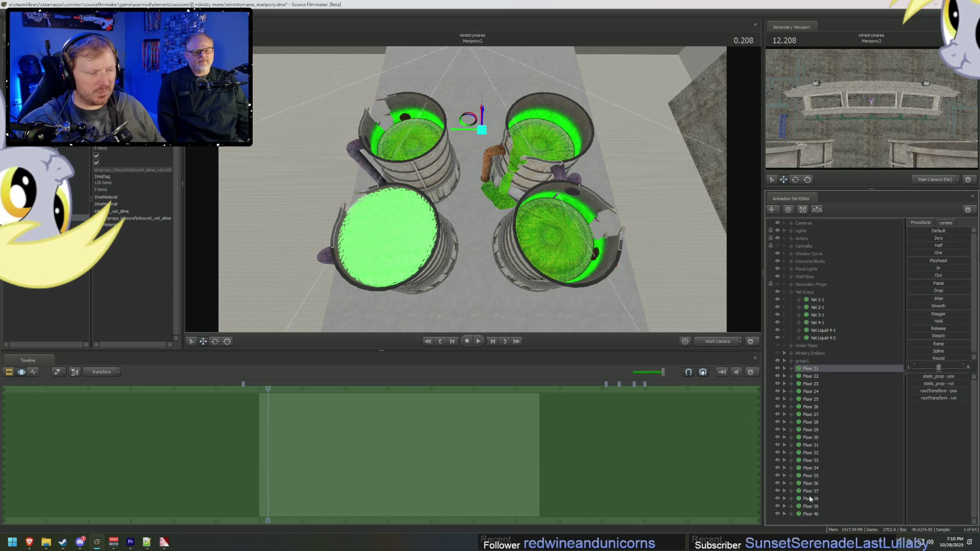
{"action": "left_click", "coordinate": [810, 514], "text": "shift"}
{"action": "left_click_drag", "start_coordinate": [812, 391], "coordinate": [805, 359]}
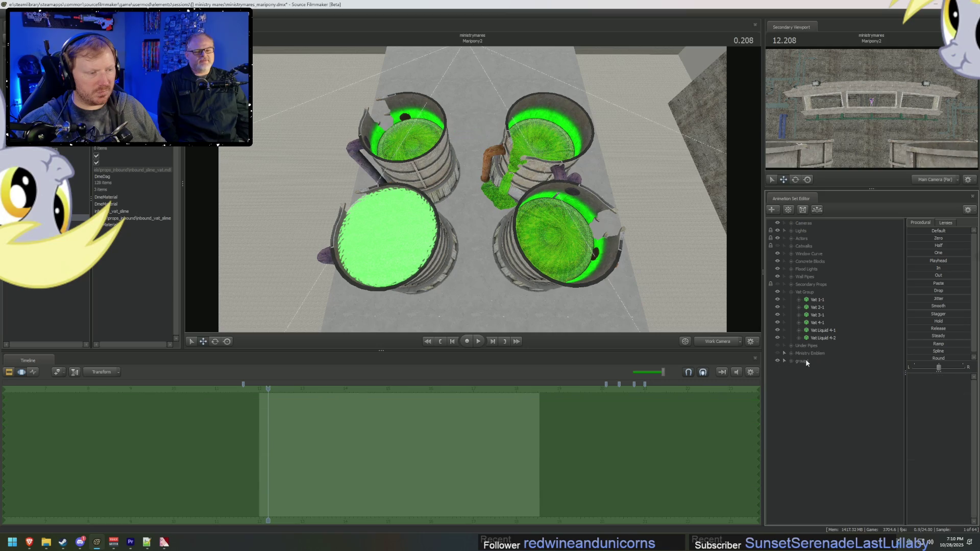
{"action": "right_click", "coordinate": [805, 359]}
{"action": "left_click", "coordinate": [818, 368]}
{"action": "type", "text": "Flo"}
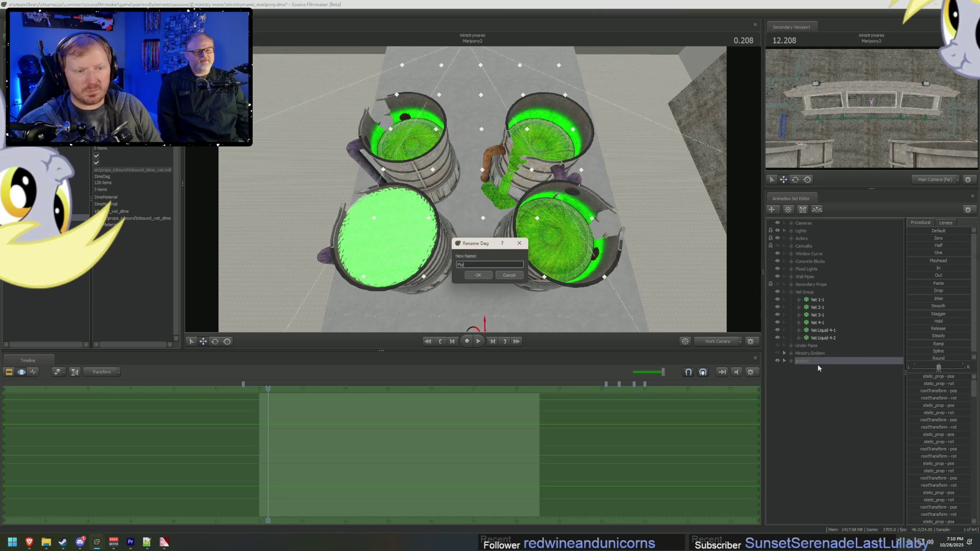
{"action": "type", "text": "or"}
{"action": "key", "text": "Return"}
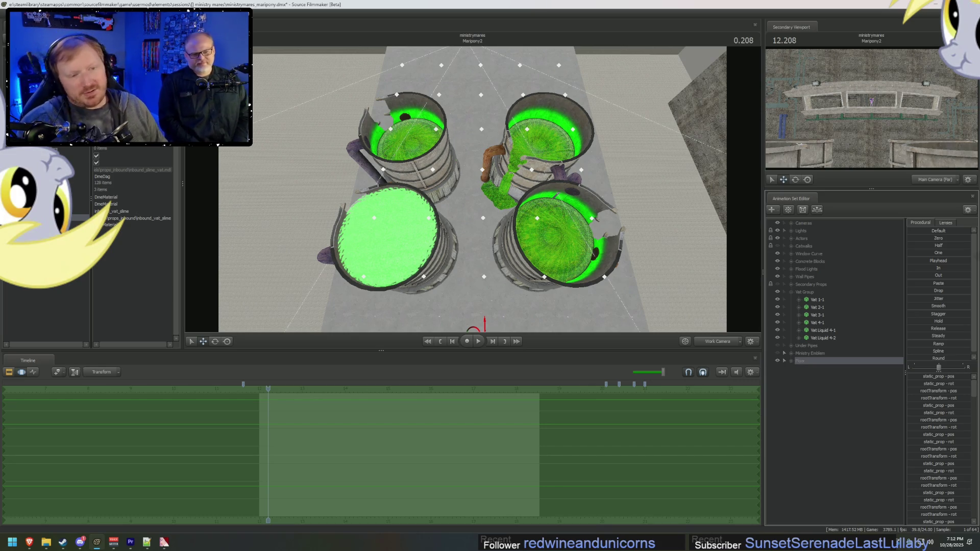
Step: Orbit the work camera until it looks straight down on the four vats
{"action": "left_click_drag", "start_coordinate": [648, 159], "coordinate": [494, 207]}
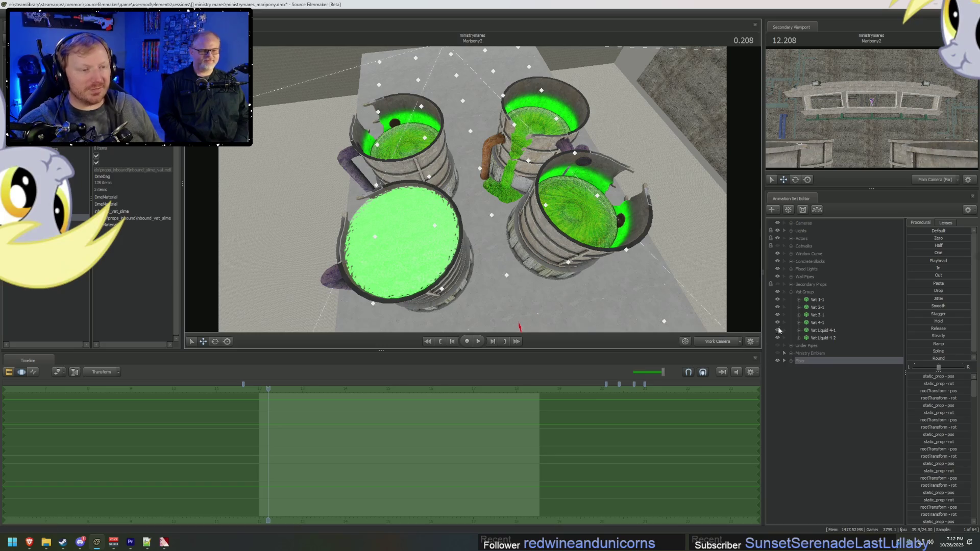
{"action": "mouse_move", "coordinate": [616, 275]}
{"action": "left_mouse_down"}
{"action": "mouse_move", "coordinate": [607, 271]}
{"action": "mouse_move", "coordinate": [608, 317]}
{"action": "mouse_move", "coordinate": [601, 231]}
{"action": "left_mouse_up"}
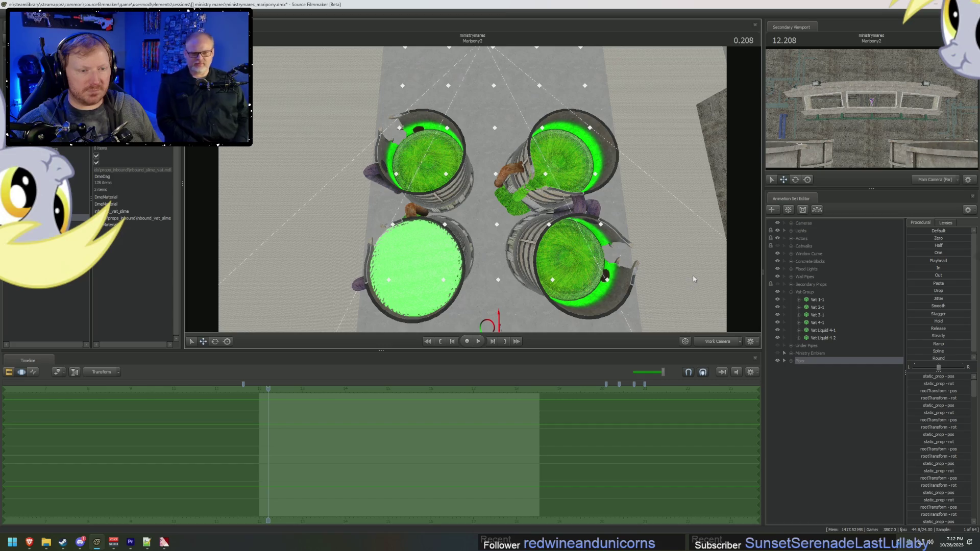
{"action": "left_click_drag", "start_coordinate": [693, 279], "coordinate": [679, 270]}
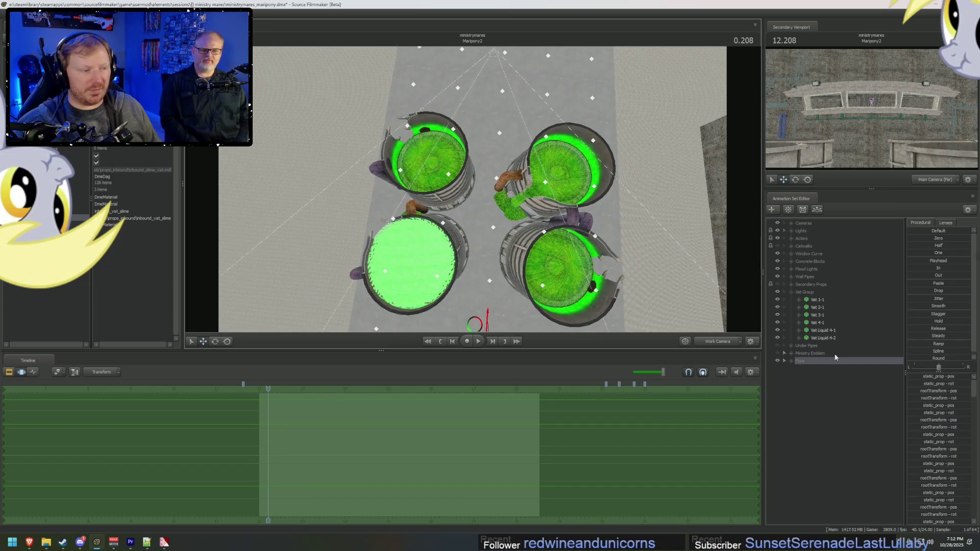
{"action": "right_click", "coordinate": [823, 410]}
{"action": "left_click", "coordinate": [847, 450]}
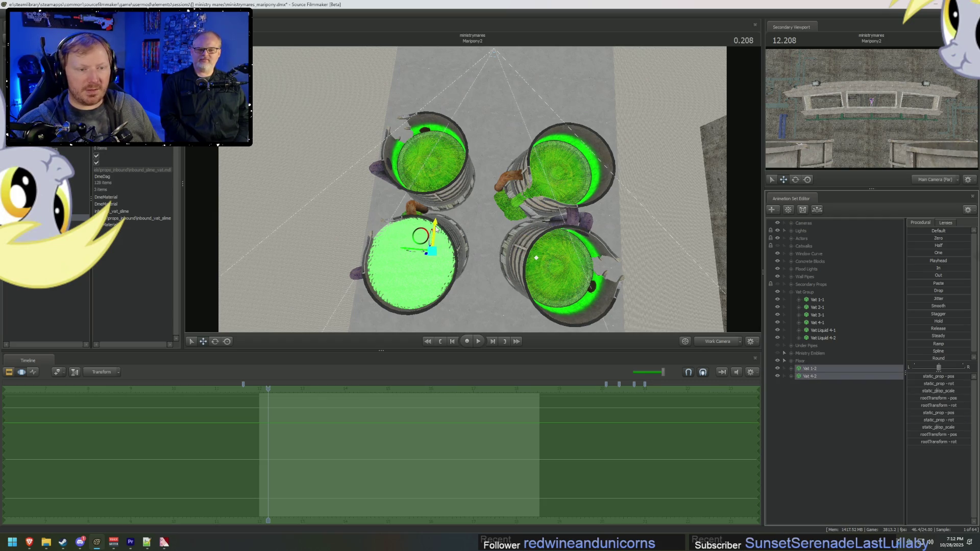
{"action": "mouse_move", "coordinate": [436, 229]}
{"action": "middle_mouse_down"}
{"action": "mouse_move", "coordinate": [437, 146]}
{"action": "mouse_move", "coordinate": [436, 157]}
{"action": "middle_mouse_up"}
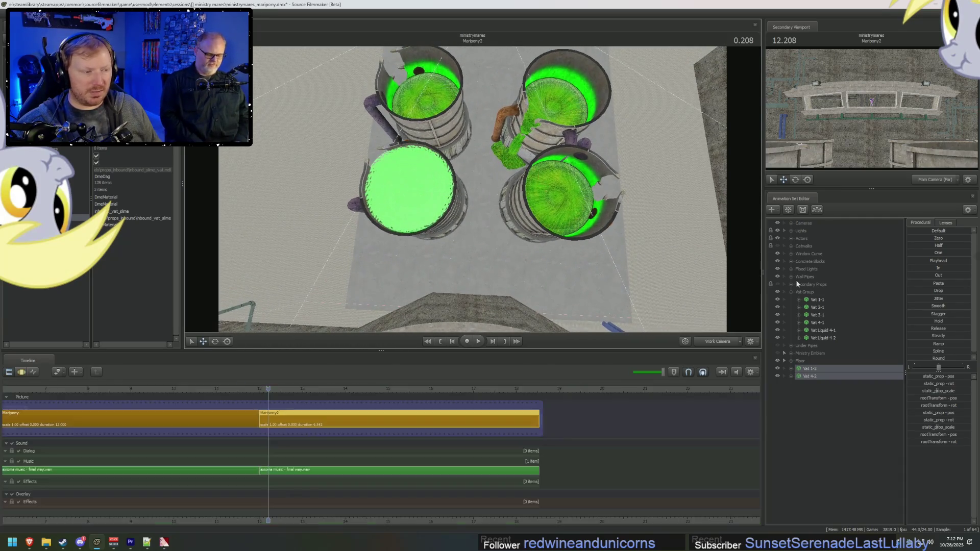
{"action": "left_click", "coordinate": [792, 376]}
{"action": "left_click", "coordinate": [791, 368]}
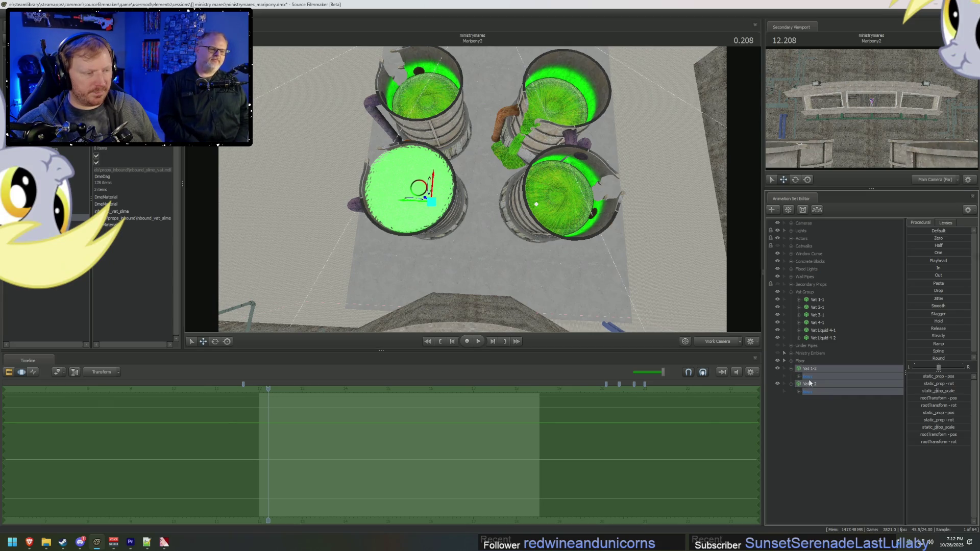
{"action": "left_click", "coordinate": [821, 316]}
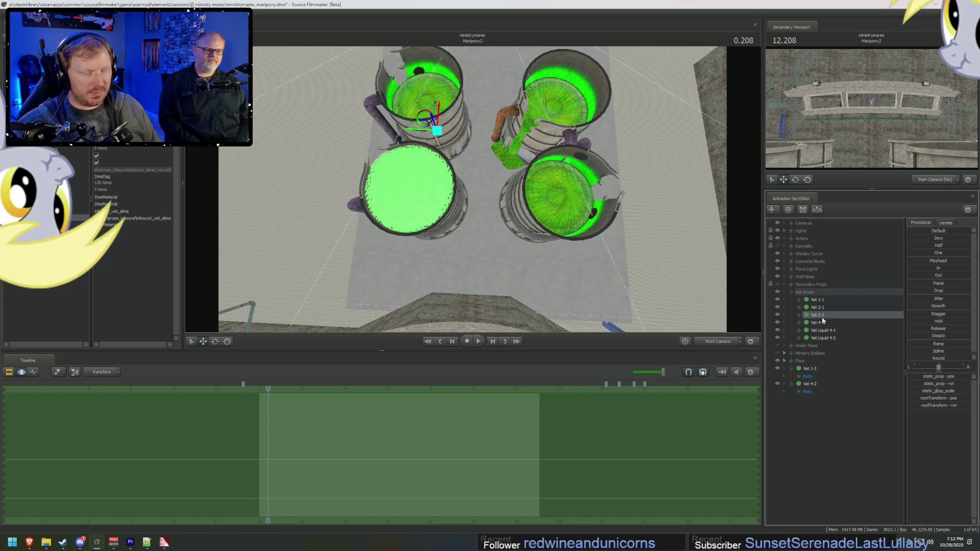
{"action": "left_click", "coordinate": [811, 369]}
{"action": "left_click", "coordinate": [810, 383], "text": "ctrl"}
{"action": "right_click", "coordinate": [810, 383]}
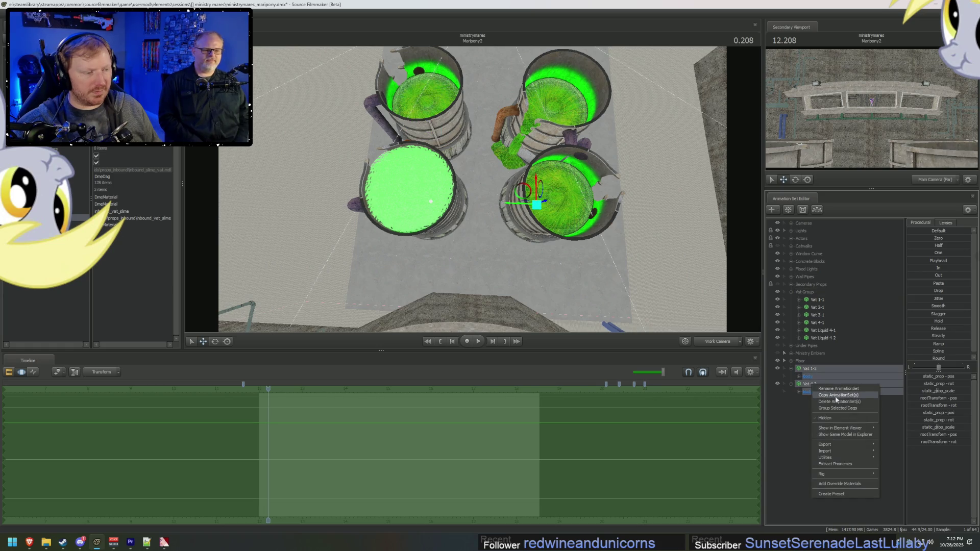
{"action": "left_click", "coordinate": [832, 398]}
{"action": "left_click", "coordinate": [818, 322]}
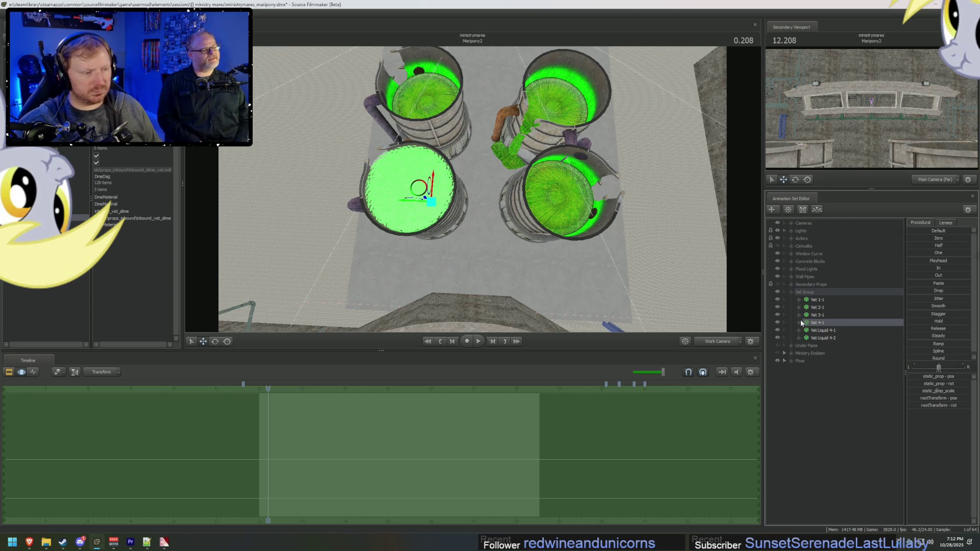
{"action": "left_click", "coordinate": [799, 322]}
{"action": "left_click", "coordinate": [807, 330]}
{"action": "left_click", "coordinate": [799, 299]}
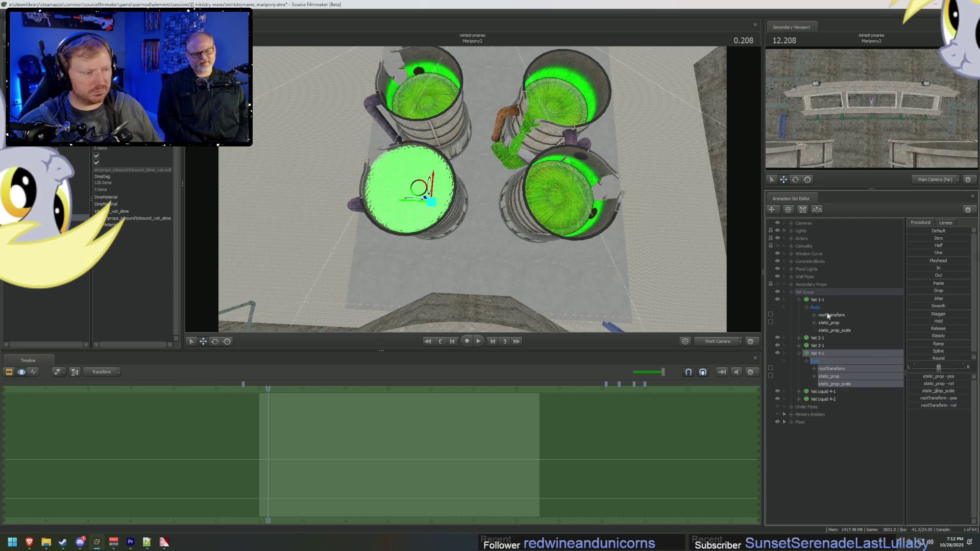
{"action": "left_click", "coordinate": [831, 315]}
{"action": "left_click", "coordinate": [837, 369]}
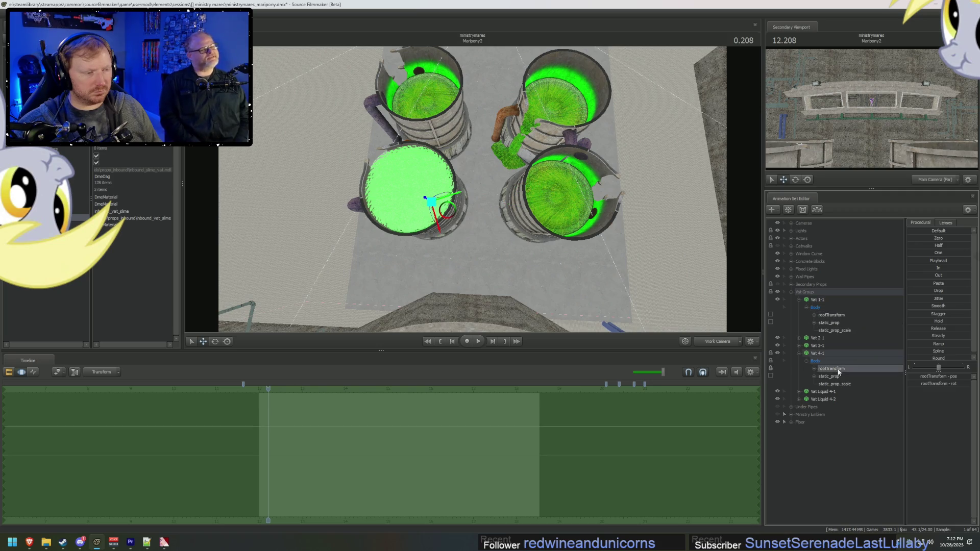
{"action": "left_click", "coordinate": [814, 369]}
{"action": "left_click", "coordinate": [835, 378]}
{"action": "left_click", "coordinate": [822, 376]}
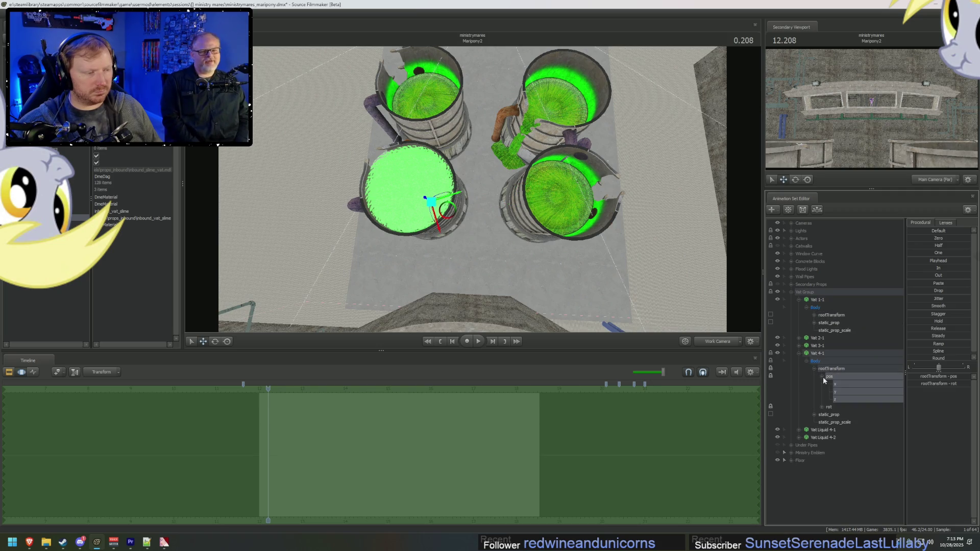
{"action": "left_click", "coordinate": [846, 386]}
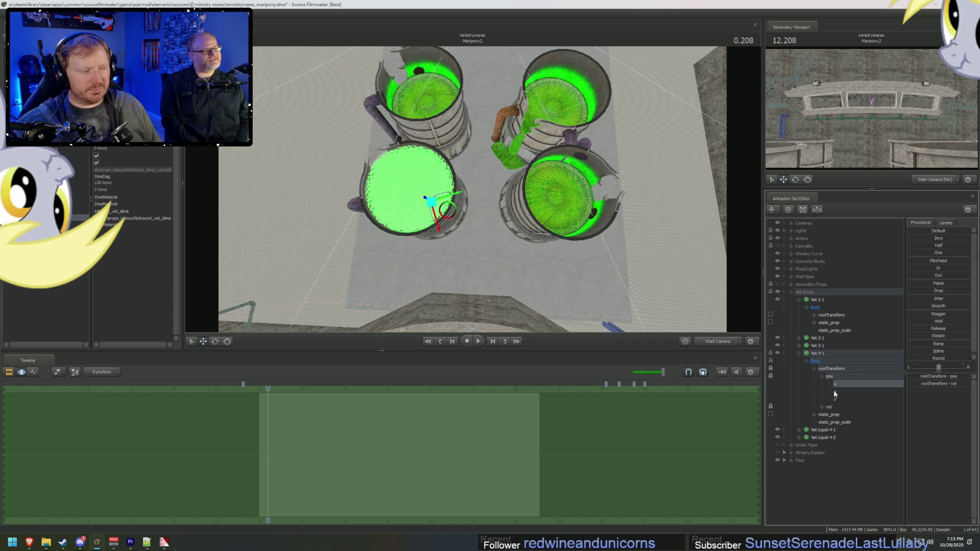
{"action": "left_click", "coordinate": [807, 360]}
{"action": "left_click", "coordinate": [798, 353]}
{"action": "left_click", "coordinate": [799, 300]}
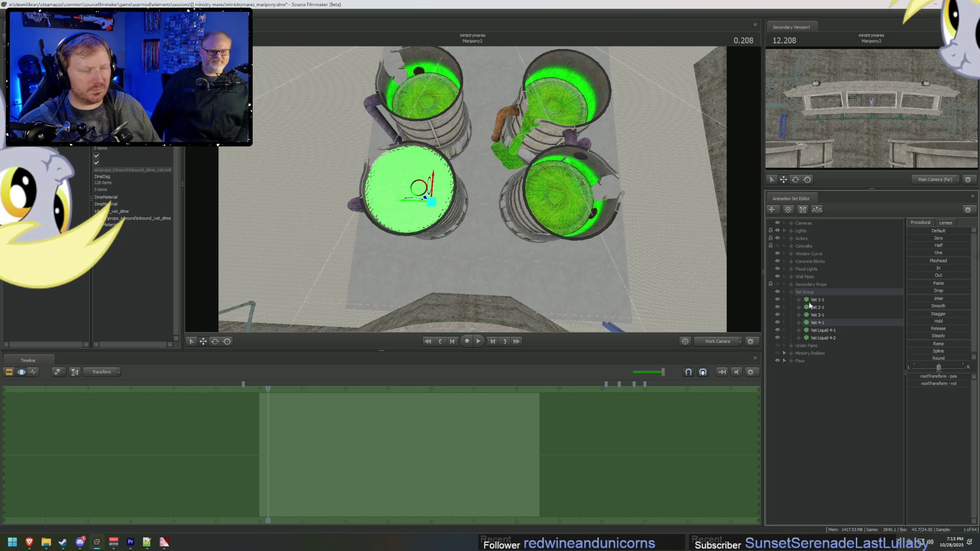
{"action": "left_click", "coordinate": [835, 322]}
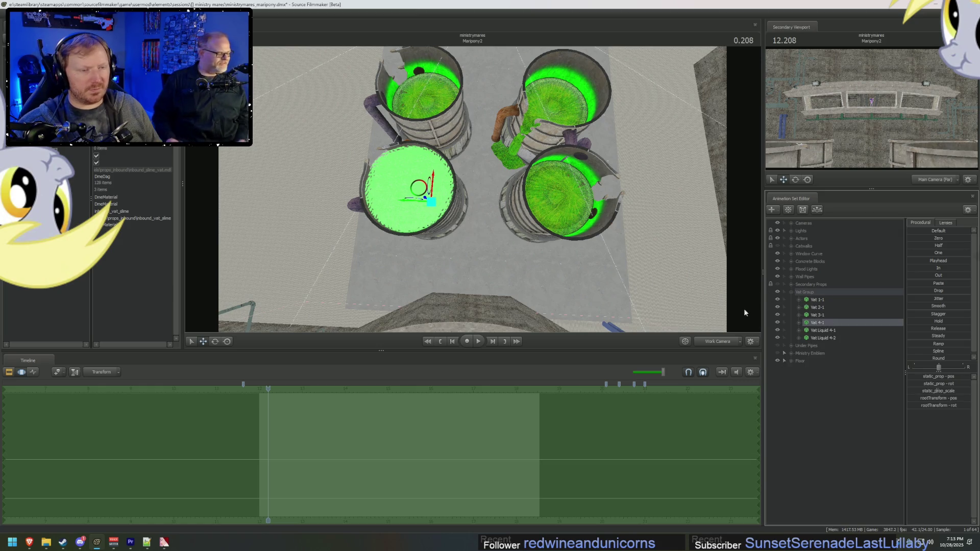
{"action": "left_click_drag", "start_coordinate": [462, 176], "coordinate": [531, 189]}
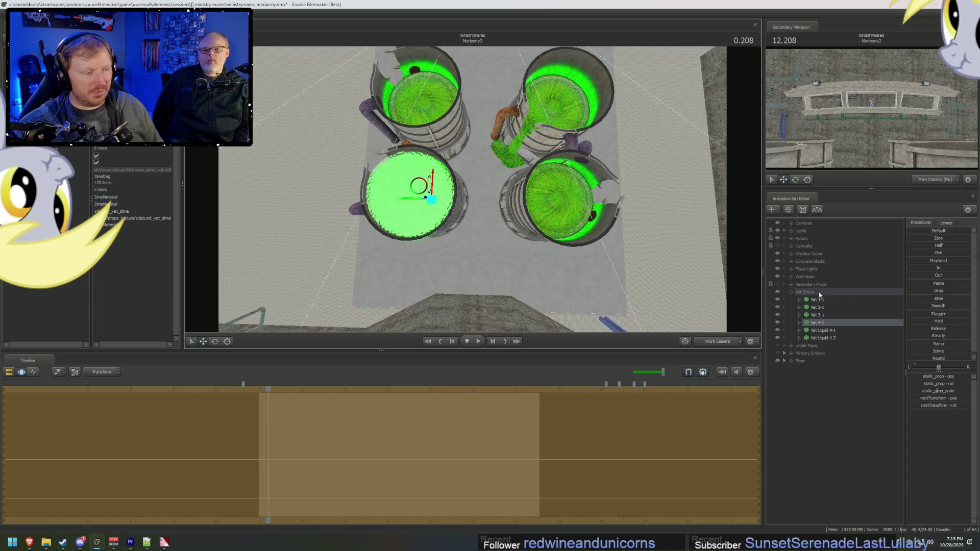
Step: Copy Vat 1-1 and Vat 4-1 and paste them as Vat 1-2 and Vat 4-2
{"action": "left_click", "coordinate": [819, 300]}
{"action": "left_click", "coordinate": [819, 322]}
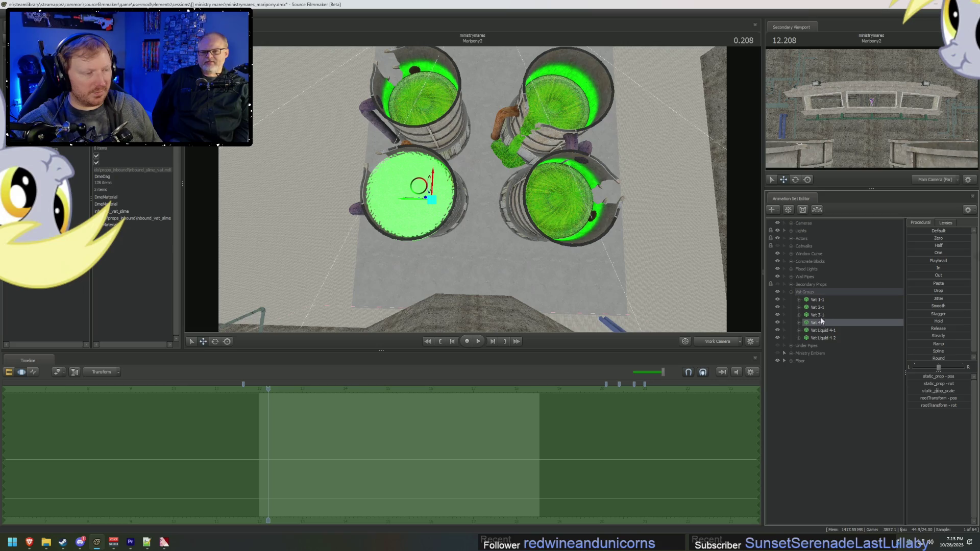
{"action": "left_click", "coordinate": [821, 300], "text": "ctrl"}
{"action": "right_click", "coordinate": [823, 303]}
{"action": "left_click", "coordinate": [847, 313]}
{"action": "right_click", "coordinate": [816, 419]}
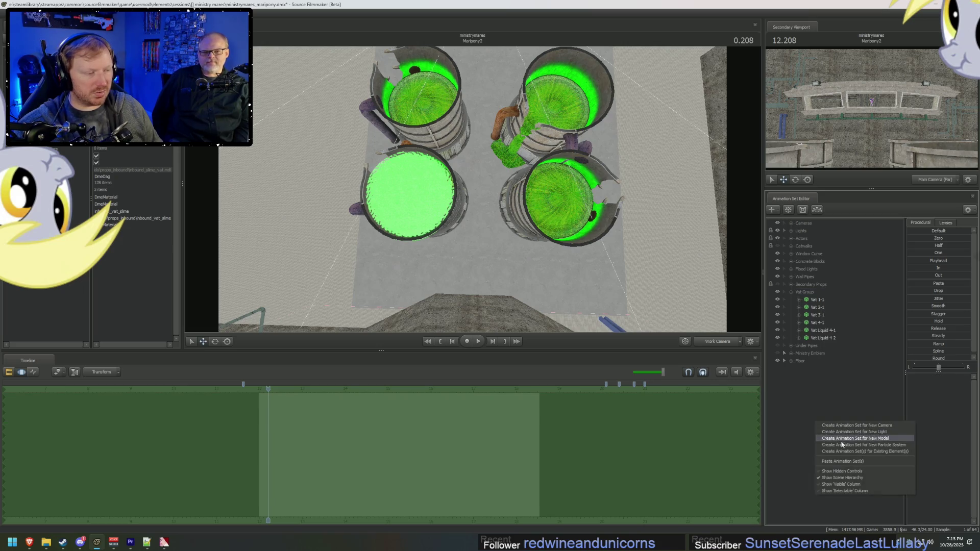
{"action": "left_click", "coordinate": [842, 461]}
Step: Move the copies Vat 1-2 and Vat 4-2 up into a new row
{"action": "left_click", "coordinate": [810, 369]}
{"action": "left_click", "coordinate": [810, 376], "text": "ctrl"}
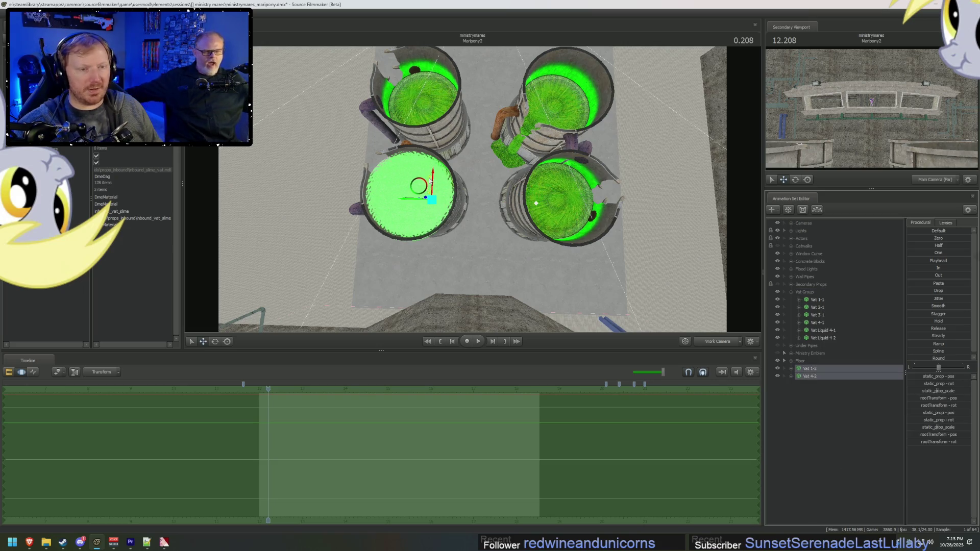
{"action": "left_click_drag", "start_coordinate": [433, 155], "coordinate": [433, 64]}
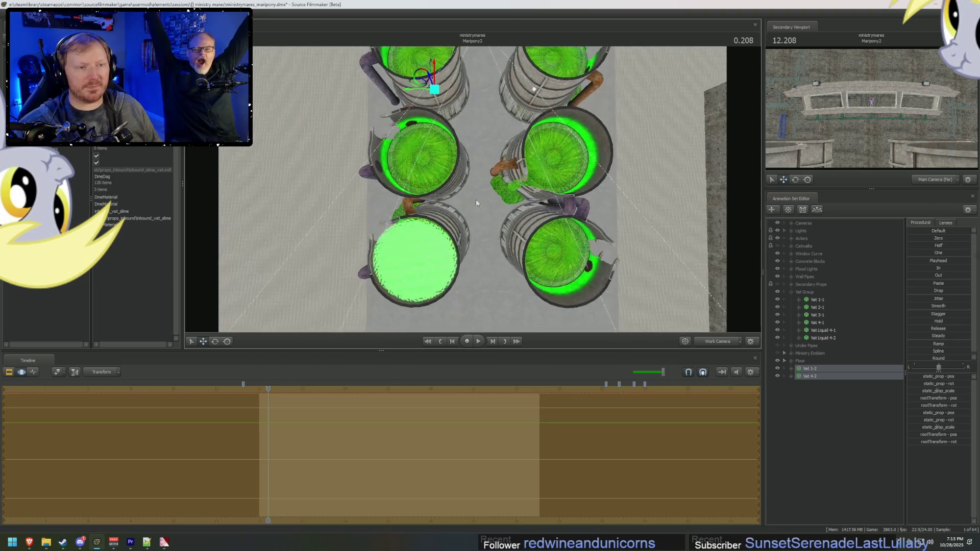
{"action": "mouse_move", "coordinate": [433, 64]}
{"action": "middle_mouse_down"}
{"action": "mouse_move", "coordinate": [435, 172]}
{"action": "mouse_move", "coordinate": [442, 158]}
{"action": "mouse_move", "coordinate": [472, 192]}
{"action": "middle_mouse_up"}
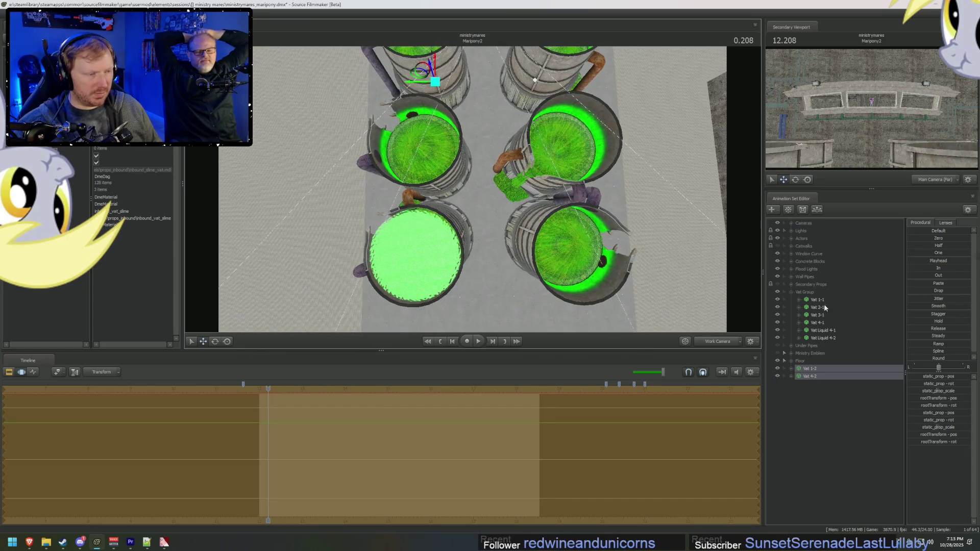
Step: Slide the original Vat 1-1 and Vat 4-1 further down in the scene
{"action": "left_click", "coordinate": [538, 232]}
{"action": "left_click", "coordinate": [434, 227], "text": "ctrl"}
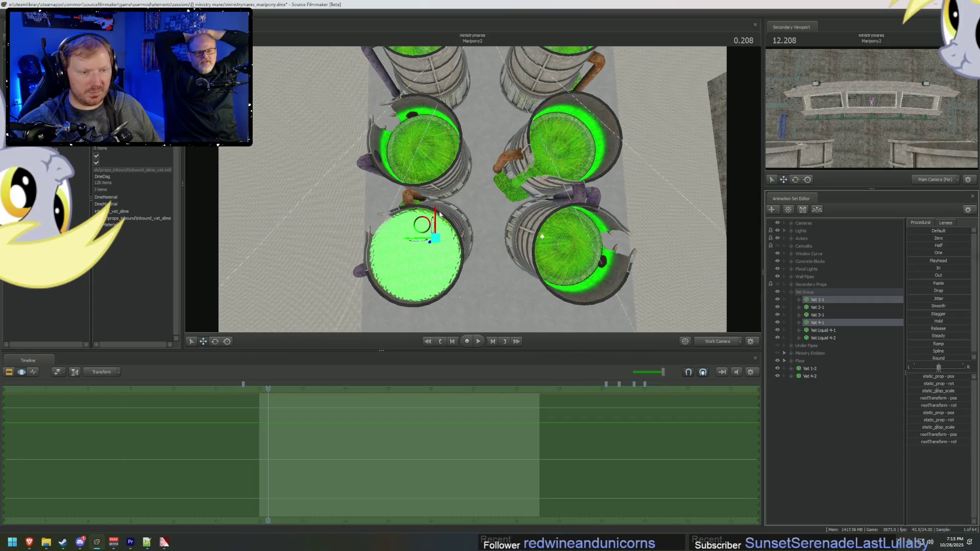
{"action": "mouse_move", "coordinate": [436, 213]}
{"action": "left_mouse_down"}
{"action": "mouse_move", "coordinate": [428, 237]}
{"action": "mouse_move", "coordinate": [403, 240]}
{"action": "mouse_move", "coordinate": [357, 177]}
{"action": "mouse_move", "coordinate": [252, 156]}
{"action": "mouse_move", "coordinate": [393, 148]}
{"action": "mouse_move", "coordinate": [411, 212]}
{"action": "mouse_move", "coordinate": [473, 192]}
{"action": "left_mouse_up"}
{"action": "mouse_move", "coordinate": [447, 234]}
{"action": "left_mouse_down"}
{"action": "mouse_move", "coordinate": [406, 247]}
{"action": "mouse_move", "coordinate": [471, 191]}
{"action": "left_mouse_up"}
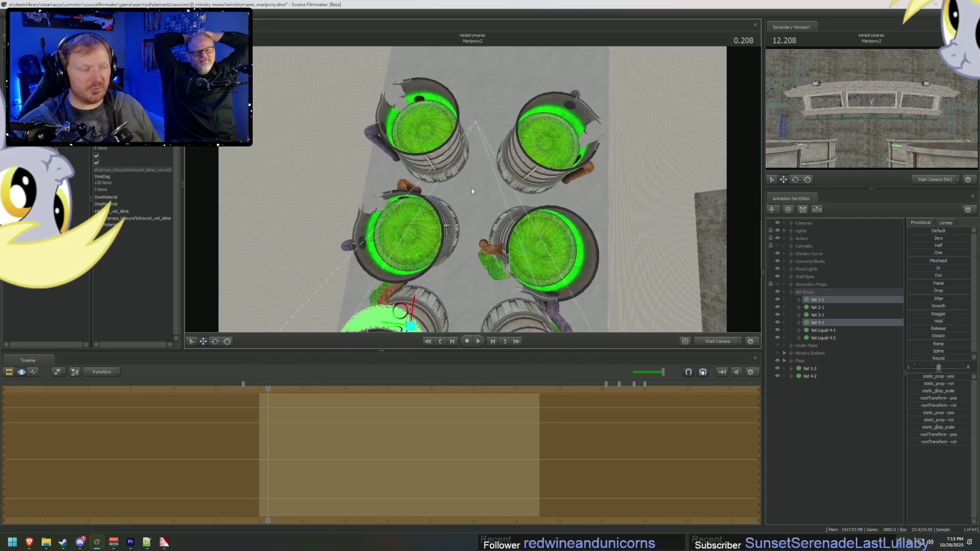
Step: Select Vat 1-2 and Vat 4-2 together and nudge them upward
{"action": "left_click", "coordinate": [818, 307]}
{"action": "left_click", "coordinate": [823, 315], "text": "ctrl"}
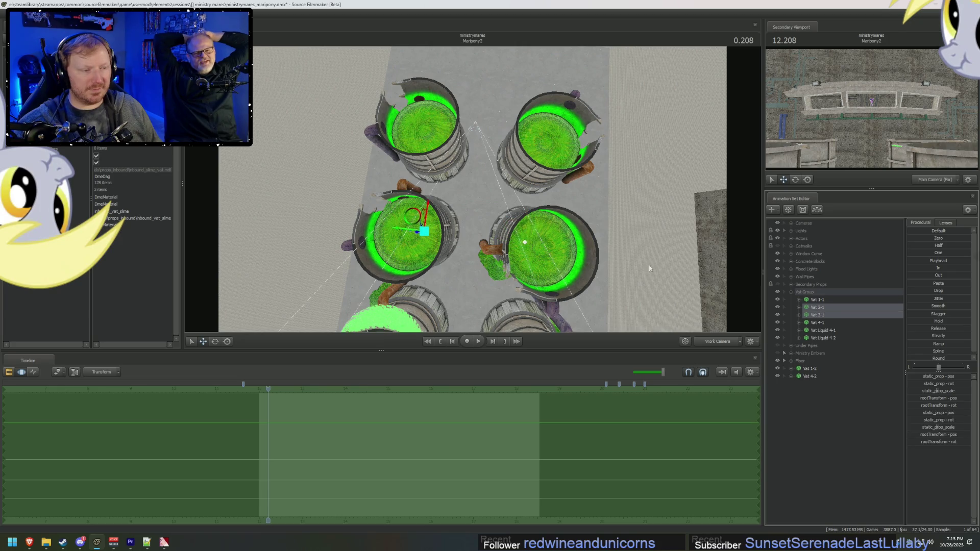
{"action": "left_click", "coordinate": [817, 369]}
{"action": "left_click", "coordinate": [817, 377], "text": "ctrl"}
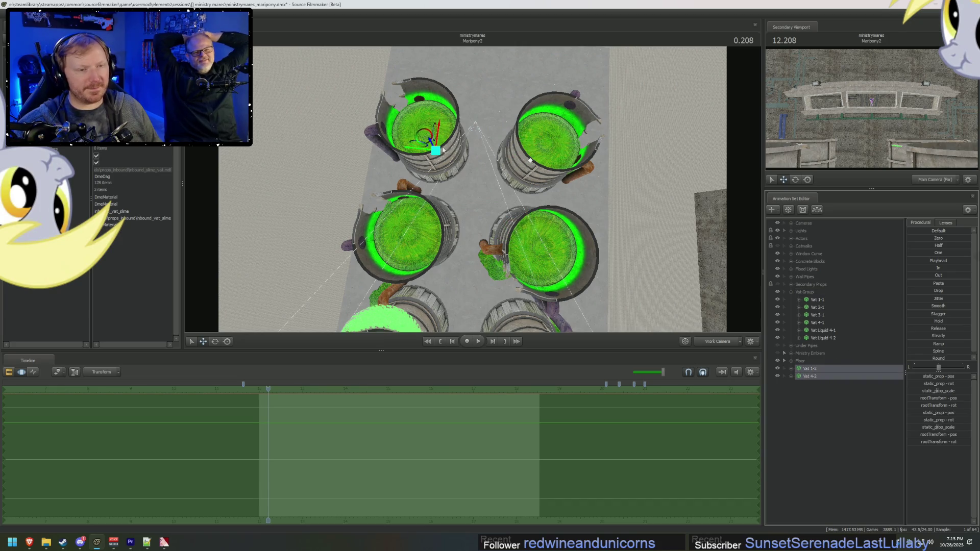
{"action": "left_click_drag", "start_coordinate": [437, 138], "coordinate": [439, 134]}
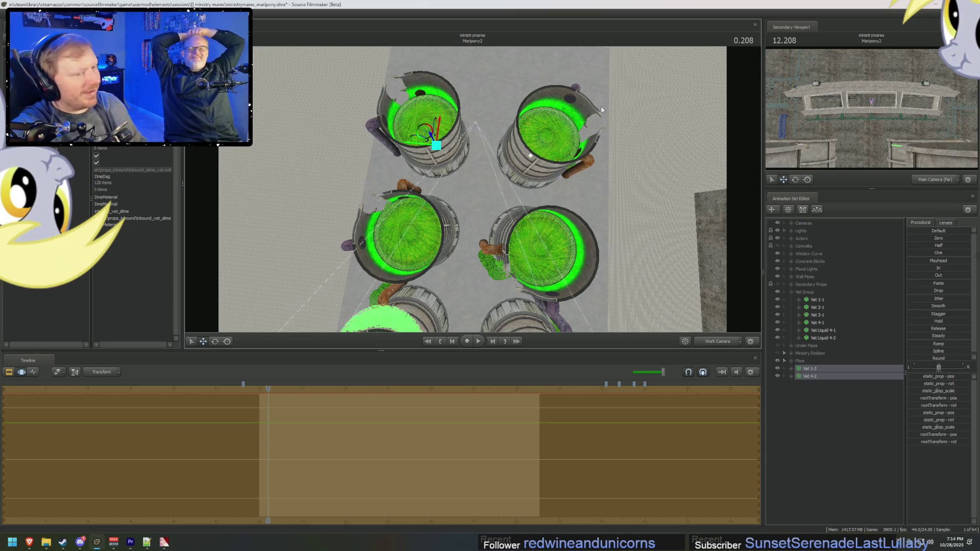
Step: Copy the Vat 1-2 and Vat 4-2 pair and paste it as Vat 1-3 and Vat 4-3
{"action": "mouse_move", "coordinate": [551, 235]}
{"action": "left_mouse_down"}
{"action": "mouse_move", "coordinate": [555, 252]}
{"action": "mouse_move", "coordinate": [551, 223]}
{"action": "left_mouse_up"}
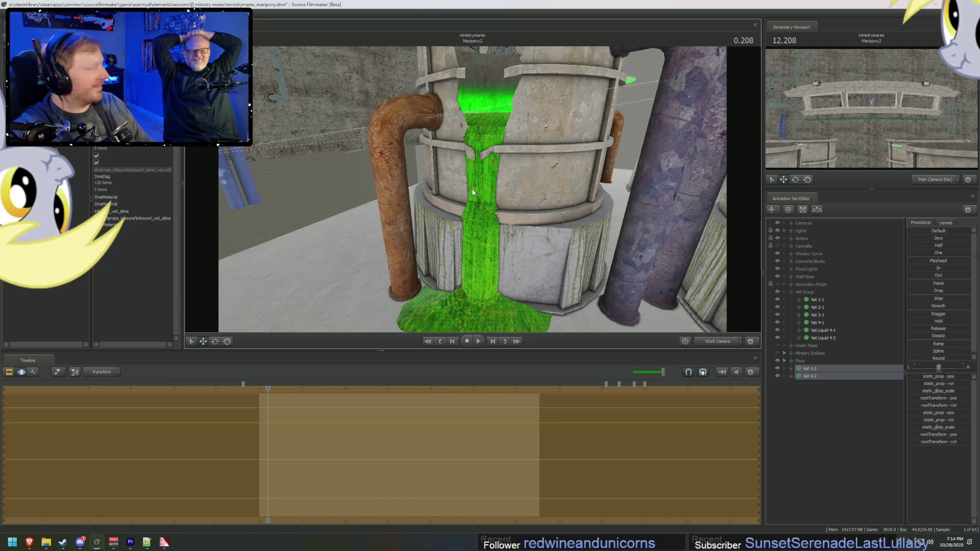
{"action": "left_click_drag", "start_coordinate": [473, 192], "coordinate": [473, 196]}
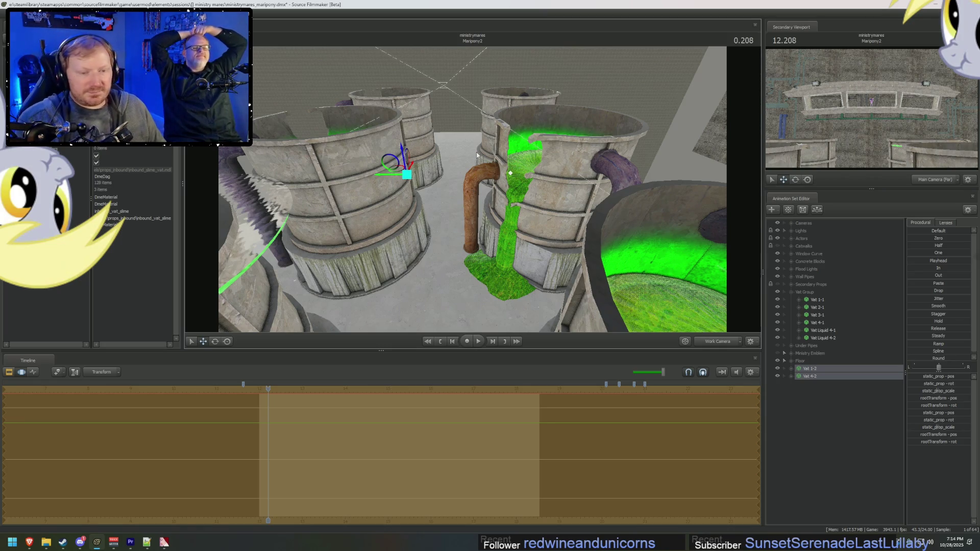
{"action": "mouse_move", "coordinate": [476, 152]}
{"action": "left_mouse_down"}
{"action": "mouse_move", "coordinate": [486, 135]}
{"action": "mouse_move", "coordinate": [491, 160]}
{"action": "mouse_move", "coordinate": [478, 186]}
{"action": "left_mouse_up"}
{"action": "left_click_drag", "start_coordinate": [559, 169], "coordinate": [560, 208]}
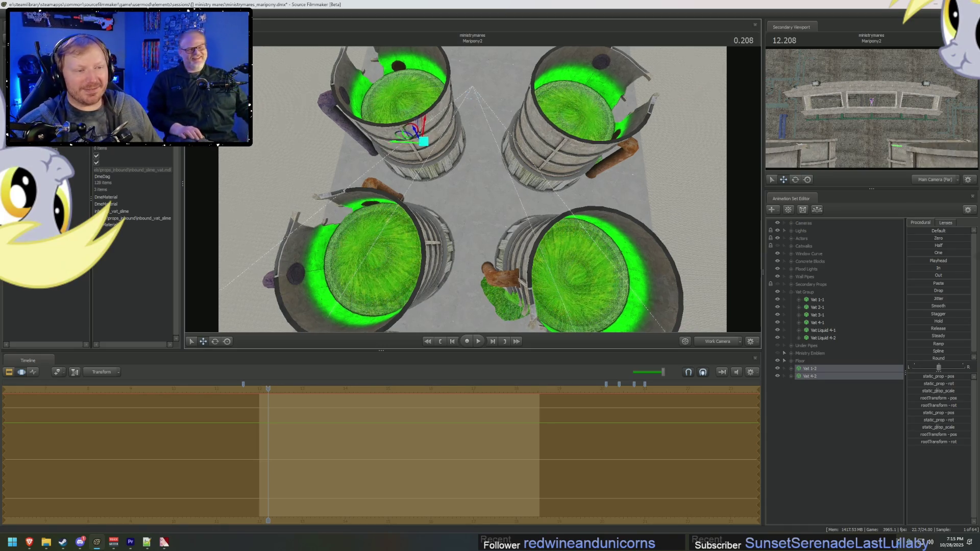
{"action": "left_click_drag", "start_coordinate": [474, 189], "coordinate": [474, 296]}
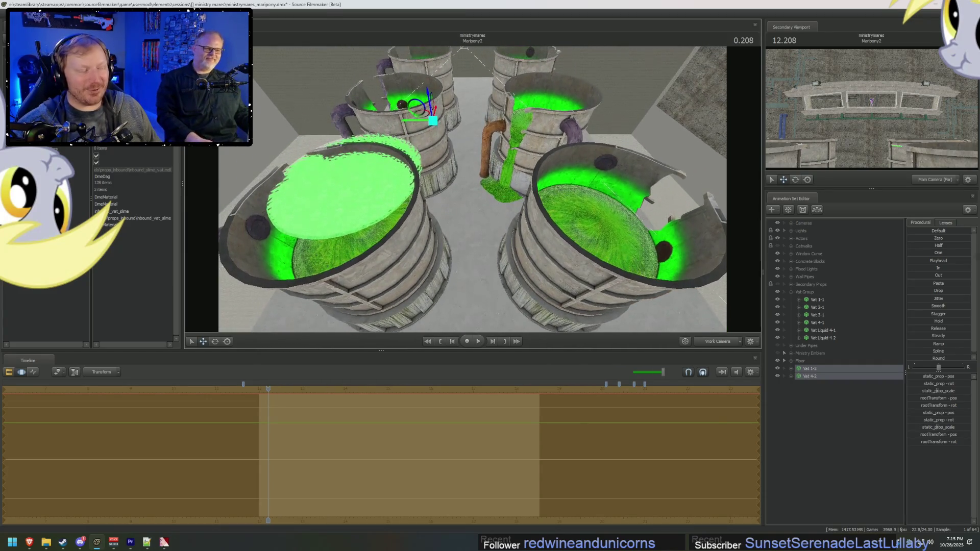
{"action": "right_click", "coordinate": [822, 376]}
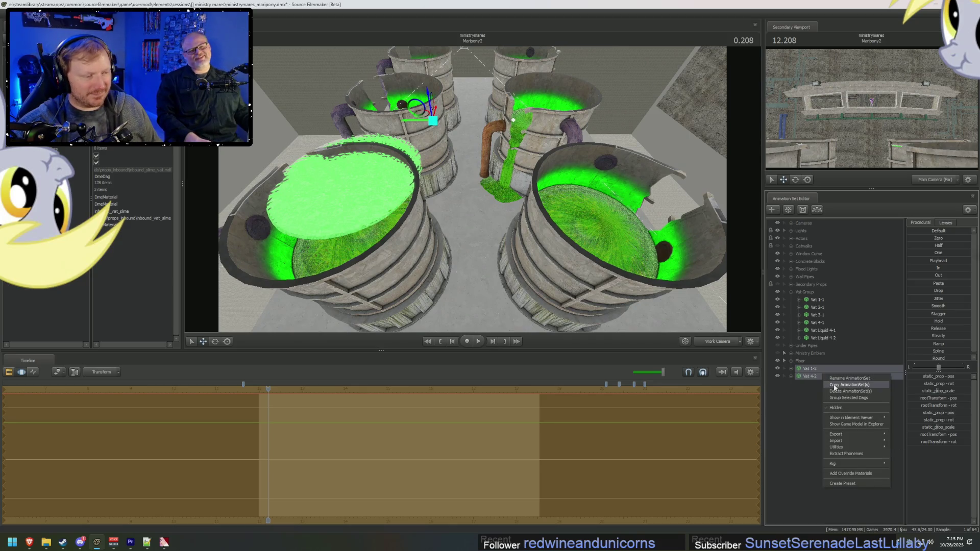
{"action": "left_click", "coordinate": [835, 386]}
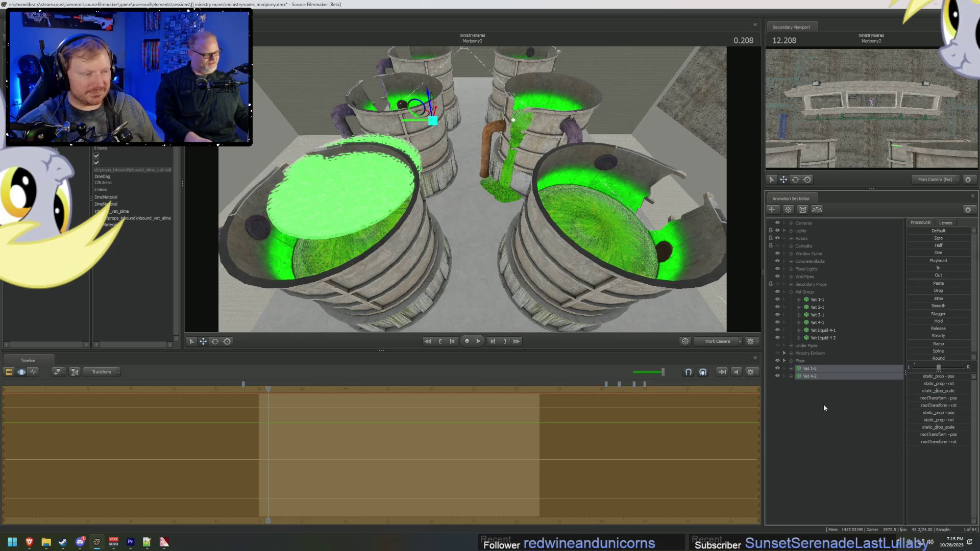
{"action": "right_click", "coordinate": [822, 409]}
{"action": "left_click", "coordinate": [847, 450]}
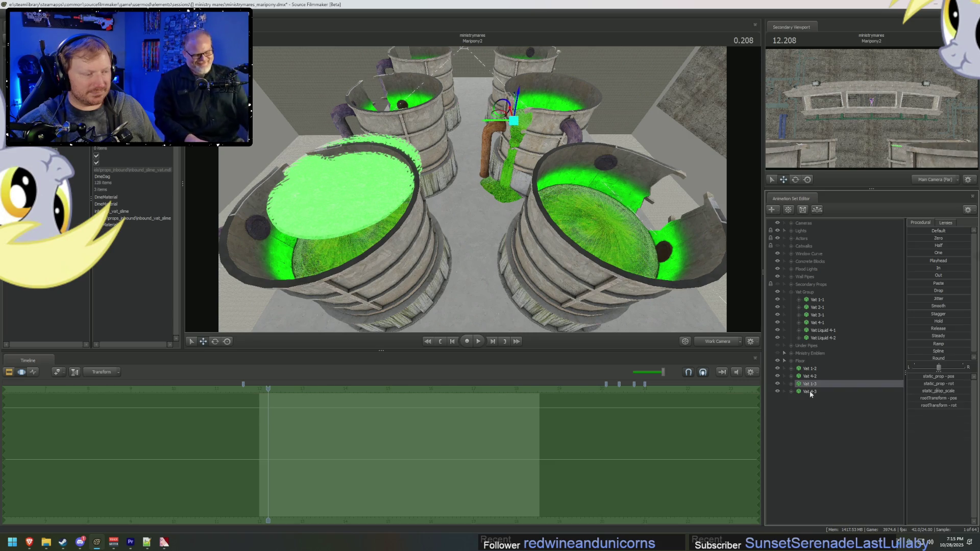
Step: Rotate Vat 4-3 so its pipe faces right, then open a new browser tab
{"action": "mouse_move", "coordinate": [462, 153]}
{"action": "left_mouse_down"}
{"action": "mouse_move", "coordinate": [462, 187]}
{"action": "mouse_move", "coordinate": [423, 171]}
{"action": "mouse_move", "coordinate": [439, 87]}
{"action": "mouse_move", "coordinate": [429, 92]}
{"action": "mouse_move", "coordinate": [433, 161]}
{"action": "left_mouse_up"}
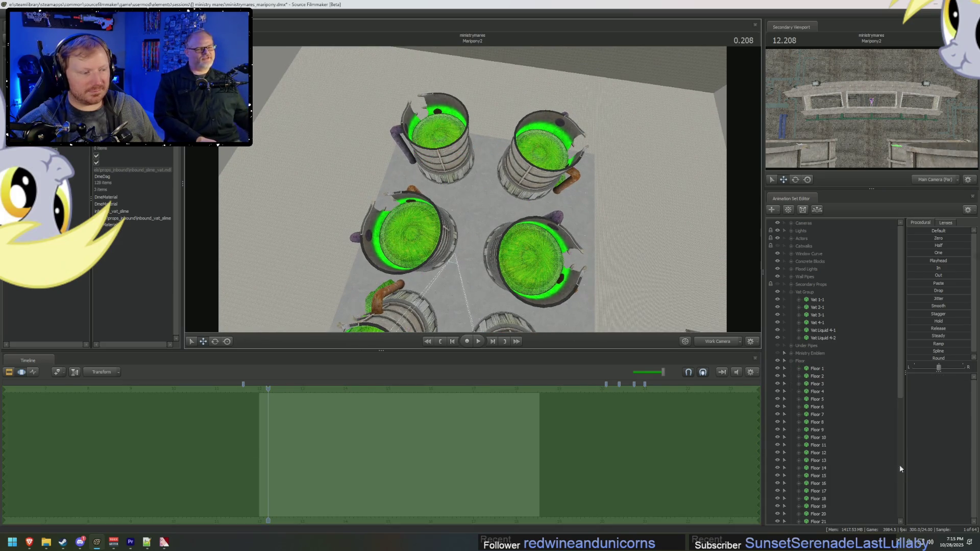
{"action": "left_click", "coordinate": [822, 329]}
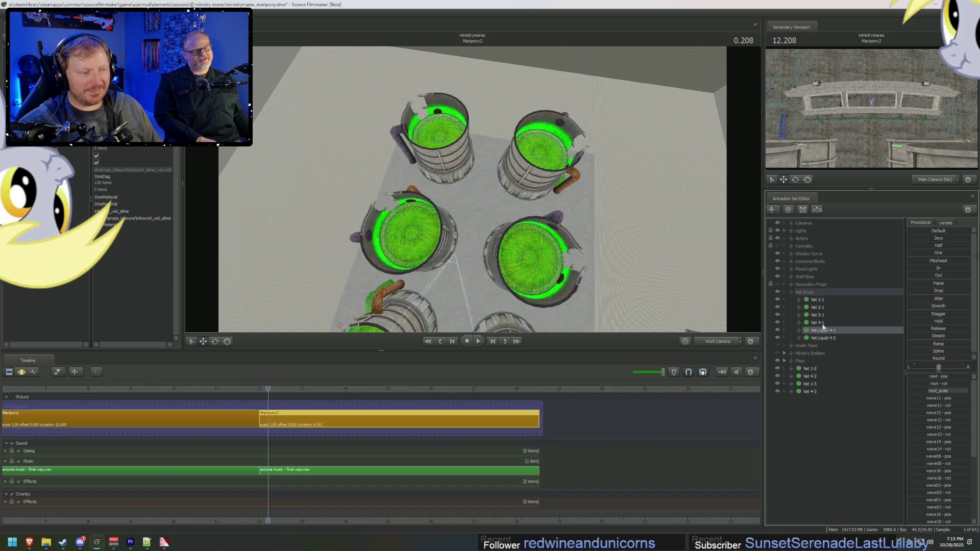
{"action": "left_click", "coordinate": [823, 323]}
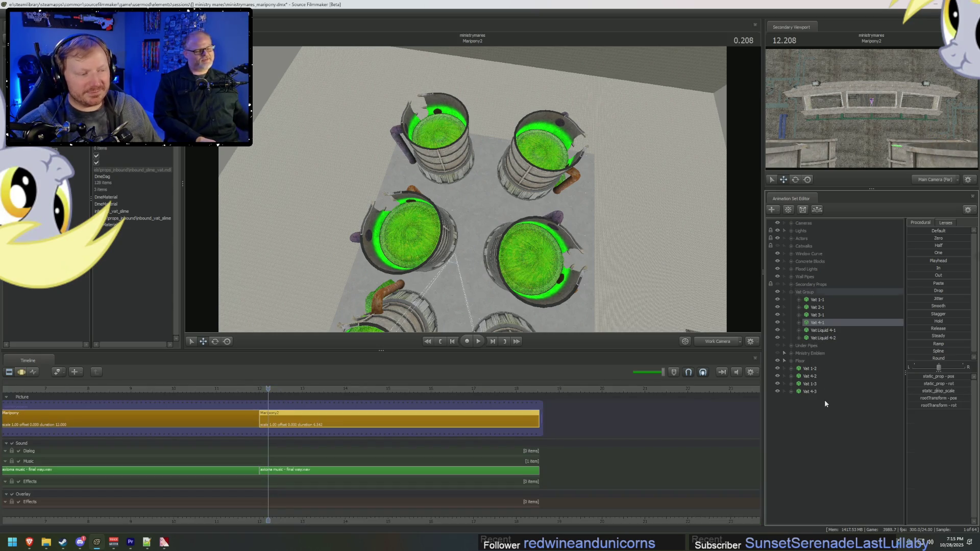
{"action": "left_click", "coordinate": [822, 392]}
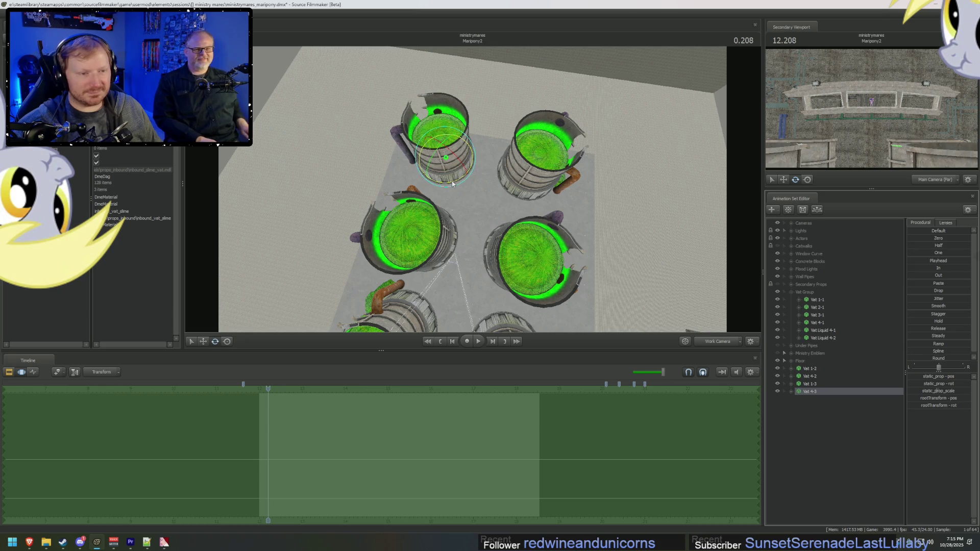
{"action": "left_click", "coordinate": [452, 185]}
{"action": "mouse_move", "coordinate": [452, 184]}
{"action": "left_mouse_down"}
{"action": "mouse_move", "coordinate": [439, 182]}
{"action": "mouse_move", "coordinate": [403, 131]}
{"action": "mouse_move", "coordinate": [424, 82]}
{"action": "left_mouse_up"}
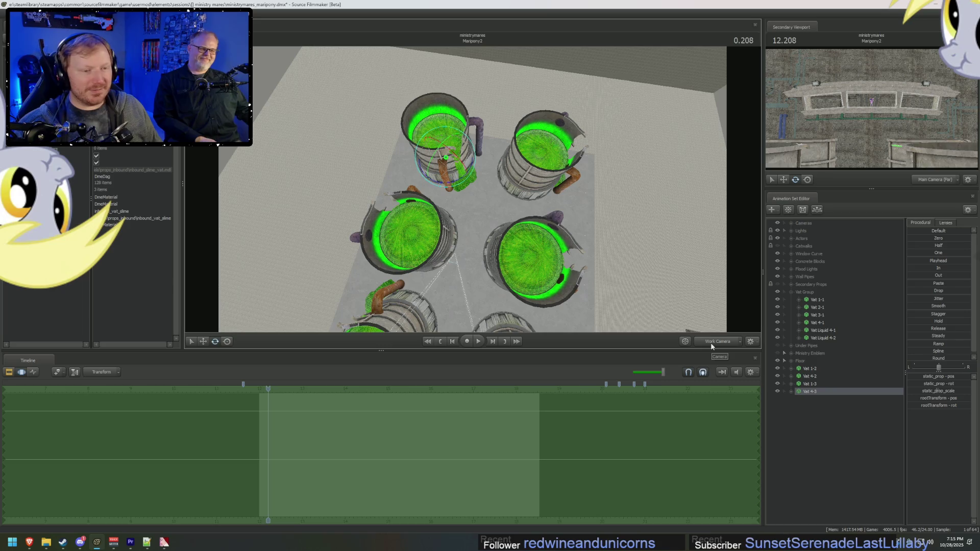
{"action": "left_click", "coordinate": [28, 546]}
{"action": "left_click", "coordinate": [706, 8]}
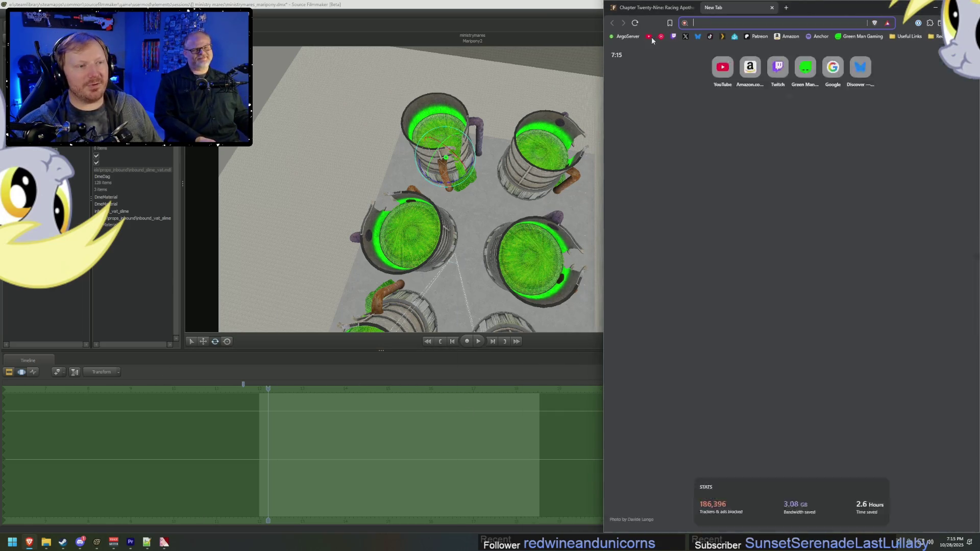
Step: Search YouTube for a Family Guy Adam West clip
{"action": "left_click", "coordinate": [723, 60]}
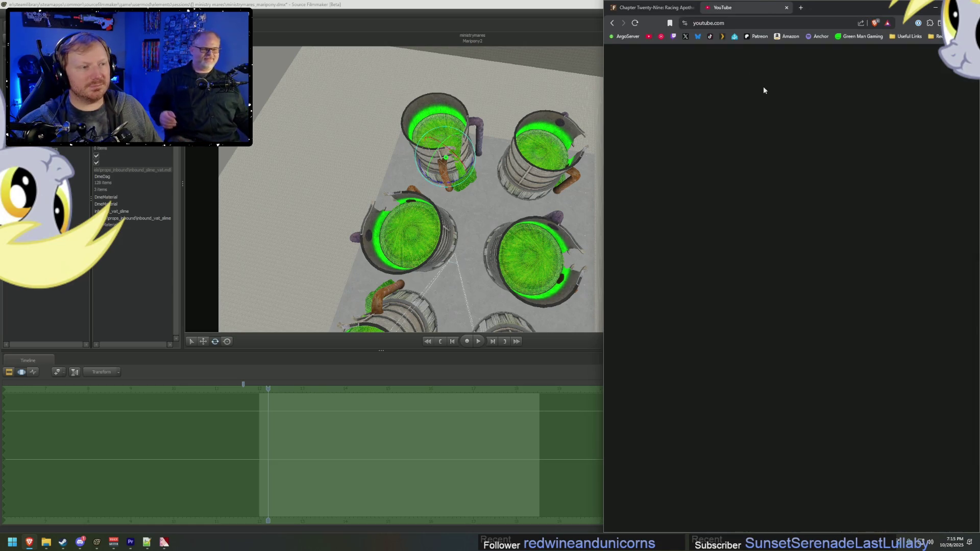
{"action": "left_click", "coordinate": [778, 56]}
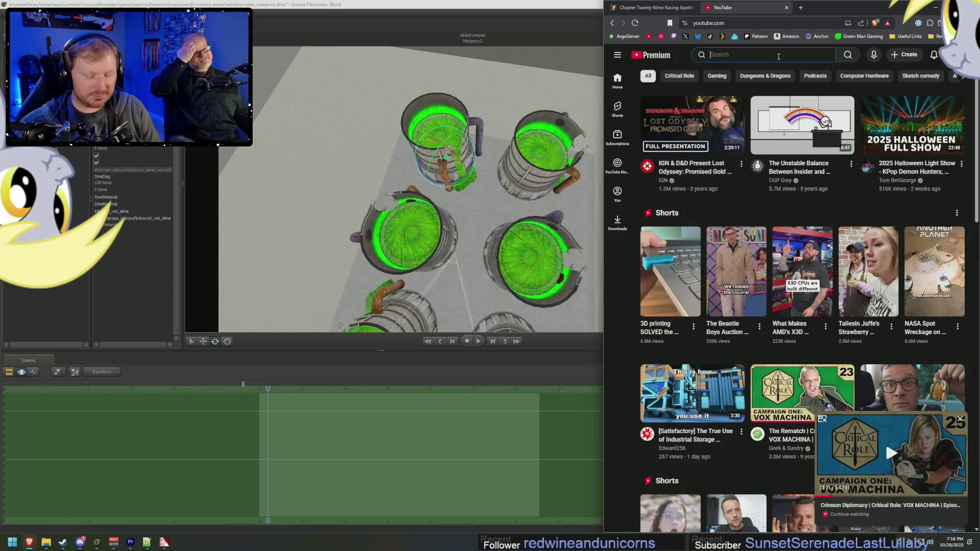
{"action": "type", "text": "famil"}
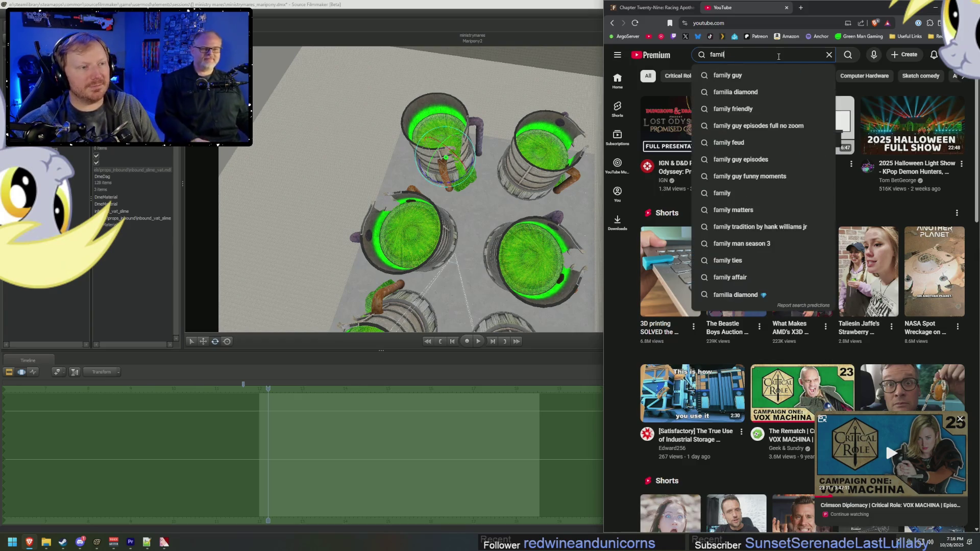
{"action": "type", "text": "y guy"}
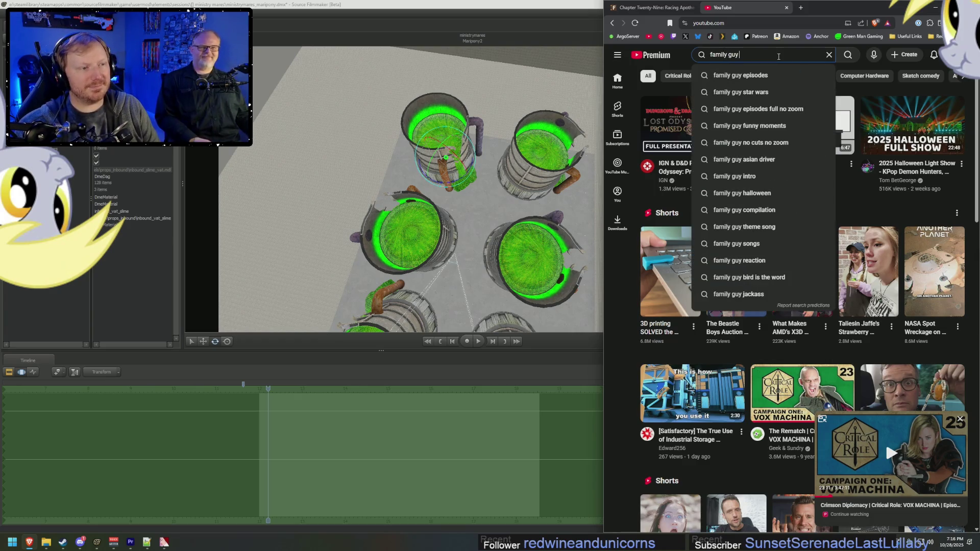
{"action": "type", "text": " rolls in"}
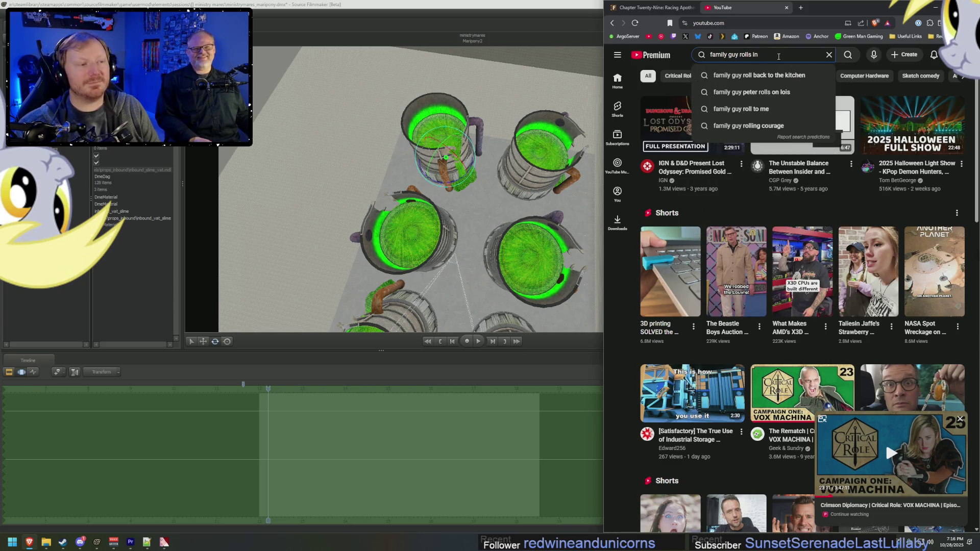
{"action": "type", "text": " waste"}
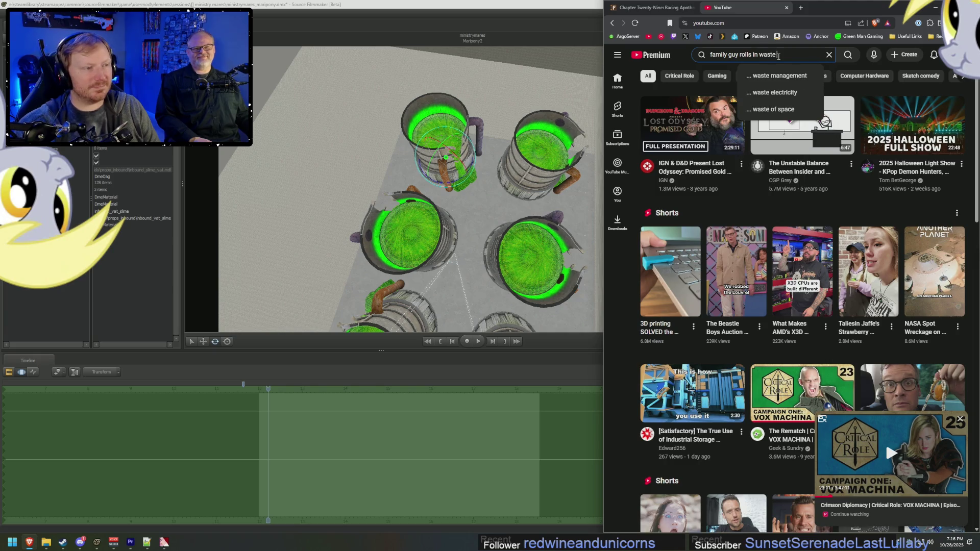
{"action": "key", "text": "BackSpace"}
{"action": "key", "text": "BackSpace"}
{"action": "key", "text": "BackSpace"}
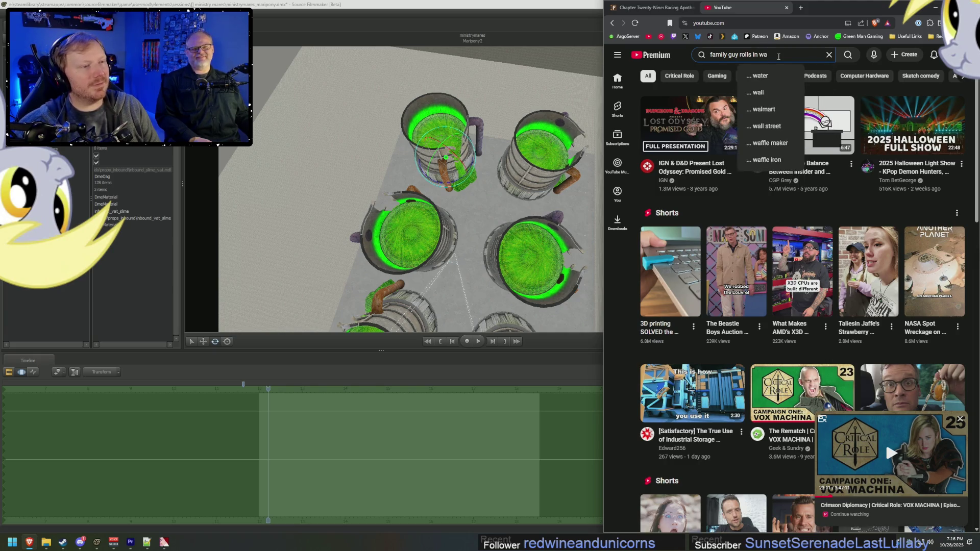
{"action": "type", "text": "ra"}
{"action": "key", "text": "BackSpace"}
{"action": "key", "text": "BackSpace"}
{"action": "key", "text": "BackSpace"}
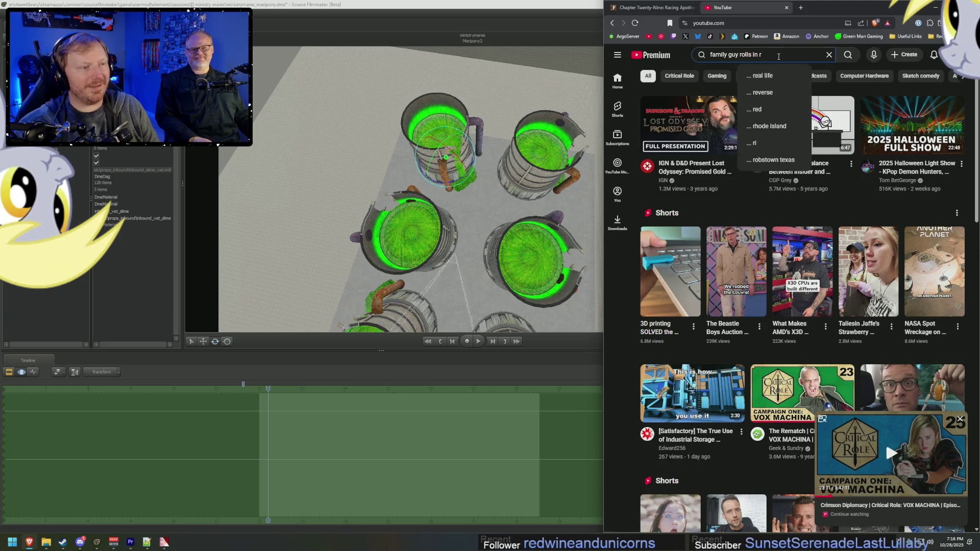
{"action": "type", "text": "adam west"}
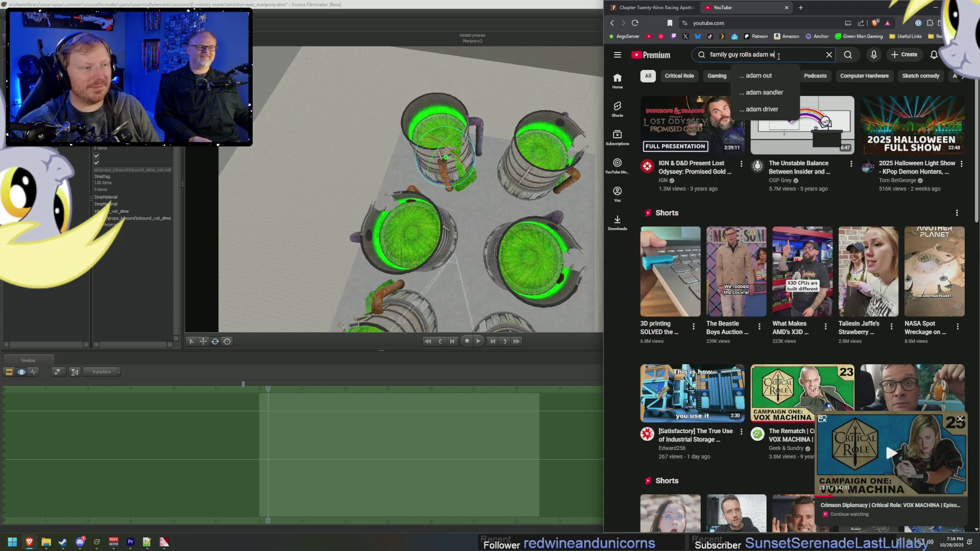
{"action": "key", "text": "Return"}
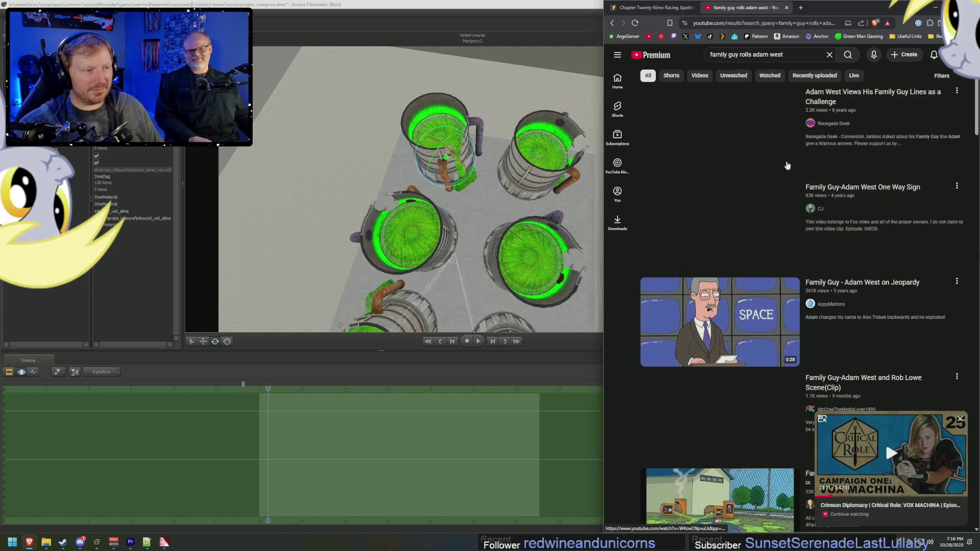
Step: Refine the search with 'cancer', play the Mayor West video at lower volume, then pause it
{"action": "scroll", "coordinate": [905, 287], "scroll_direction": "down", "scroll_amount": 1}
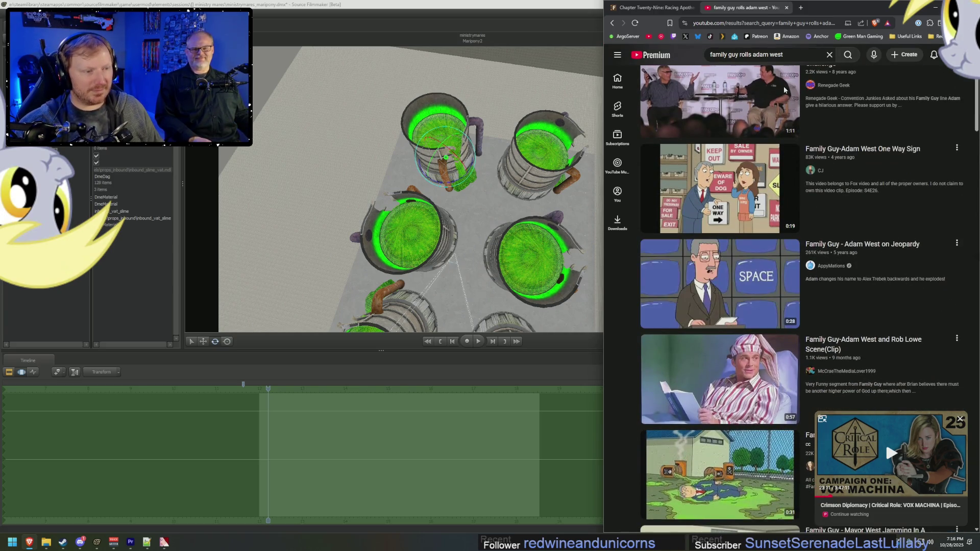
{"action": "left_click", "coordinate": [793, 55]}
{"action": "type", "text": "cancer"}
{"action": "key", "text": "Return"}
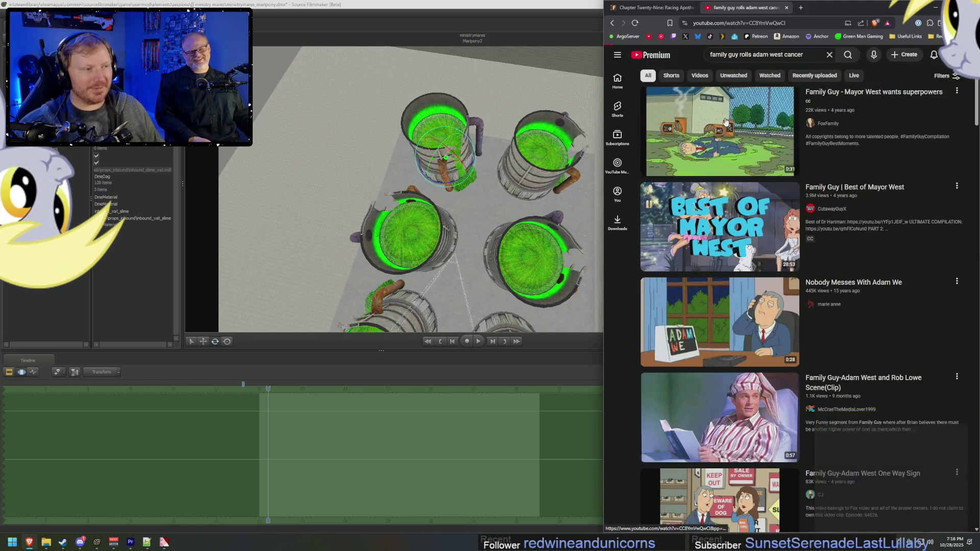
{"action": "left_click", "coordinate": [720, 133]}
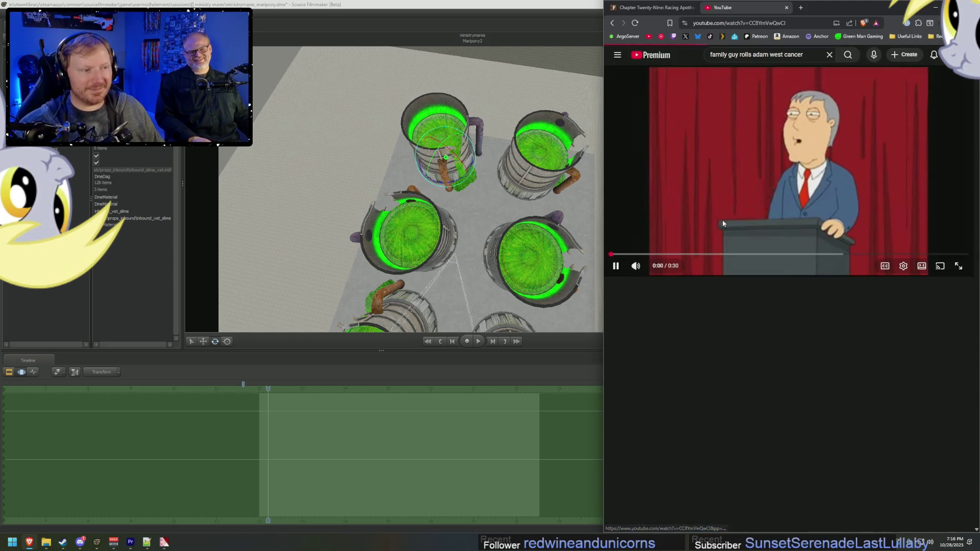
{"action": "left_click", "coordinate": [650, 267]}
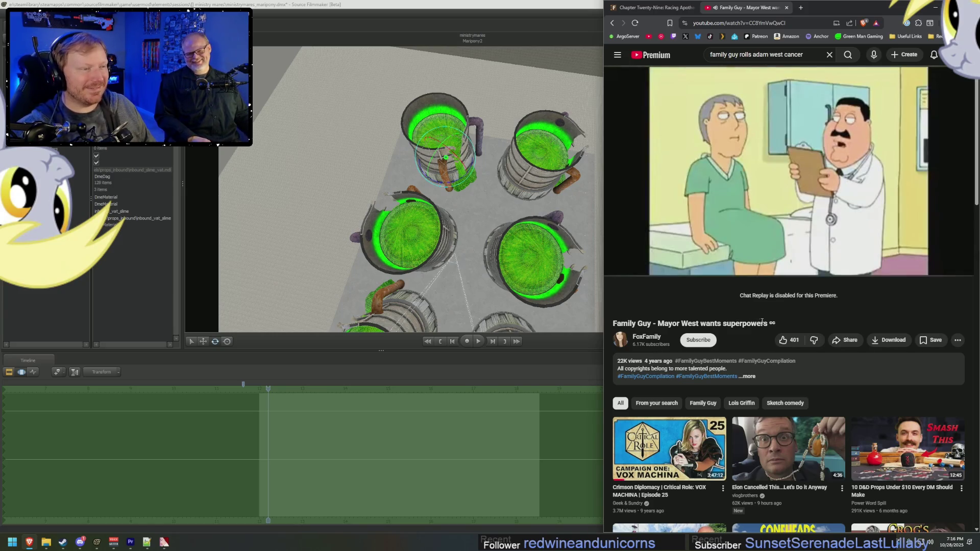
{"action": "left_click", "coordinate": [709, 180]}
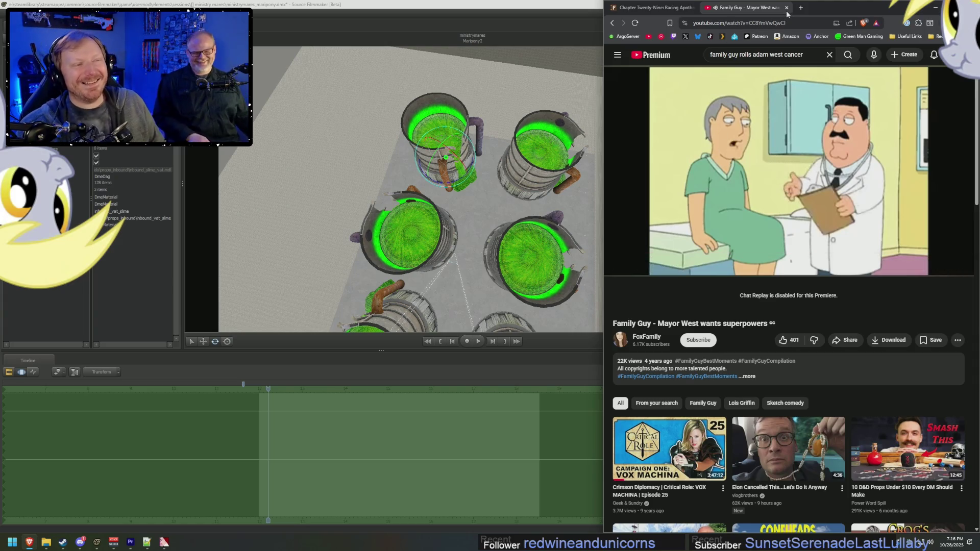
Step: Play and pause the Family Guy clip, close its tab, and minimize the browser
{"action": "left_click", "coordinate": [769, 91]}
{"action": "left_click", "coordinate": [769, 90]}
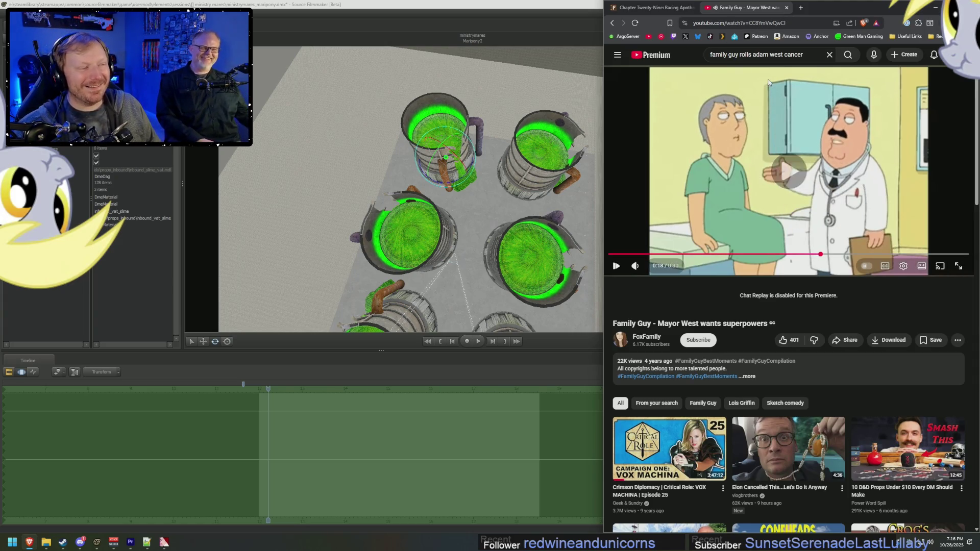
{"action": "left_click", "coordinate": [769, 81]}
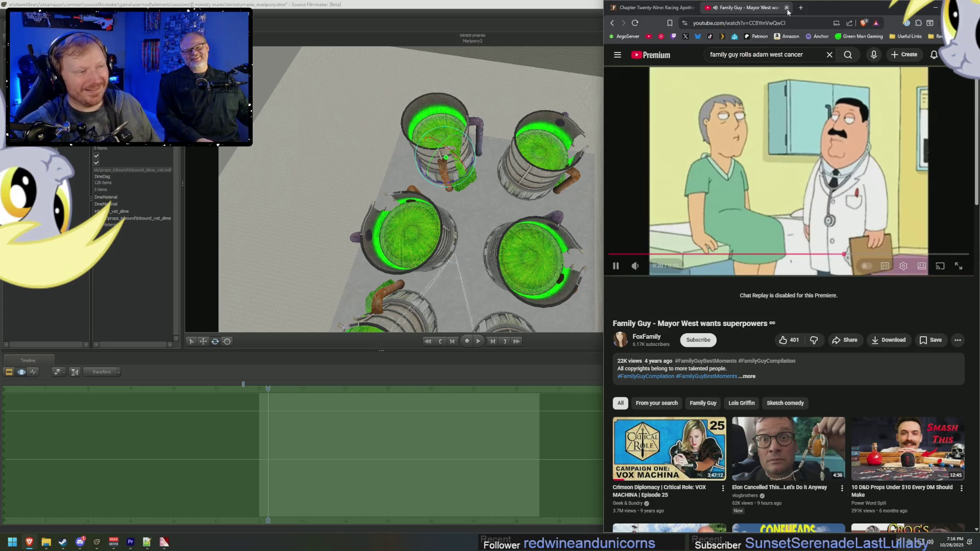
{"action": "left_click", "coordinate": [787, 7]}
{"action": "left_click", "coordinate": [935, 7]}
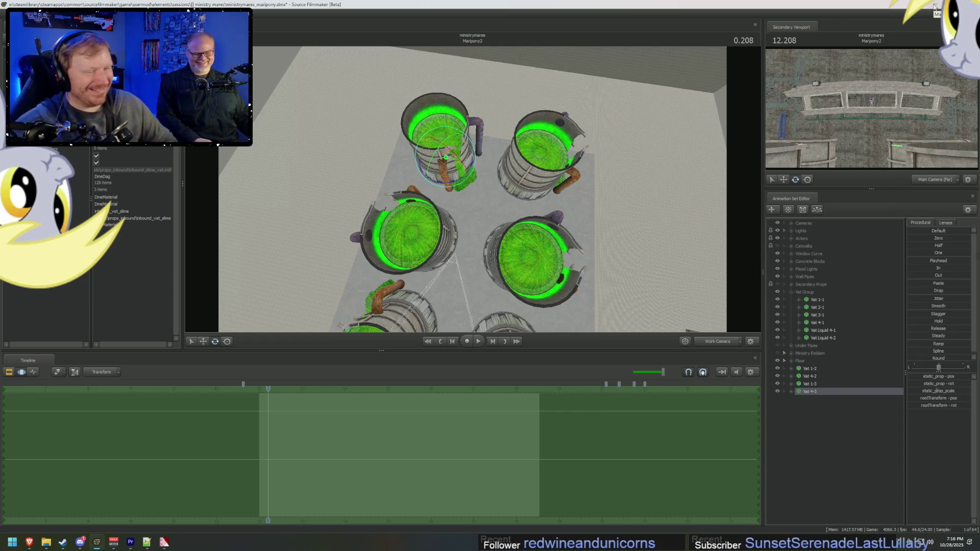
Step: Move Vat 1-2, 4-2, 1-3 and 4-3 from under Floor into the Vat Group
{"action": "mouse_move", "coordinate": [472, 189]}
{"action": "left_mouse_down"}
{"action": "mouse_move", "coordinate": [478, 183]}
{"action": "mouse_move", "coordinate": [506, 206]}
{"action": "mouse_move", "coordinate": [539, 173]}
{"action": "mouse_move", "coordinate": [541, 220]}
{"action": "mouse_move", "coordinate": [490, 188]}
{"action": "left_mouse_up"}
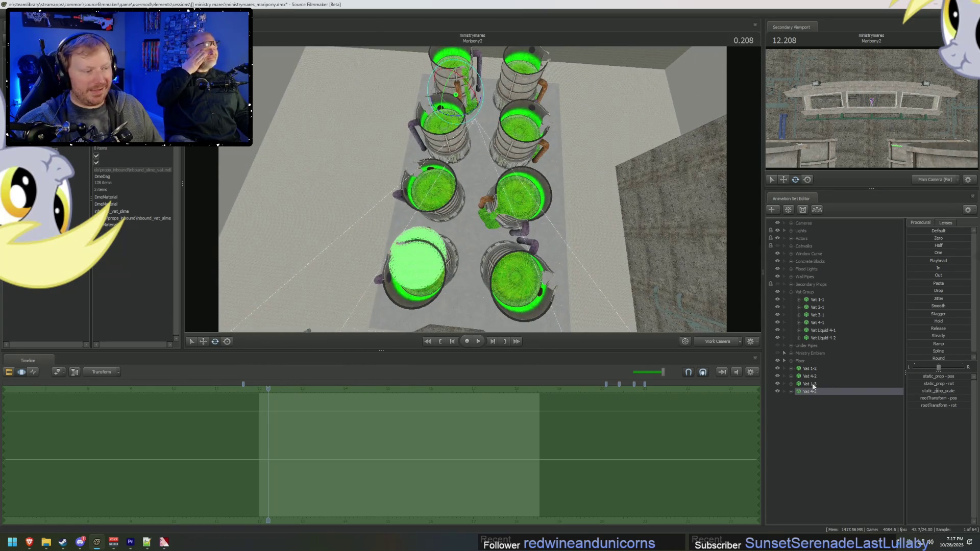
{"action": "left_click", "coordinate": [811, 368], "text": "shift"}
{"action": "mouse_move", "coordinate": [811, 369]}
{"action": "left_mouse_down"}
{"action": "mouse_move", "coordinate": [806, 343]}
{"action": "mouse_move", "coordinate": [823, 325]}
{"action": "left_mouse_up"}
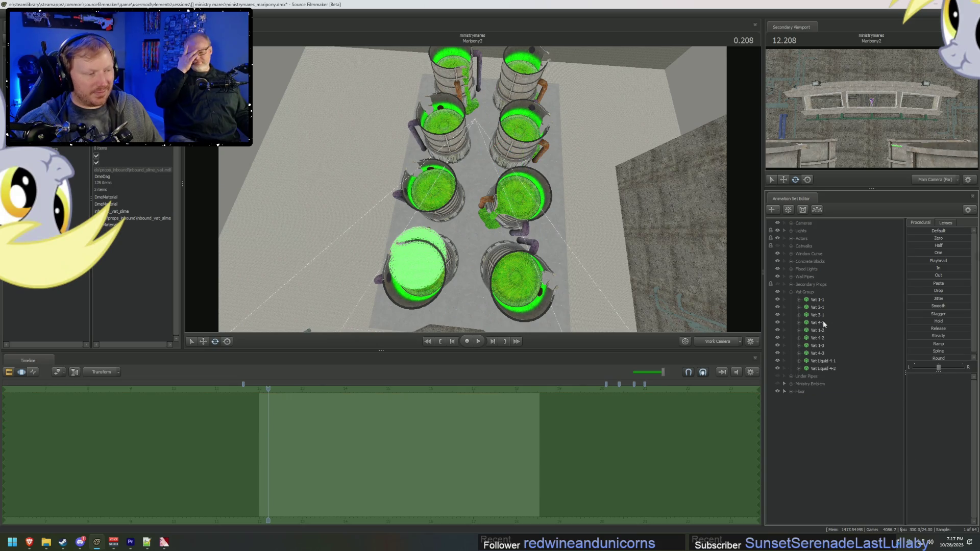
Step: Slide one row of vats further right and the inverted selection further left
{"action": "left_click", "coordinate": [817, 301]}
{"action": "left_click", "coordinate": [817, 307], "text": "shift"}
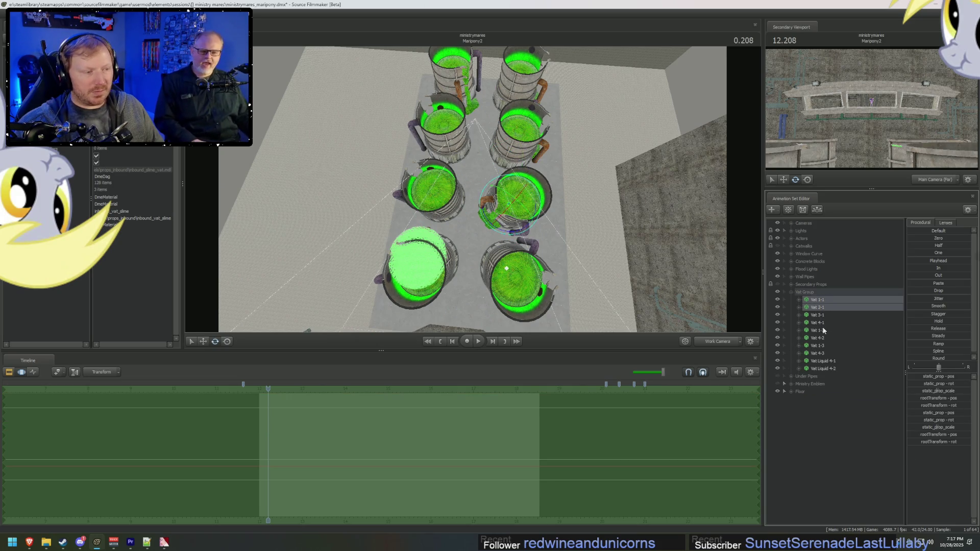
{"action": "left_click", "coordinate": [822, 332], "text": "ctrl"}
{"action": "left_click", "coordinate": [817, 346], "text": "ctrl"}
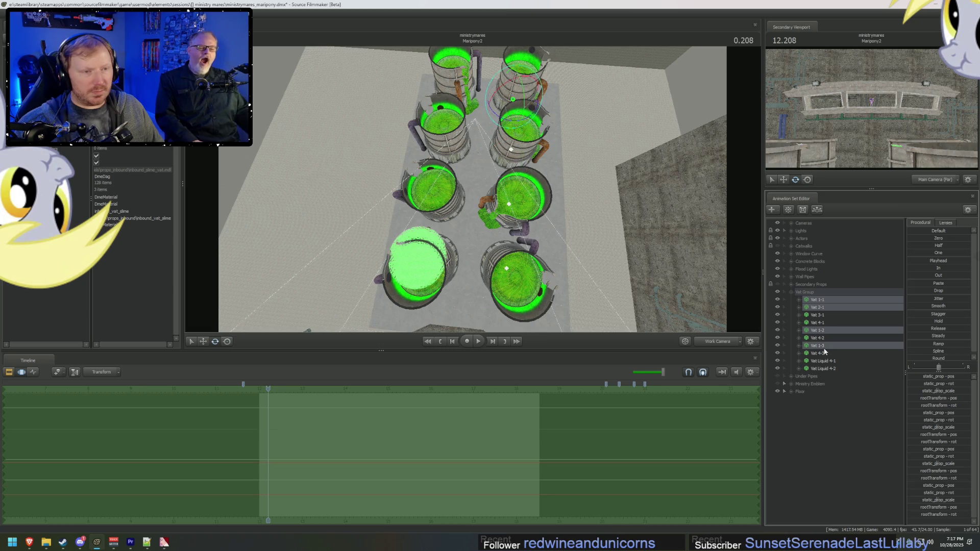
{"action": "left_click_drag", "start_coordinate": [488, 100], "coordinate": [492, 100]}
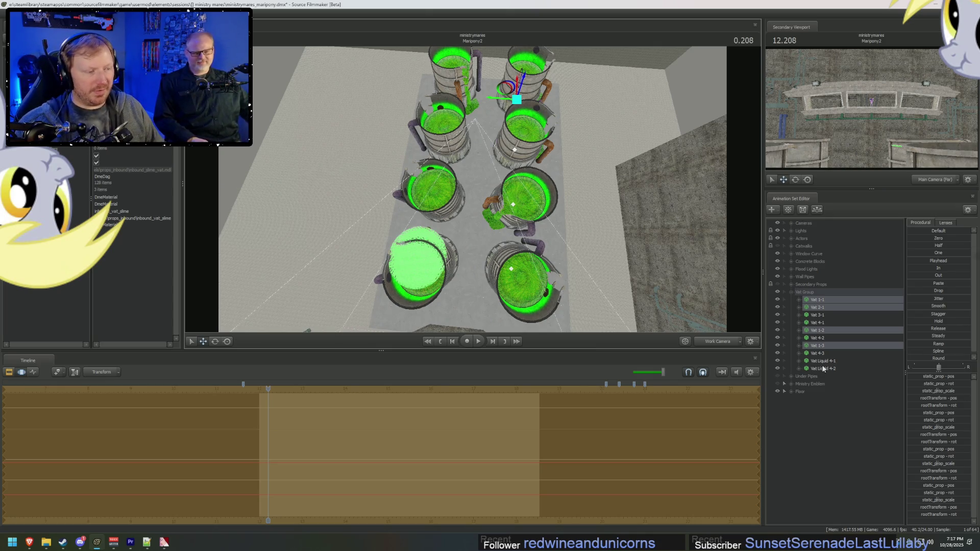
{"action": "key", "text": "ctrl+i"}
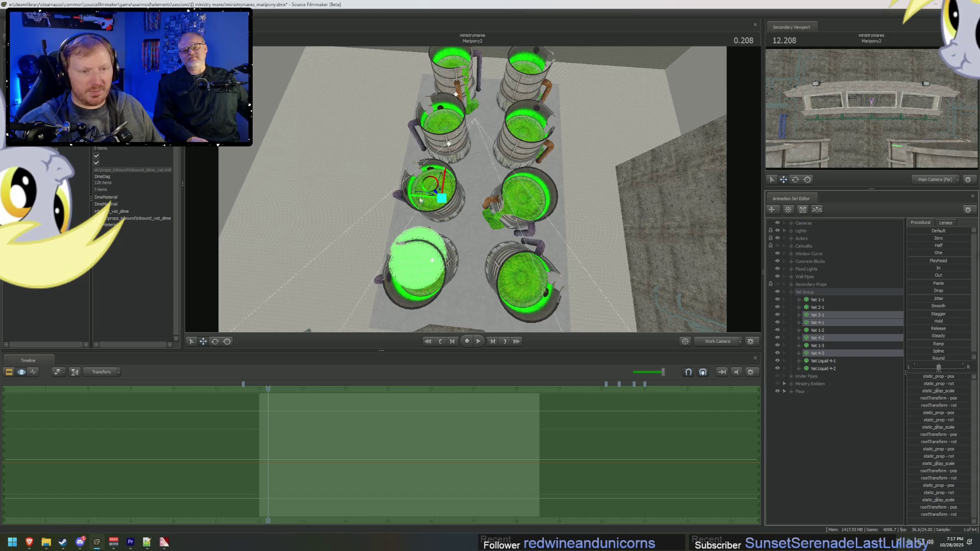
{"action": "mouse_move", "coordinate": [419, 200]}
{"action": "left_mouse_down"}
{"action": "mouse_move", "coordinate": [422, 257]}
{"action": "mouse_move", "coordinate": [507, 209]}
{"action": "mouse_move", "coordinate": [473, 192]}
{"action": "left_mouse_up"}
{"action": "key", "text": "F3"}
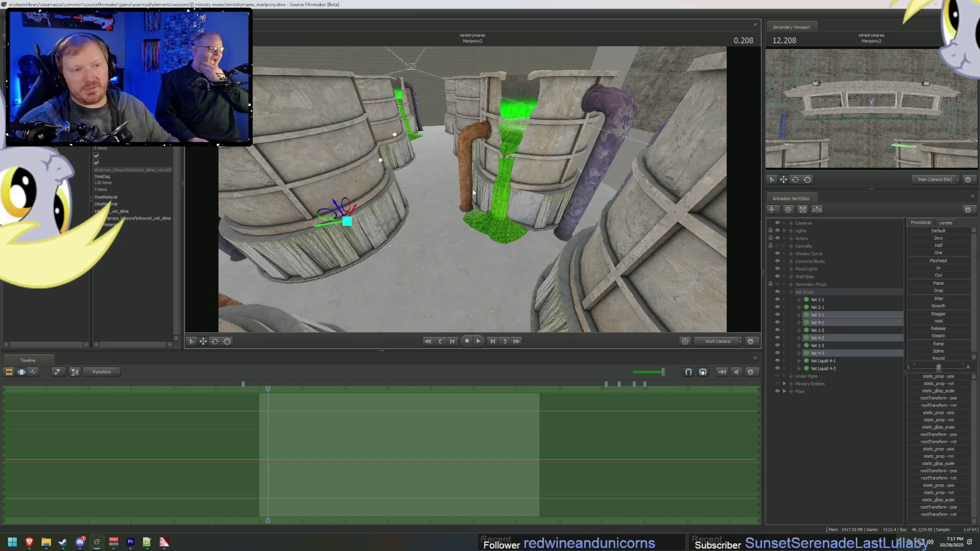
{"action": "mouse_move", "coordinate": [473, 192]}
{"action": "left_mouse_down"}
{"action": "mouse_move", "coordinate": [492, 198]}
{"action": "mouse_move", "coordinate": [443, 203]}
{"action": "left_mouse_up"}
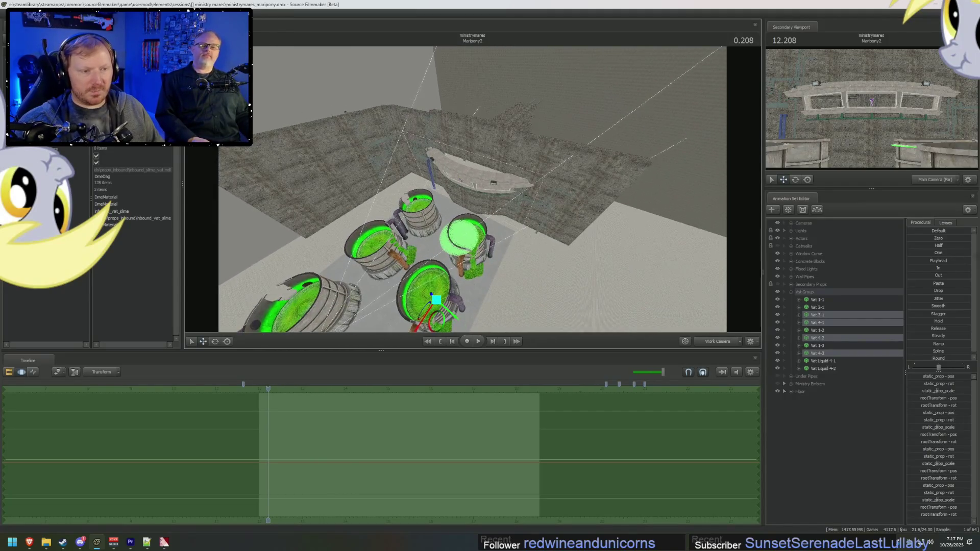
Step: Collapse the Vat Group, expand Wall Pipes, and bring the wall and catwalk into view
{"action": "left_click", "coordinate": [791, 291]}
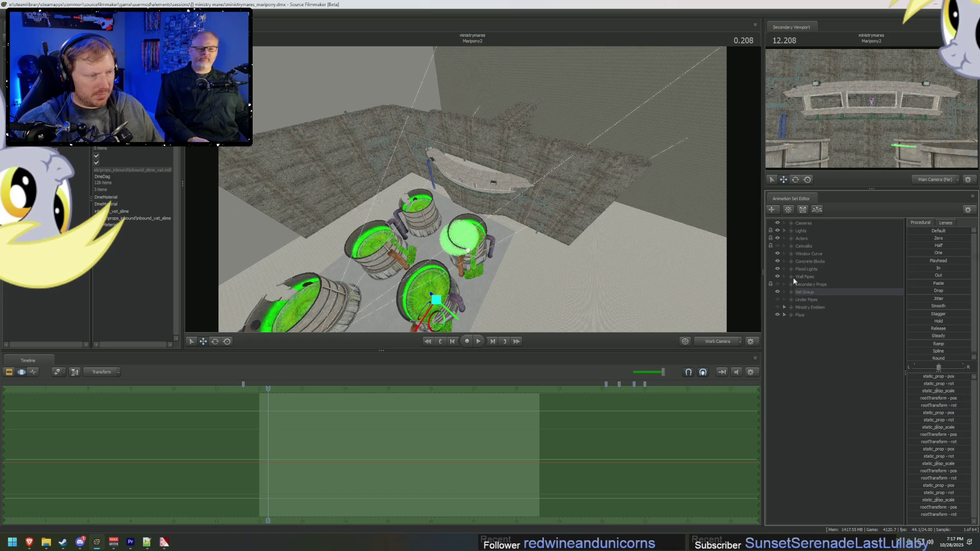
{"action": "left_click", "coordinate": [791, 276]}
{"action": "left_click", "coordinate": [805, 277]}
{"action": "mouse_move", "coordinate": [473, 189]}
{"action": "left_mouse_down"}
{"action": "mouse_move", "coordinate": [481, 181]}
{"action": "mouse_move", "coordinate": [477, 194]}
{"action": "left_mouse_up"}
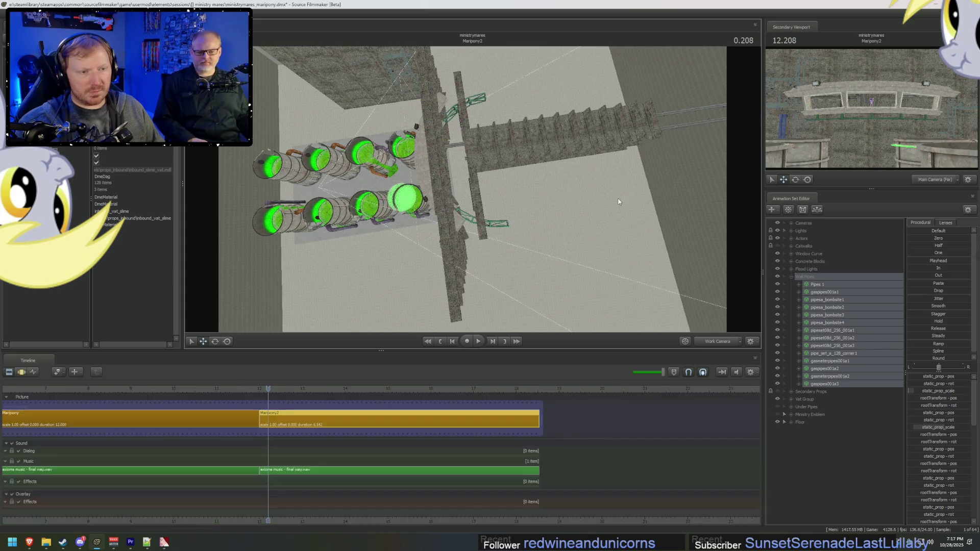
{"action": "left_click", "coordinate": [666, 119]}
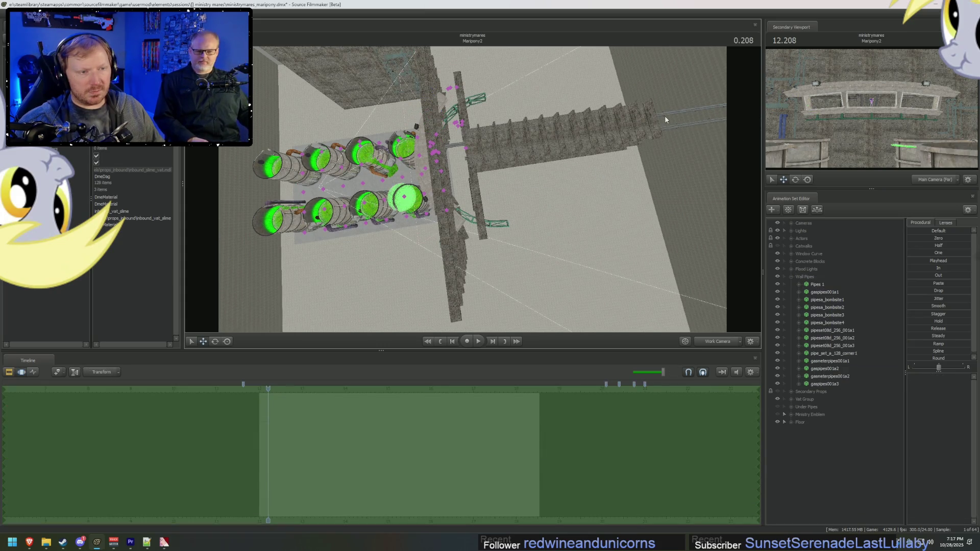
{"action": "left_click", "coordinate": [796, 277]}
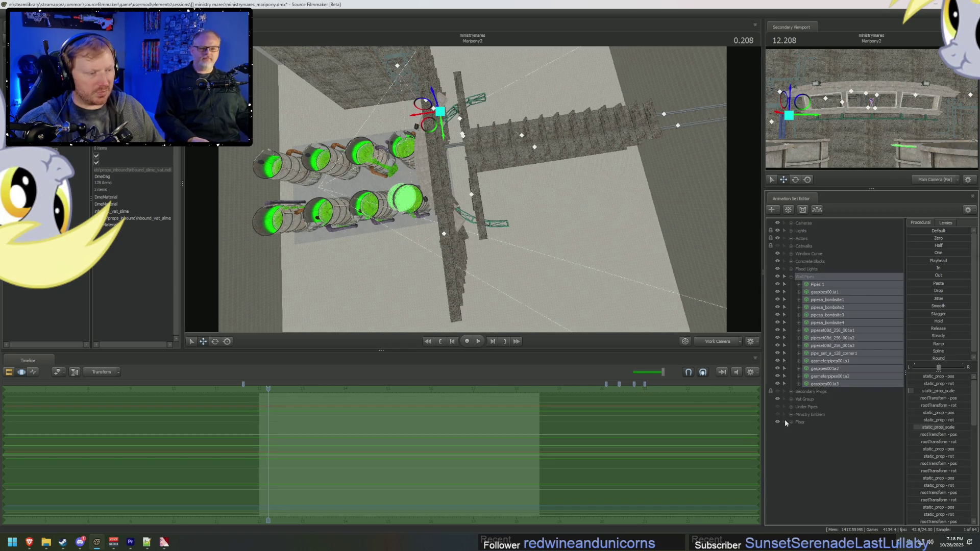
Step: Select the pipesa_bombsite and pipeset pipe pieces along the wall and delete them
{"action": "left_click", "coordinate": [565, 223]}
{"action": "left_click_drag", "start_coordinate": [724, 205], "coordinate": [677, 151]}
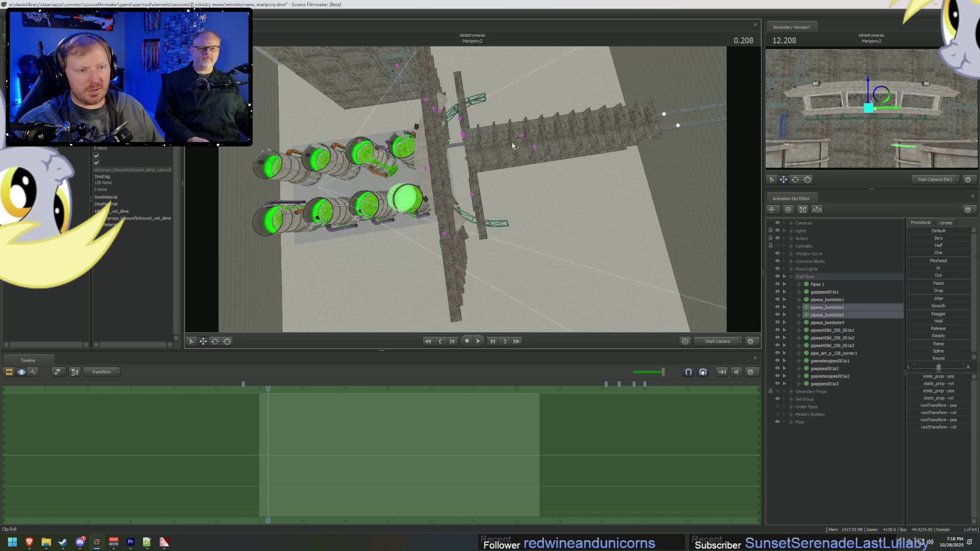
{"action": "left_click_drag", "start_coordinate": [680, 97], "coordinate": [525, 79]}
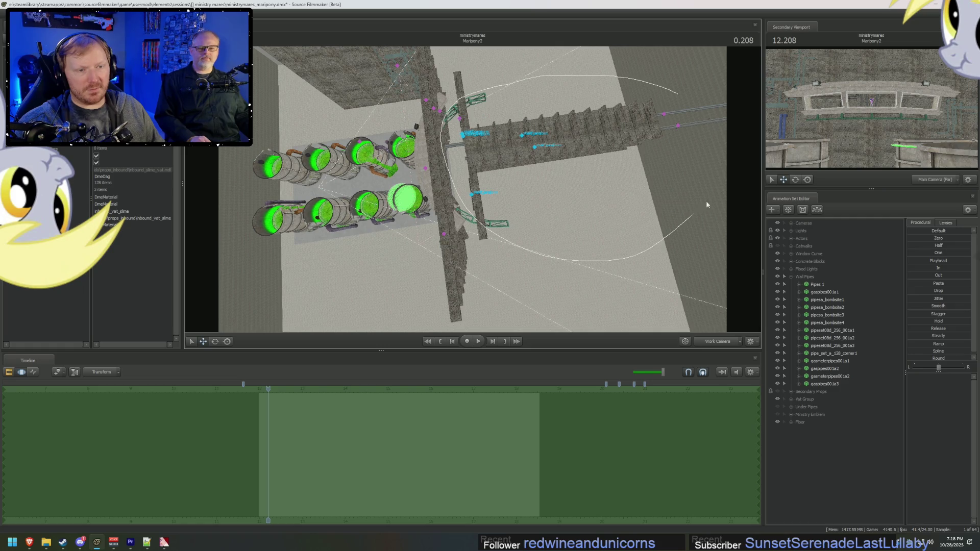
{"action": "left_click_drag", "start_coordinate": [707, 205], "coordinate": [639, 109]}
{"action": "left_click_drag", "start_coordinate": [702, 88], "coordinate": [699, 90]}
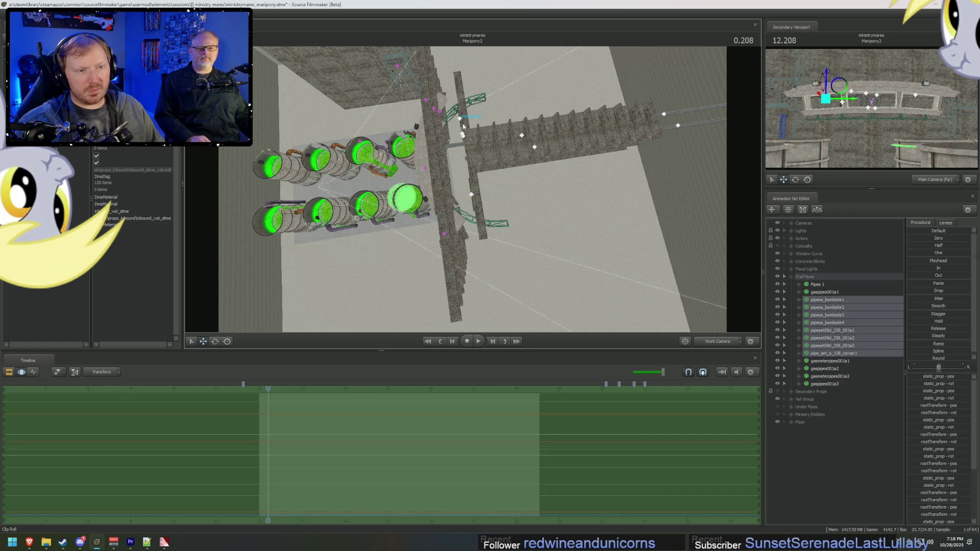
{"action": "mouse_move", "coordinate": [445, 124]}
{"action": "left_mouse_down"}
{"action": "mouse_move", "coordinate": [574, 105]}
{"action": "mouse_move", "coordinate": [540, 109]}
{"action": "mouse_move", "coordinate": [533, 153]}
{"action": "left_mouse_up"}
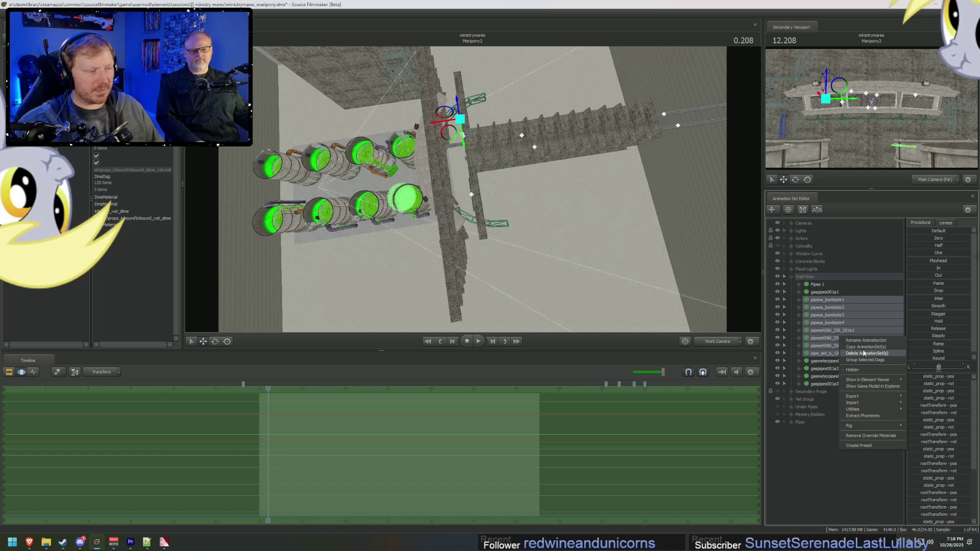
{"action": "left_click", "coordinate": [863, 354]}
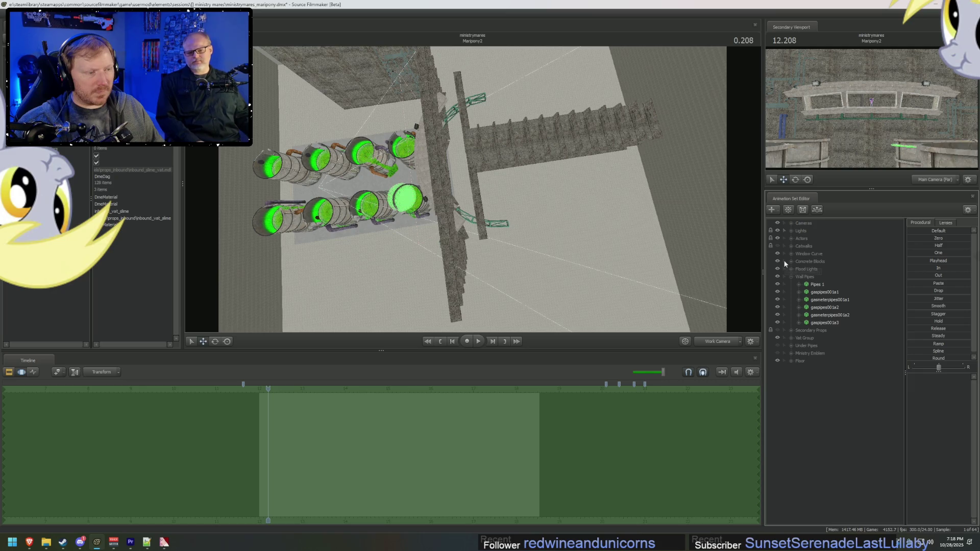
Step: Delete the Window Curve group from the scene
{"action": "left_click", "coordinate": [795, 255]}
{"action": "right_click", "coordinate": [795, 255]}
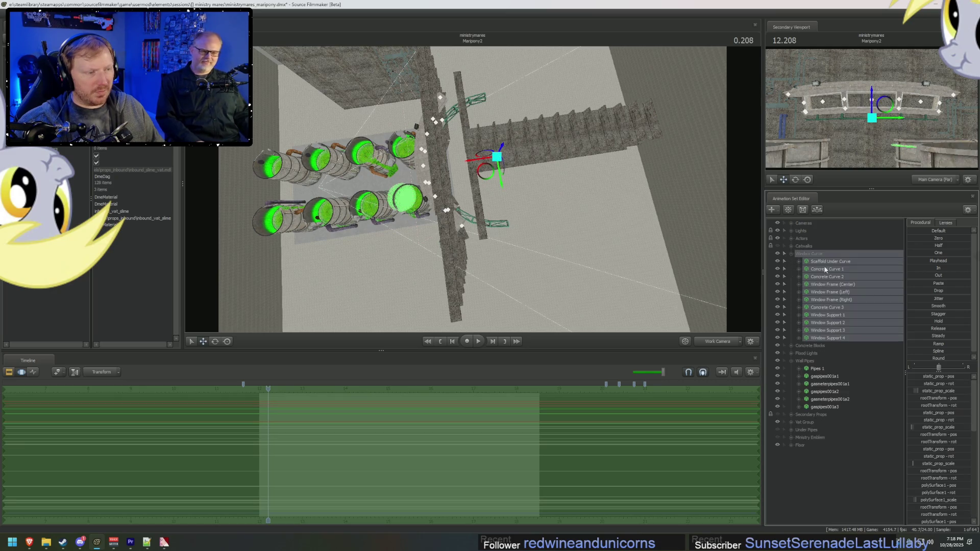
{"action": "left_click", "coordinate": [852, 287]}
Step: Move the view toward the back wall and select the wall block controls above the vats
{"action": "left_click_drag", "start_coordinate": [449, 153], "coordinate": [489, 196]}
{"action": "key", "text": "F2"}
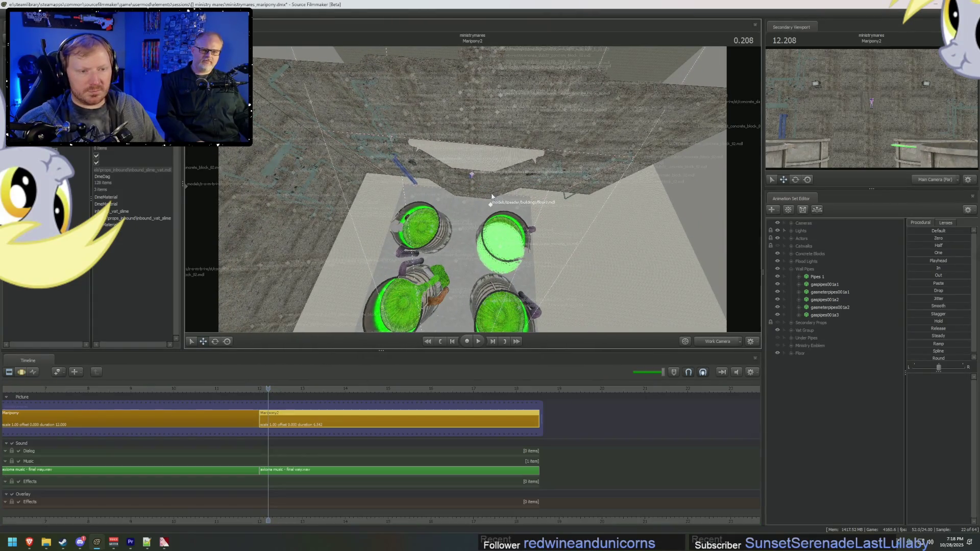
{"action": "key", "text": "F3"}
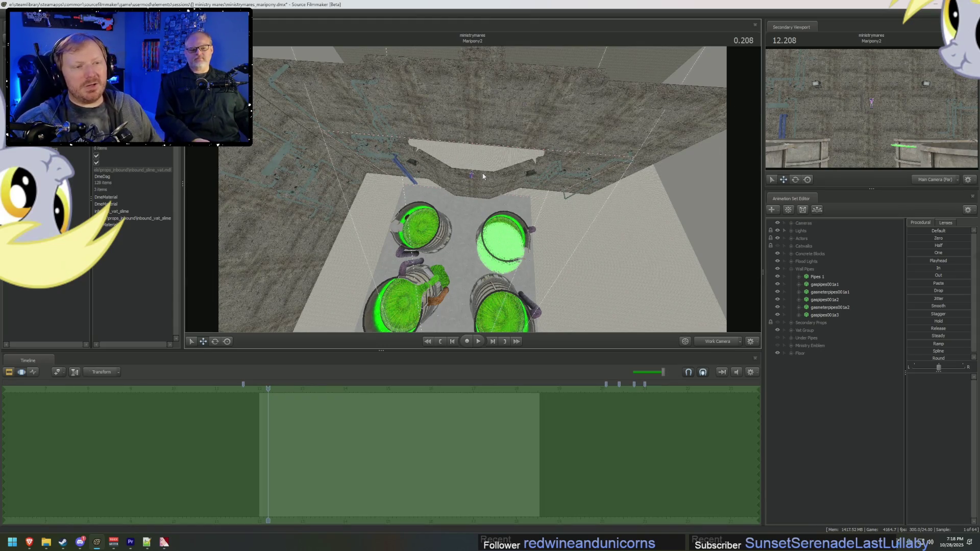
{"action": "left_click_drag", "start_coordinate": [489, 186], "coordinate": [444, 184]}
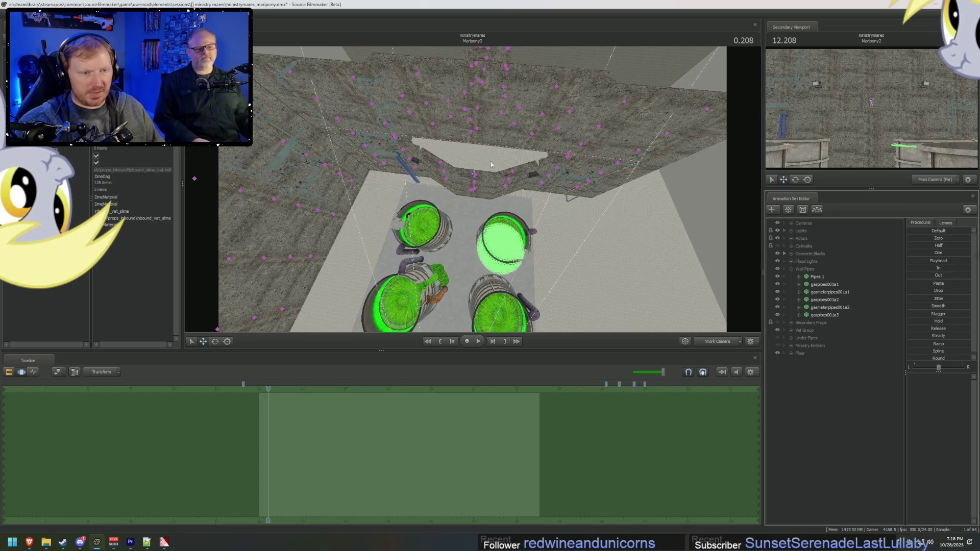
{"action": "left_click_drag", "start_coordinate": [479, 148], "coordinate": [506, 205], "text": "ctrl"}
{"action": "left_click_drag", "start_coordinate": [527, 168], "coordinate": [531, 171], "text": "ctrl"}
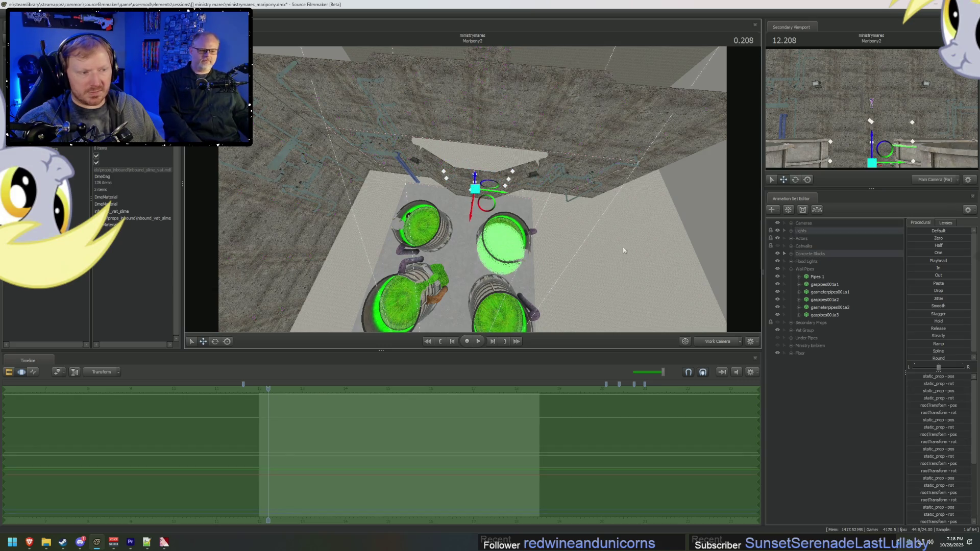
{"action": "left_click_drag", "start_coordinate": [462, 224], "coordinate": [459, 220]}
Step: Expand Concrete Blocks and Front Walls, then delete Concrete Blocks 112–114
{"action": "left_click", "coordinate": [791, 254]}
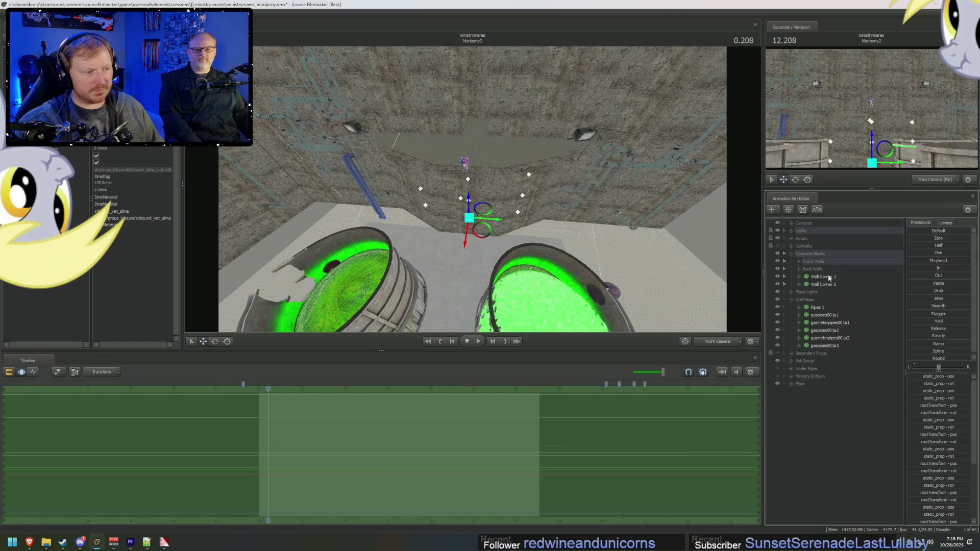
{"action": "left_click", "coordinate": [805, 264]}
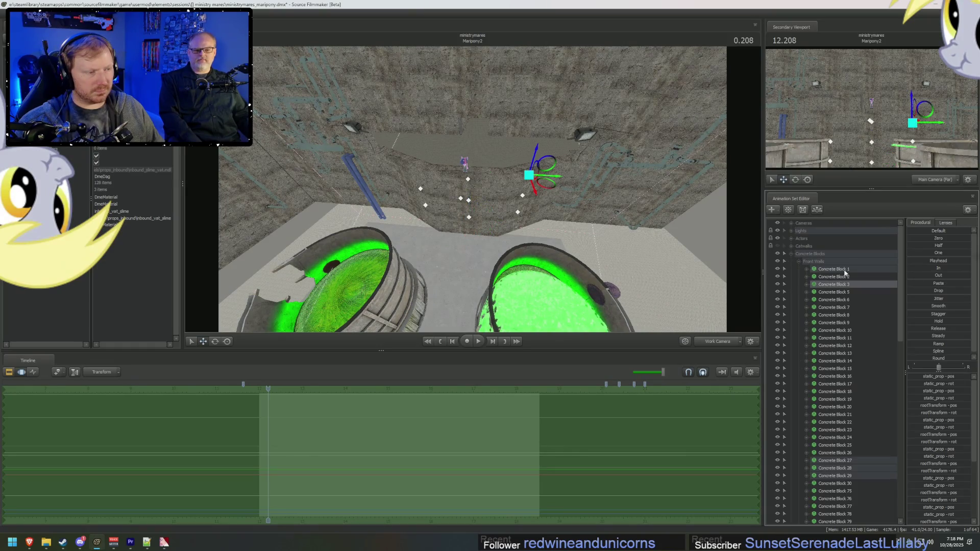
{"action": "scroll", "coordinate": [845, 311], "scroll_direction": "down", "scroll_amount": 6}
{"action": "left_click", "coordinate": [853, 330]}
{"action": "left_click", "coordinate": [853, 338]}
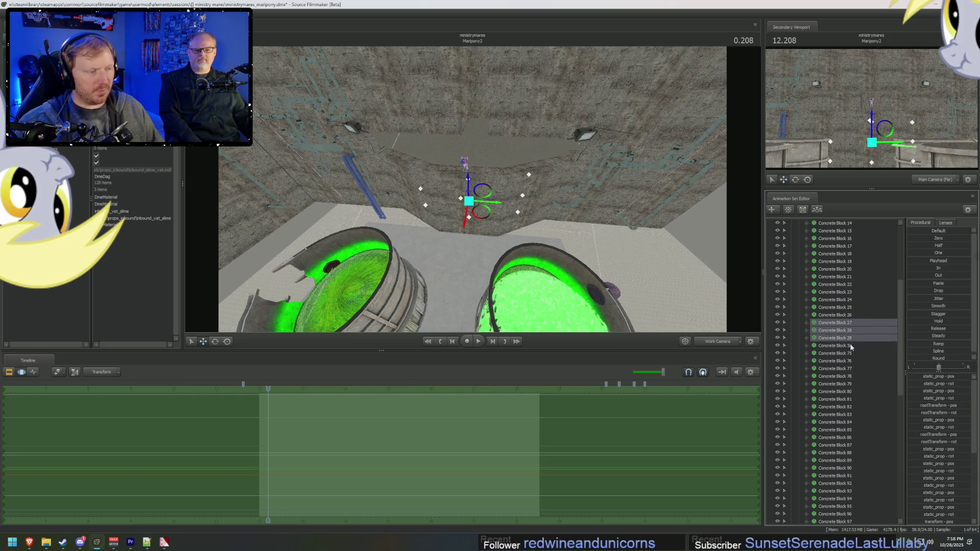
{"action": "scroll", "coordinate": [850, 343], "scroll_direction": "down", "scroll_amount": 14}
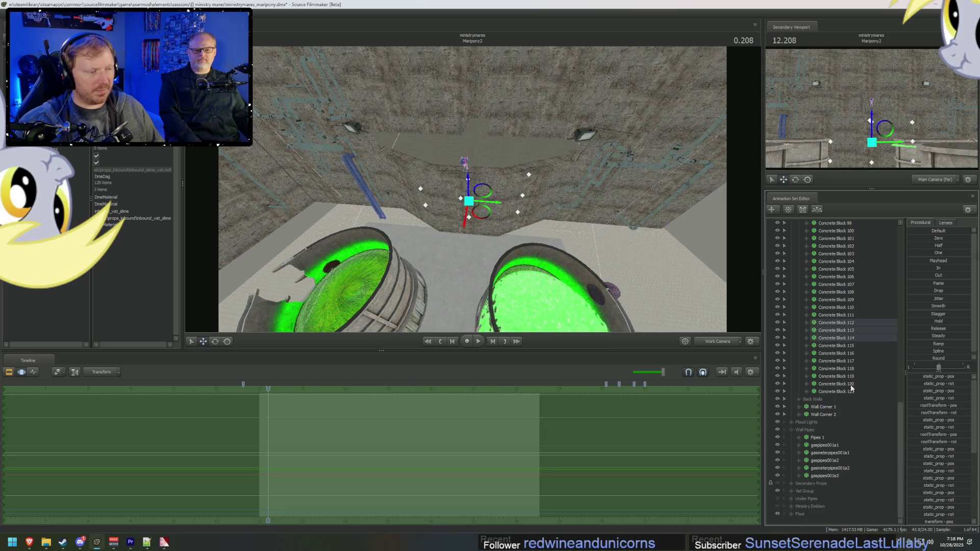
{"action": "right_click", "coordinate": [859, 332]}
{"action": "left_click", "coordinate": [878, 353]}
Step: Select all blocks in the Back Walls group and delete them
{"action": "left_click", "coordinate": [812, 399]}
{"action": "scroll", "coordinate": [837, 338], "scroll_direction": "down", "scroll_amount": 4}
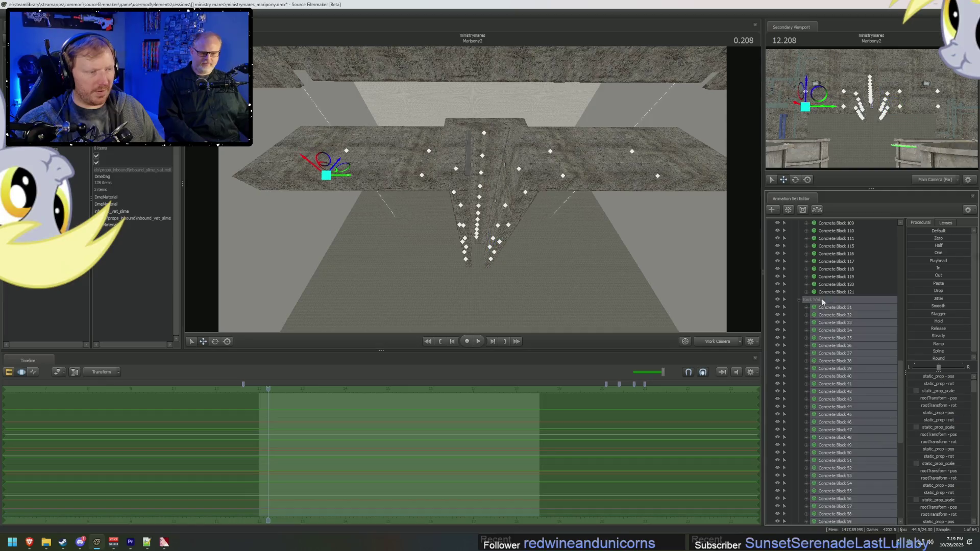
{"action": "right_click", "coordinate": [837, 331]}
{"action": "key", "text": "Escape"}
{"action": "key", "text": "Delete"}
Step: Select Wall Corner 1 and Wall Corner 2 and delete both animation sets
{"action": "mouse_move", "coordinate": [472, 189]}
{"action": "left_mouse_down"}
{"action": "mouse_move", "coordinate": [434, 138]}
{"action": "mouse_move", "coordinate": [462, 194]}
{"action": "mouse_move", "coordinate": [473, 192]}
{"action": "left_mouse_up"}
{"action": "left_click", "coordinate": [445, 202]}
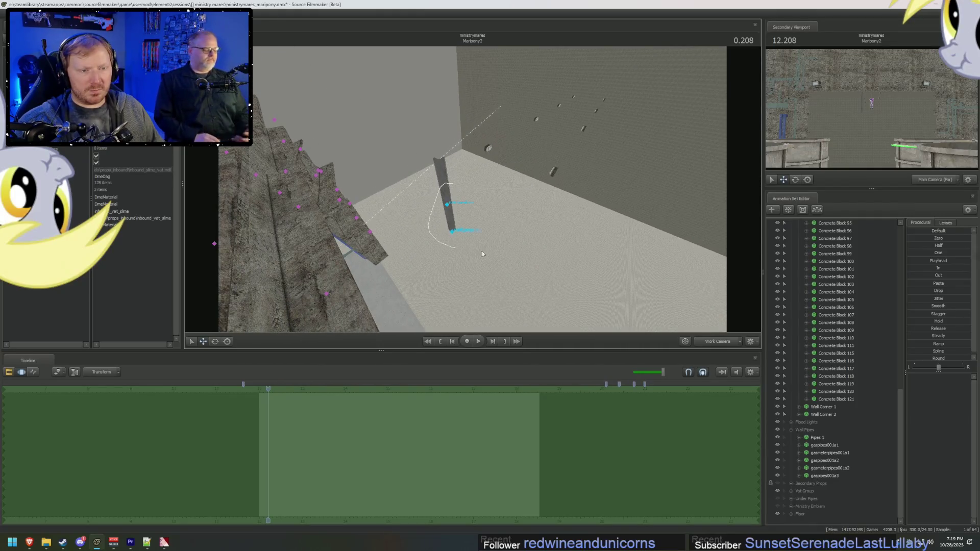
{"action": "left_click", "coordinate": [817, 415]}
{"action": "right_click", "coordinate": [823, 415]}
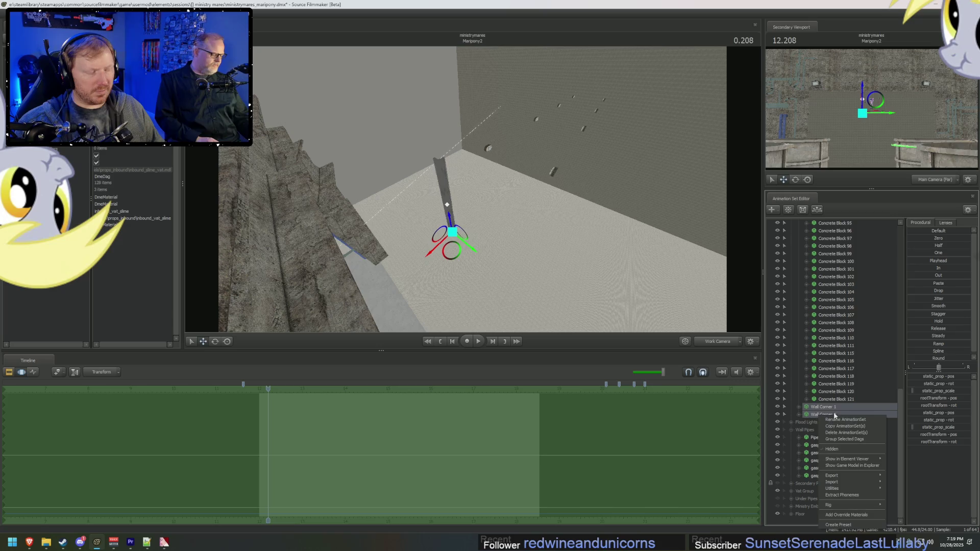
{"action": "left_click", "coordinate": [846, 432]}
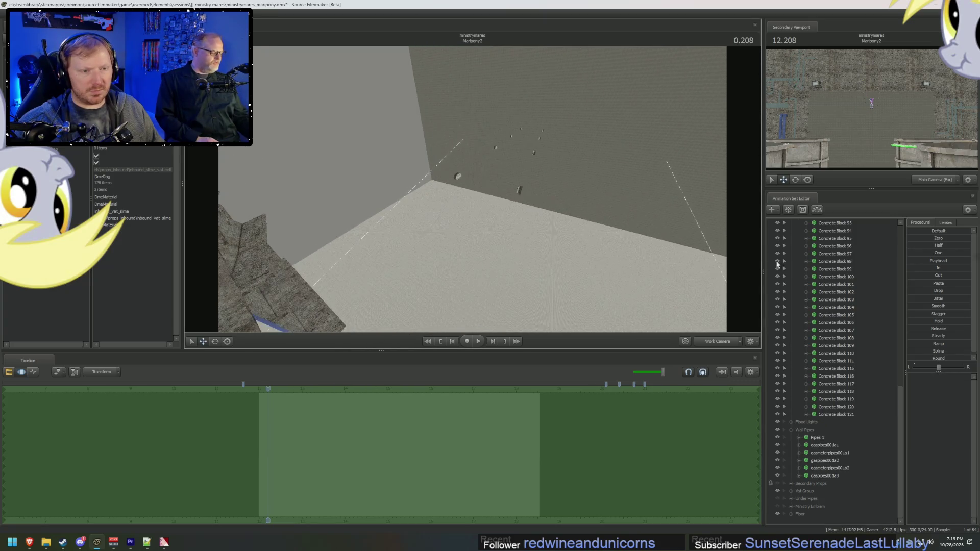
Step: Expand Flood Lights, select Wall Light 1 through 8, and delete them
{"action": "scroll", "coordinate": [817, 317], "scroll_direction": "up", "scroll_amount": 10}
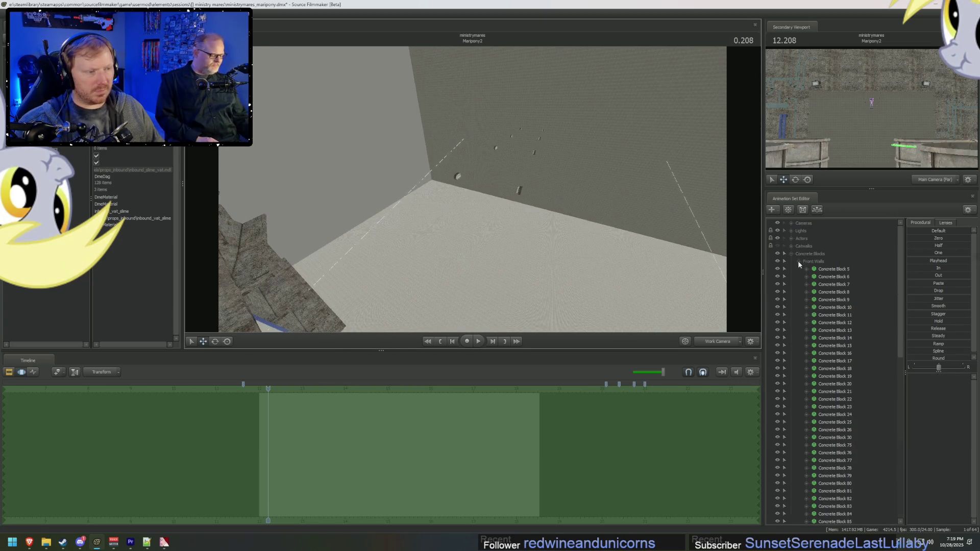
{"action": "left_click", "coordinate": [791, 280]}
{"action": "left_click", "coordinate": [791, 269]}
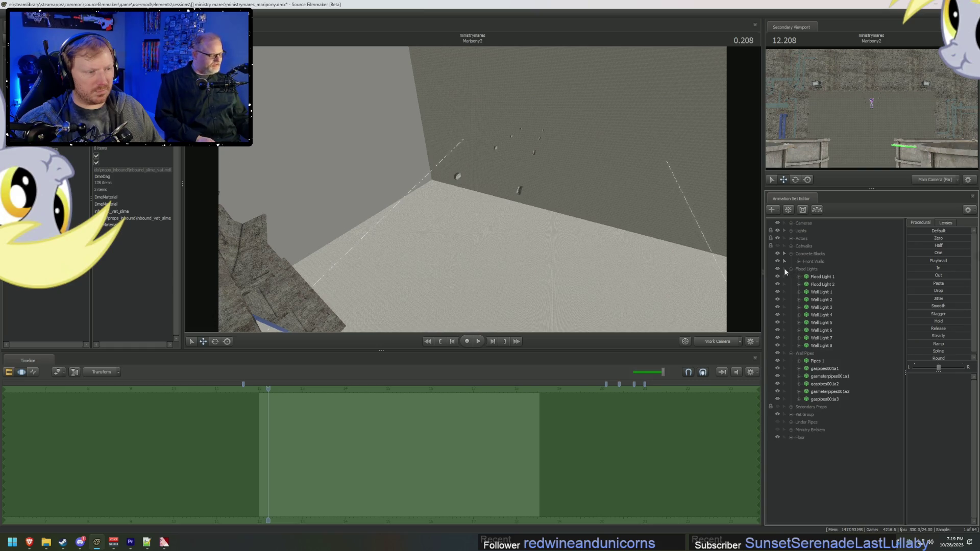
{"action": "left_click", "coordinate": [777, 269]}
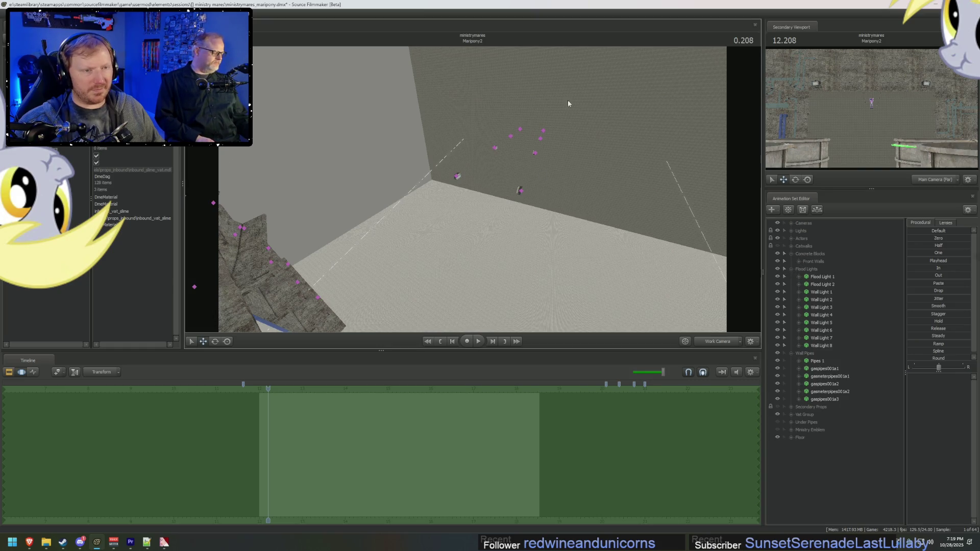
{"action": "left_click_drag", "start_coordinate": [599, 87], "coordinate": [606, 88]}
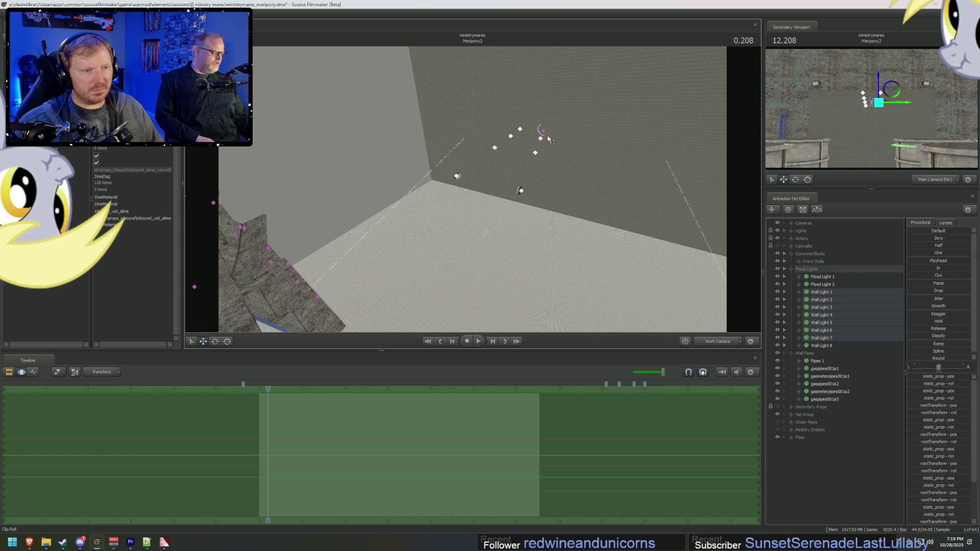
{"action": "left_click_drag", "start_coordinate": [549, 139], "coordinate": [545, 134]}
{"action": "left_click_drag", "start_coordinate": [833, 294], "coordinate": [832, 349]}
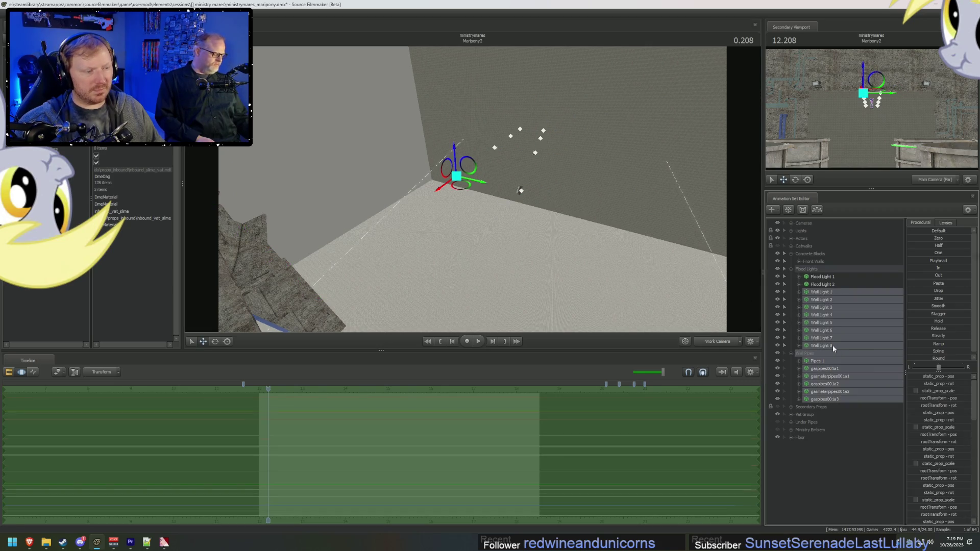
{"action": "right_click", "coordinate": [832, 345]}
{"action": "left_click", "coordinate": [858, 363]}
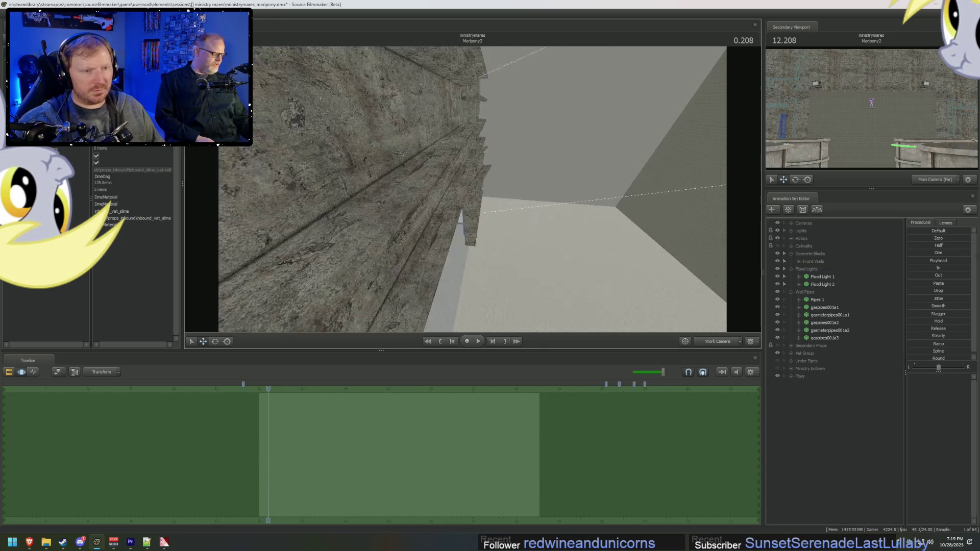
Step: Orbit around the room and select the front wall block points in the viewport
{"action": "mouse_move", "coordinate": [472, 189]}
{"action": "left_mouse_down"}
{"action": "mouse_move", "coordinate": [398, 176]}
{"action": "mouse_move", "coordinate": [477, 192]}
{"action": "left_mouse_up"}
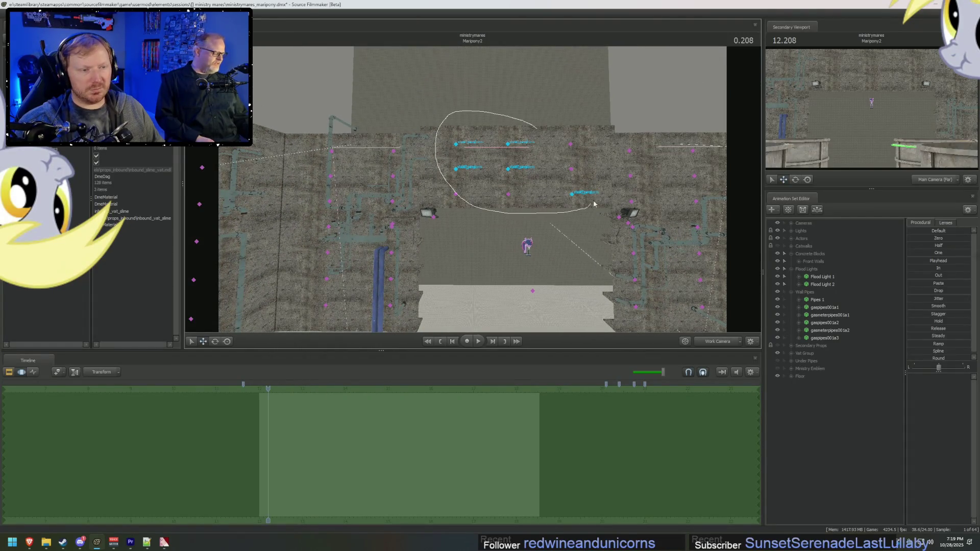
{"action": "left_click_drag", "start_coordinate": [593, 203], "coordinate": [569, 115]}
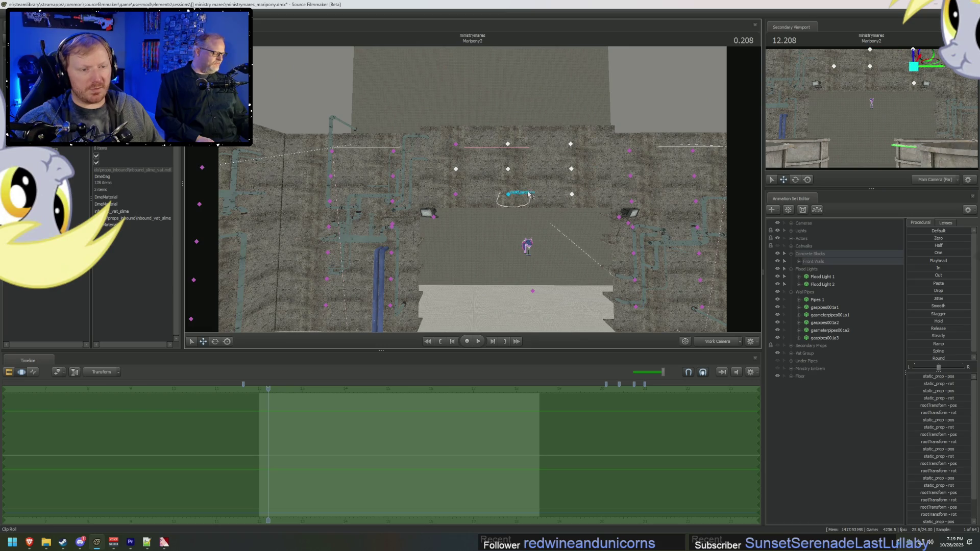
{"action": "left_click", "coordinate": [455, 144]}
{"action": "mouse_move", "coordinate": [462, 132]}
{"action": "left_mouse_down"}
{"action": "mouse_move", "coordinate": [450, 142]}
{"action": "mouse_move", "coordinate": [479, 169]}
{"action": "mouse_move", "coordinate": [506, 172]}
{"action": "left_mouse_up"}
{"action": "mouse_move", "coordinate": [546, 111]}
{"action": "left_mouse_down"}
{"action": "mouse_move", "coordinate": [562, 138]}
{"action": "mouse_move", "coordinate": [551, 123]}
{"action": "mouse_move", "coordinate": [769, 283]}
{"action": "left_mouse_up"}
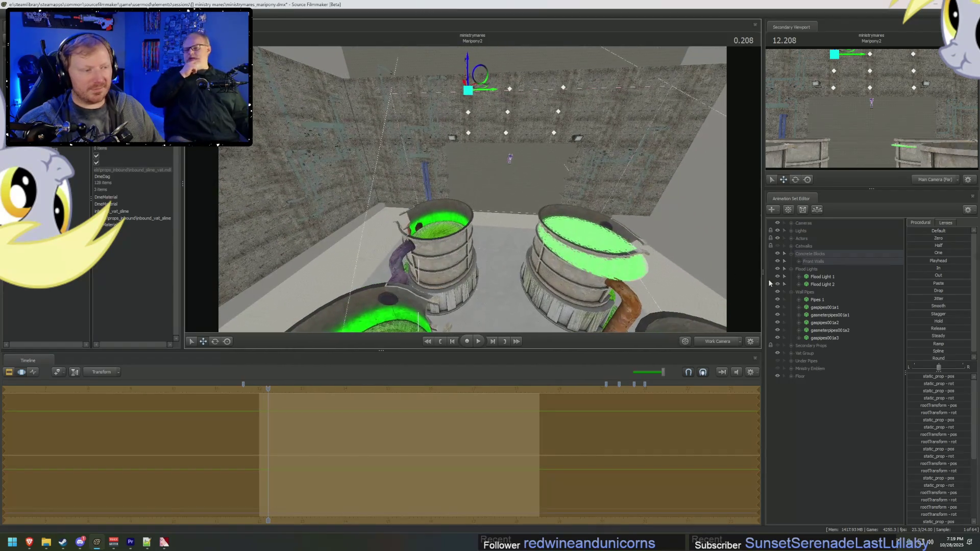
Step: Select Concrete Blocks 17 through 25 in Front Walls and copy them
{"action": "left_click", "coordinate": [799, 261]}
{"action": "left_click", "coordinate": [844, 361]}
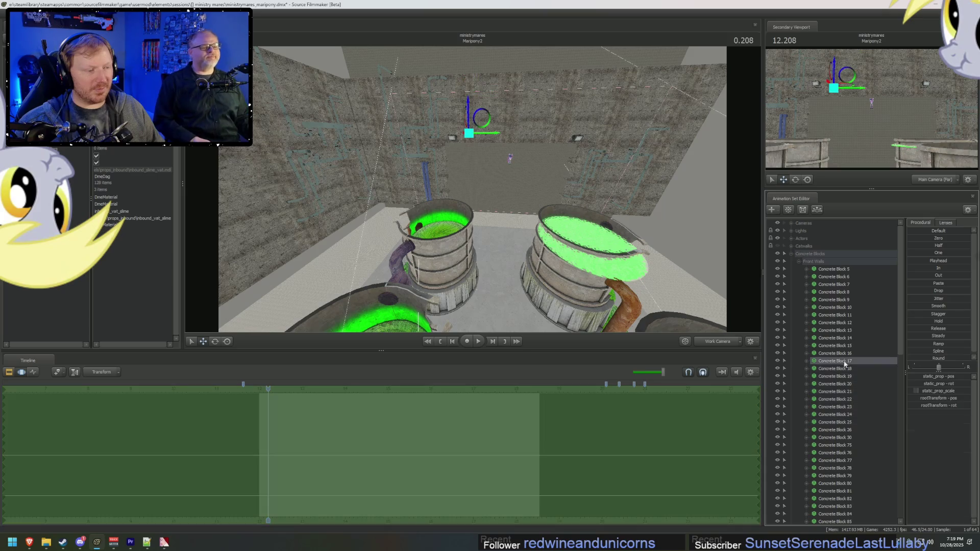
{"action": "left_click", "coordinate": [839, 424], "text": "shift"}
{"action": "right_click", "coordinate": [857, 391]}
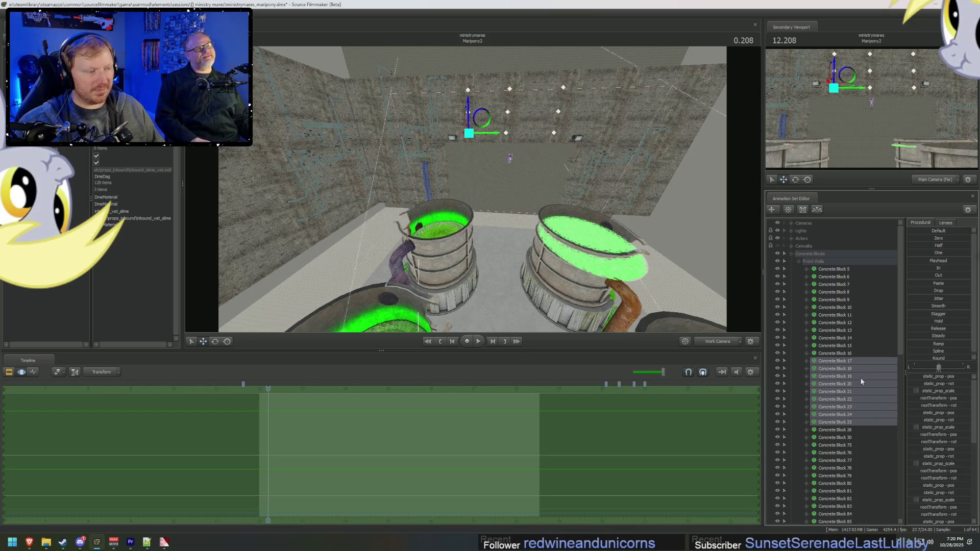
{"action": "scroll", "coordinate": [878, 387], "scroll_direction": "down", "scroll_amount": 10}
{"action": "scroll", "coordinate": [878, 383], "scroll_direction": "up", "scroll_amount": 10}
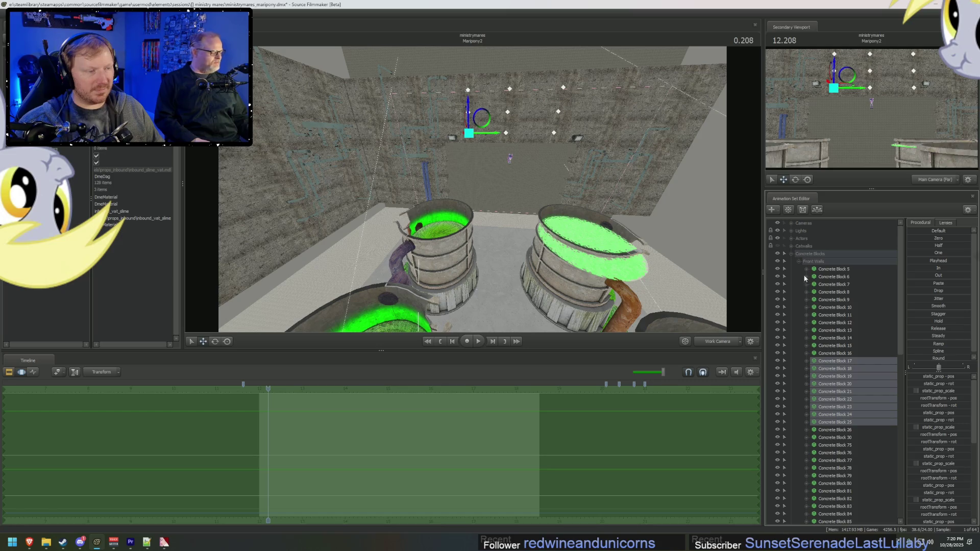
{"action": "left_click", "coordinate": [800, 261]}
{"action": "right_click", "coordinate": [830, 414]}
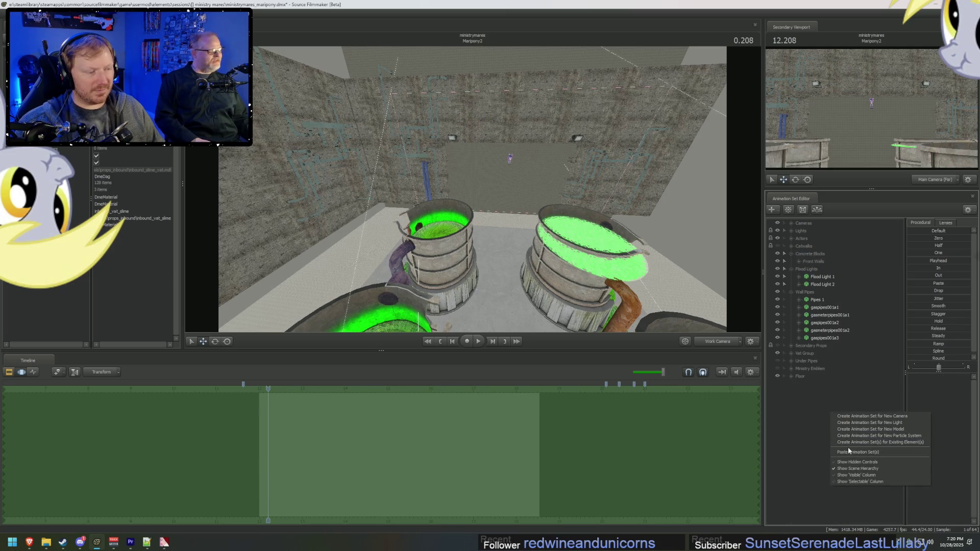
Step: Paste the copies as Concrete Blocks 122–130 and raise them up the wall
{"action": "left_click", "coordinate": [847, 443]}
{"action": "left_click", "coordinate": [831, 445], "text": "shift"}
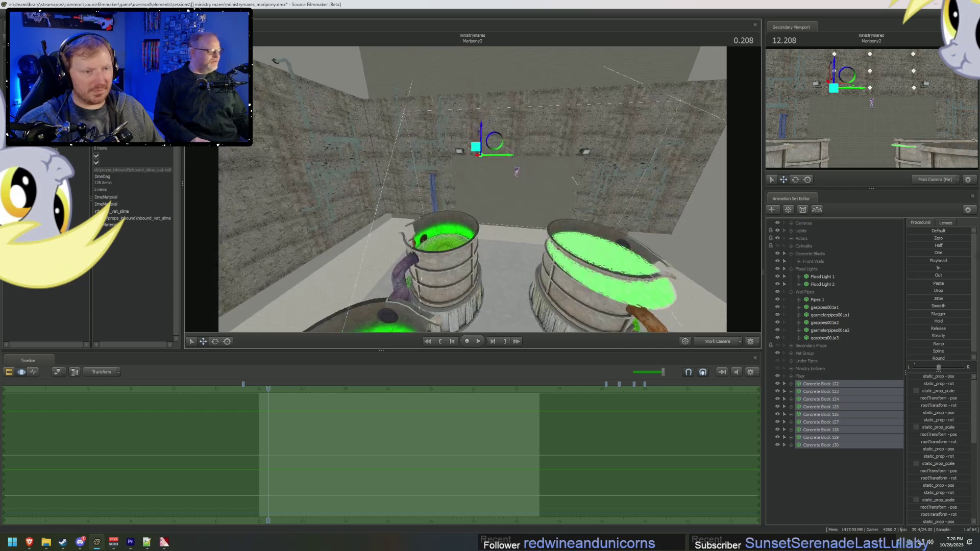
{"action": "mouse_move", "coordinate": [474, 111]}
{"action": "left_mouse_down"}
{"action": "mouse_move", "coordinate": [482, 151]}
{"action": "mouse_move", "coordinate": [468, 265]}
{"action": "mouse_move", "coordinate": [462, 257]}
{"action": "left_mouse_up"}
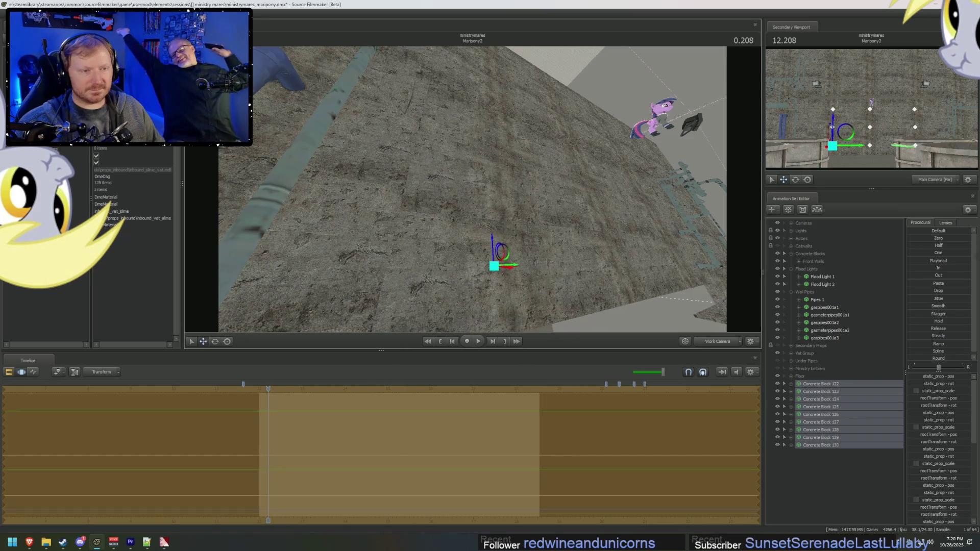
{"action": "left_click_drag", "start_coordinate": [472, 192], "coordinate": [473, 192]}
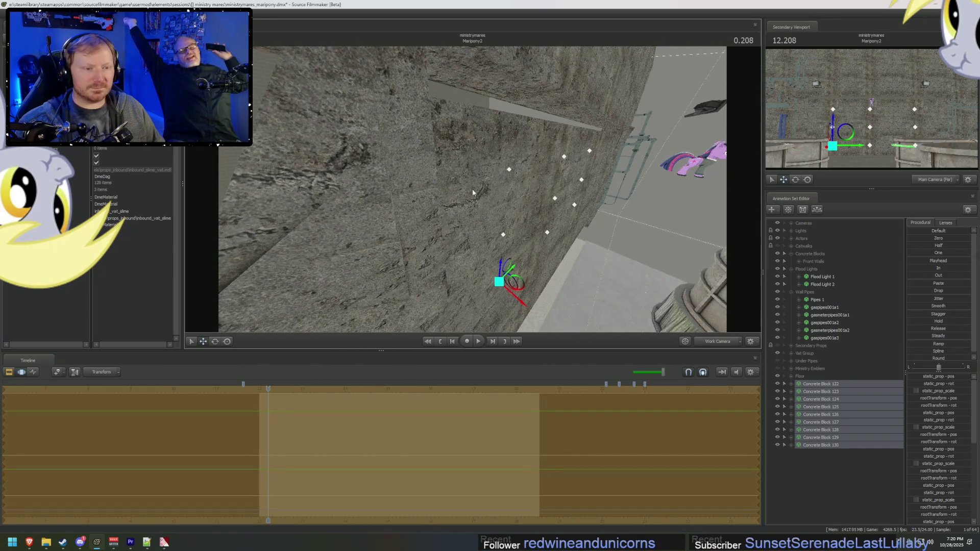
{"action": "left_click_drag", "start_coordinate": [499, 272], "coordinate": [483, 259]}
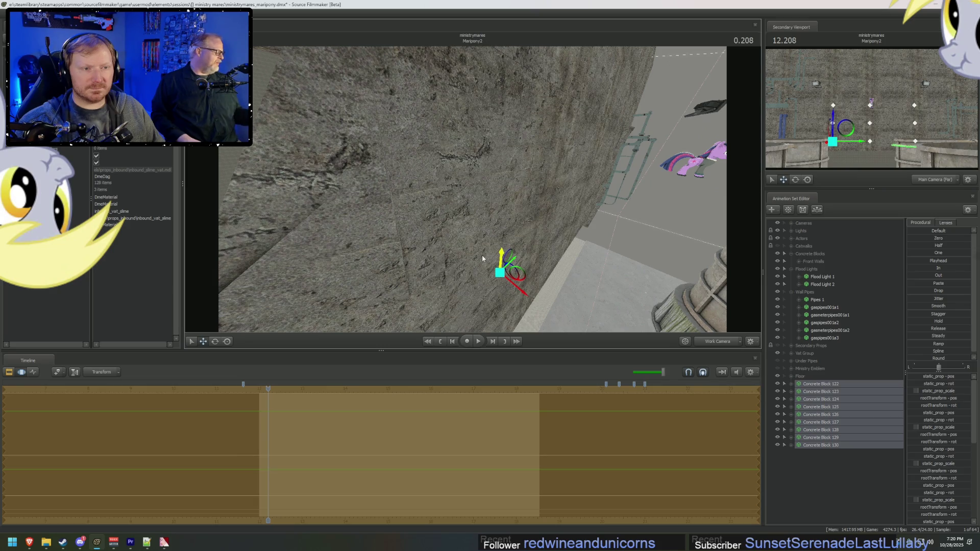
{"action": "mouse_move", "coordinate": [482, 255]}
{"action": "right_mouse_down"}
{"action": "mouse_move", "coordinate": [536, 253]}
{"action": "mouse_move", "coordinate": [511, 253]}
{"action": "mouse_move", "coordinate": [478, 192]}
{"action": "right_mouse_up"}
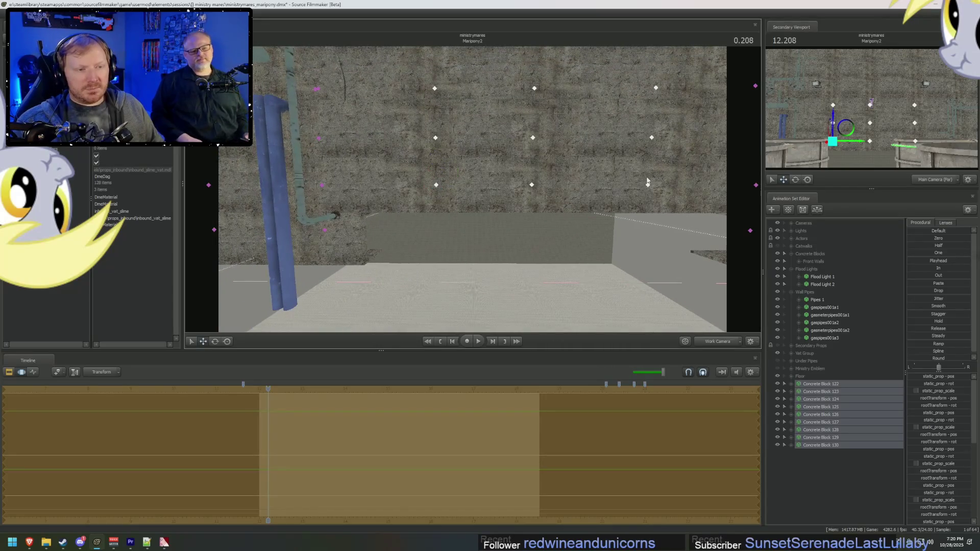
Step: Select Concrete Blocks 122 through 130 and drag them into the Concrete Blocks group
{"action": "mouse_move", "coordinate": [647, 182]}
{"action": "left_mouse_down"}
{"action": "mouse_move", "coordinate": [427, 210]}
{"action": "mouse_move", "coordinate": [612, 163]}
{"action": "mouse_move", "coordinate": [659, 189]}
{"action": "left_mouse_up"}
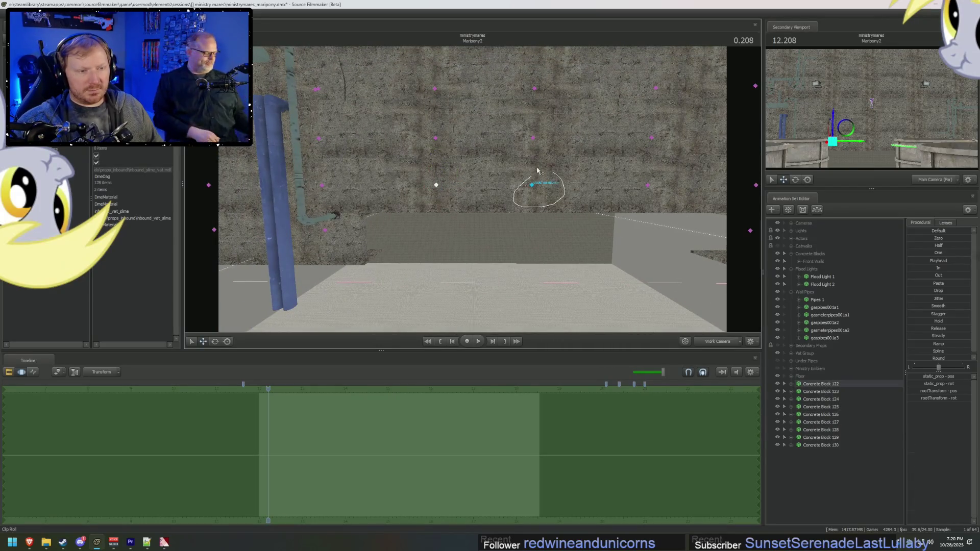
{"action": "left_click_drag", "start_coordinate": [537, 170], "coordinate": [538, 172]}
{"action": "left_click", "coordinate": [648, 184]}
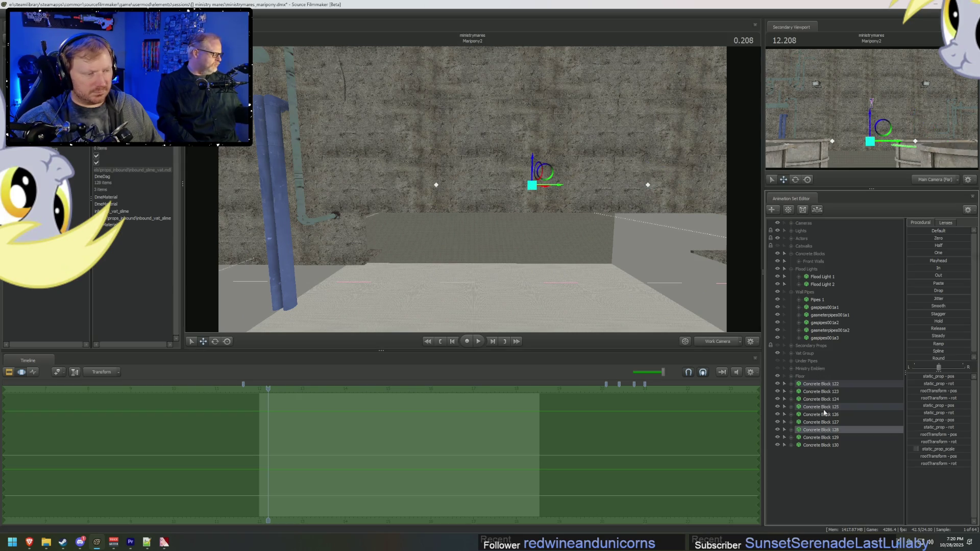
{"action": "left_click", "coordinate": [822, 407], "text": "ctrl"}
{"action": "left_click", "coordinate": [817, 384], "text": "ctrl"}
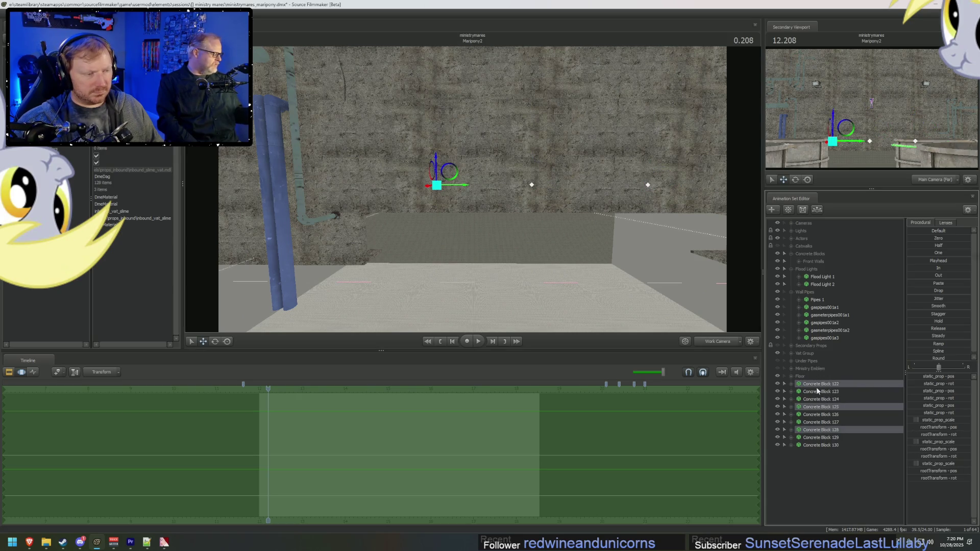
{"action": "left_click", "coordinate": [827, 383]}
{"action": "left_click", "coordinate": [831, 445], "text": "shift"}
{"action": "left_click_drag", "start_coordinate": [831, 445], "coordinate": [817, 263]}
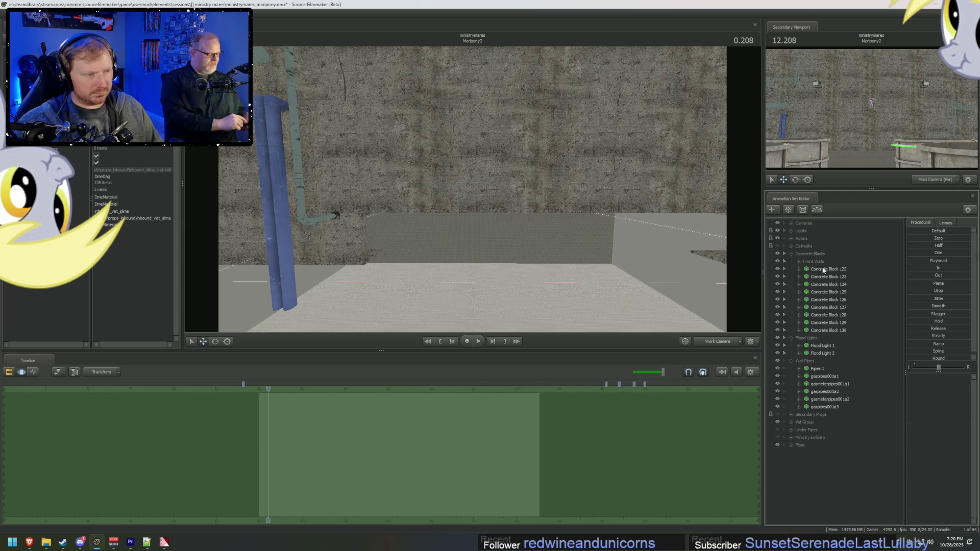
Step: File Concrete Blocks 122–130 inside the Front Walls group and collapse Concrete Blocks
{"action": "left_click", "coordinate": [823, 269]}
{"action": "left_click", "coordinate": [820, 330], "text": "shift"}
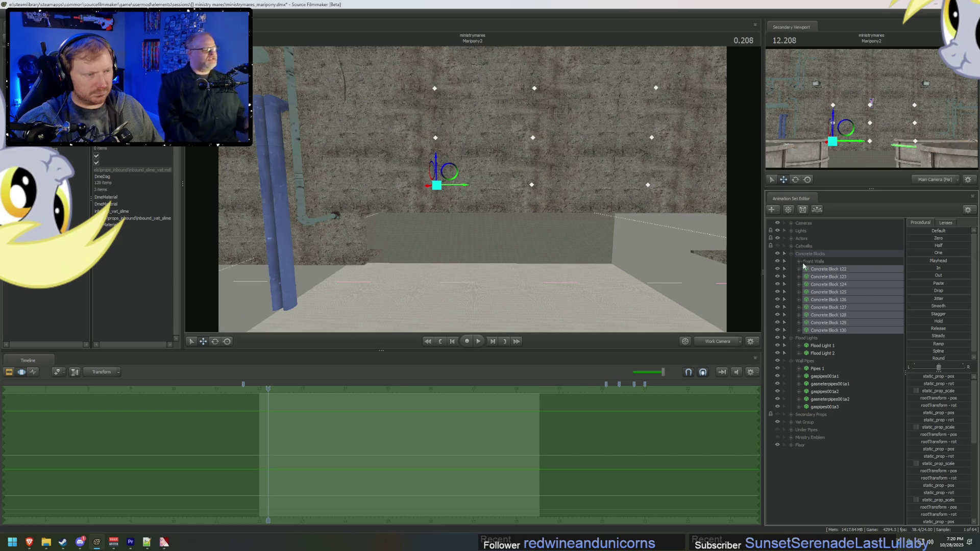
{"action": "left_click", "coordinate": [800, 261]}
{"action": "left_click", "coordinate": [826, 265]}
{"action": "scroll", "coordinate": [832, 405], "scroll_direction": "down", "scroll_amount": 5}
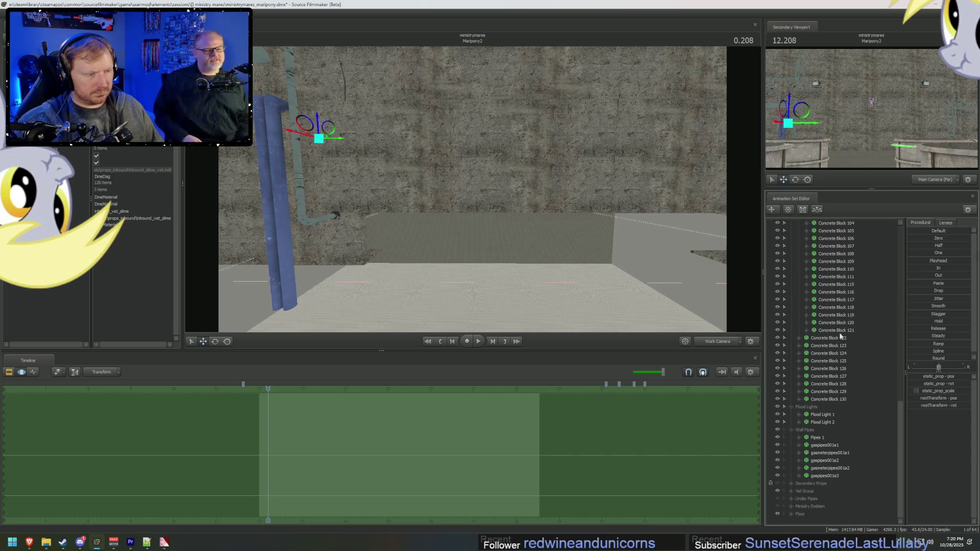
{"action": "left_click", "coordinate": [836, 330], "text": "shift"}
{"action": "left_click_drag", "start_coordinate": [834, 339], "coordinate": [833, 339]}
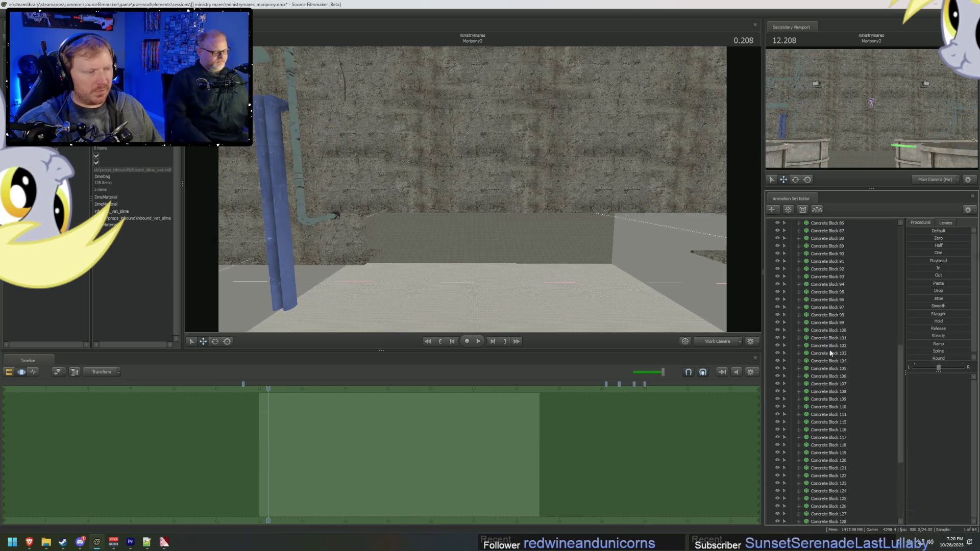
{"action": "left_click", "coordinate": [790, 255]}
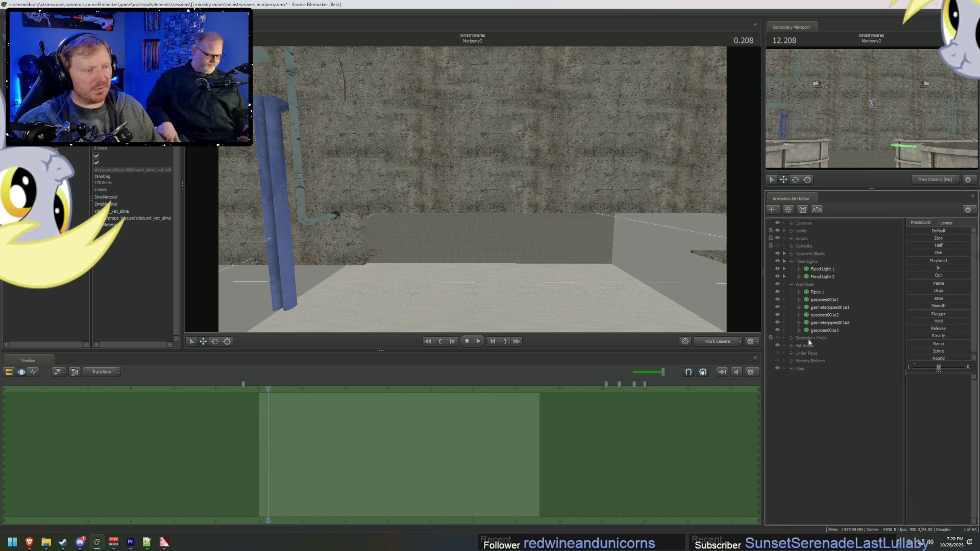
Step: Paste Concrete Blocks 131–133 and drag them onto the Concrete Blocks group
{"action": "right_click", "coordinate": [807, 408]}
{"action": "left_click", "coordinate": [830, 445]}
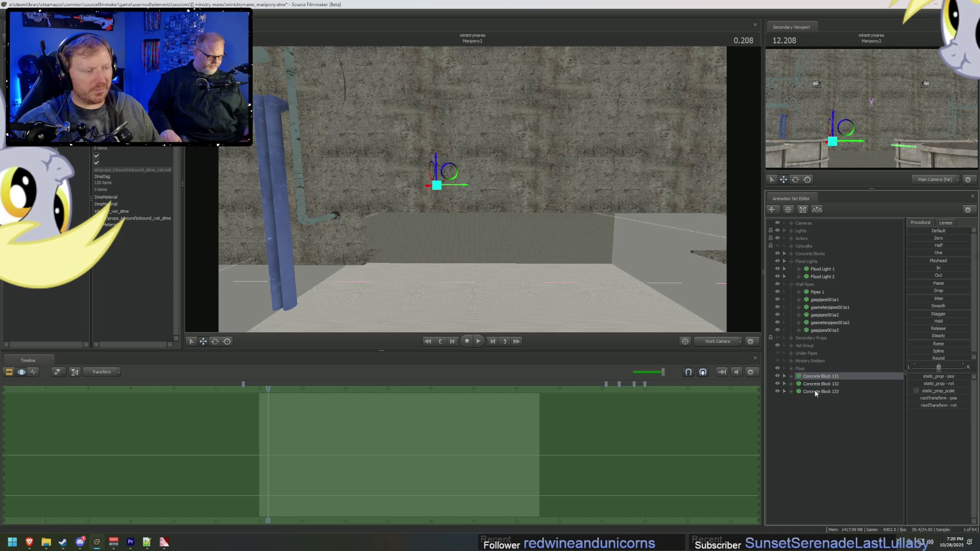
{"action": "mouse_move", "coordinate": [473, 189]}
{"action": "left_mouse_down"}
{"action": "mouse_move", "coordinate": [513, 159]}
{"action": "mouse_move", "coordinate": [533, 163]}
{"action": "left_mouse_up"}
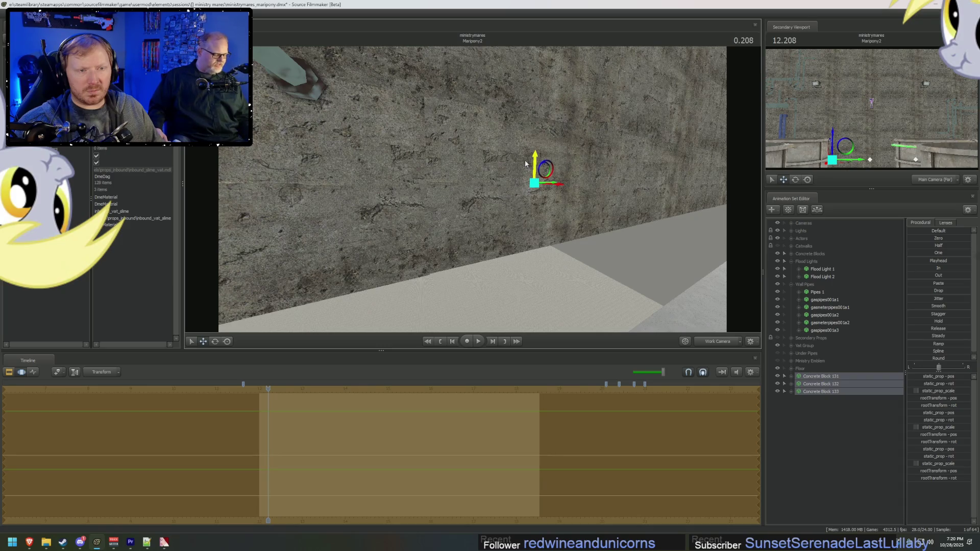
{"action": "left_click_drag", "start_coordinate": [500, 189], "coordinate": [493, 197]}
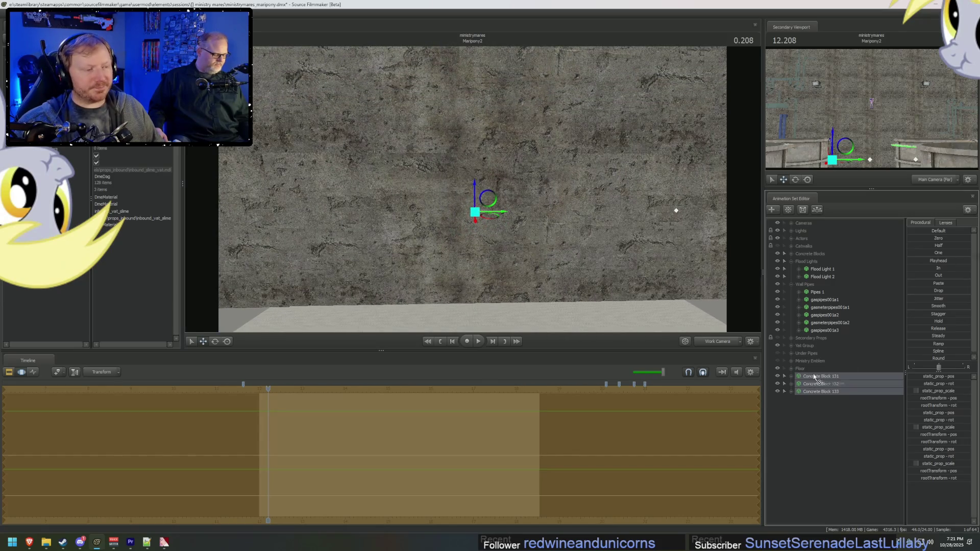
{"action": "left_click_drag", "start_coordinate": [814, 376], "coordinate": [820, 256]}
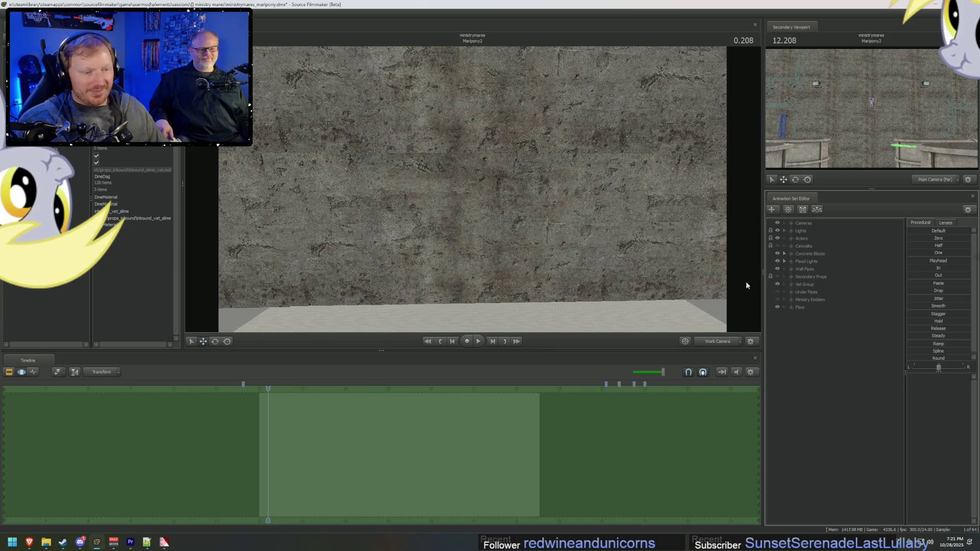
{"action": "mouse_move", "coordinate": [746, 283]}
{"action": "right_mouse_down"}
{"action": "mouse_move", "coordinate": [694, 301]}
{"action": "mouse_move", "coordinate": [612, 306]}
{"action": "mouse_move", "coordinate": [684, 301]}
{"action": "mouse_move", "coordinate": [664, 352]}
{"action": "right_mouse_up"}
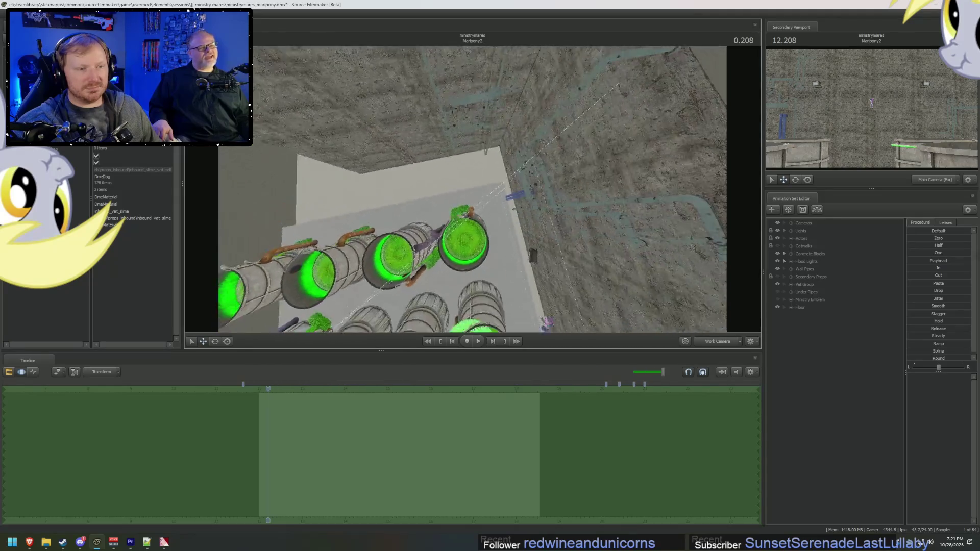
{"action": "mouse_move", "coordinate": [472, 189]}
{"action": "right_mouse_down"}
{"action": "mouse_move", "coordinate": [479, 150]}
{"action": "mouse_move", "coordinate": [475, 191]}
{"action": "right_mouse_up"}
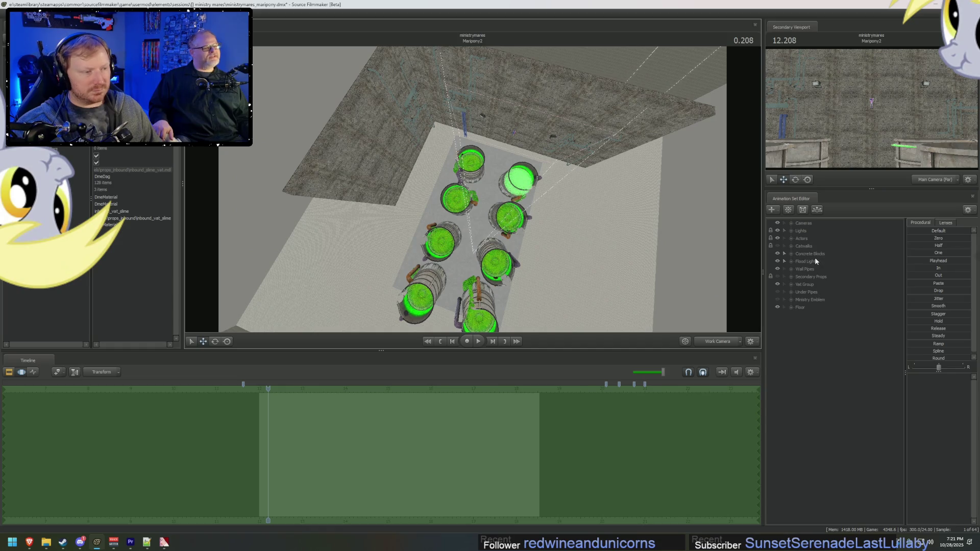
Step: List the Concrete Blocks group's blocks, pick Concrete Block 15 in the view, and open its context menu
{"action": "left_click", "coordinate": [811, 254]}
{"action": "left_click", "coordinate": [784, 253]}
{"action": "right_click", "coordinate": [821, 271]}
{"action": "left_click", "coordinate": [828, 279]}
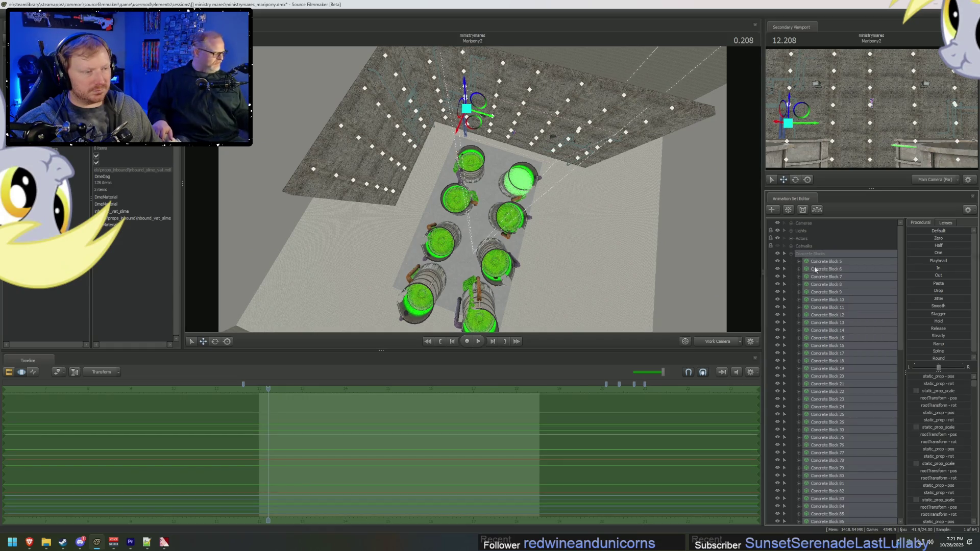
{"action": "mouse_move", "coordinate": [513, 176]}
{"action": "left_mouse_down"}
{"action": "mouse_move", "coordinate": [522, 292]}
{"action": "mouse_move", "coordinate": [518, 245]}
{"action": "mouse_move", "coordinate": [481, 272]}
{"action": "mouse_move", "coordinate": [568, 244]}
{"action": "mouse_move", "coordinate": [558, 228]}
{"action": "mouse_move", "coordinate": [573, 275]}
{"action": "mouse_move", "coordinate": [564, 292]}
{"action": "mouse_move", "coordinate": [531, 265]}
{"action": "left_mouse_up"}
{"action": "left_click_drag", "start_coordinate": [472, 191], "coordinate": [472, 191]}
{"action": "mouse_move", "coordinate": [472, 189]}
{"action": "left_mouse_down"}
{"action": "mouse_move", "coordinate": [431, 183]}
{"action": "mouse_move", "coordinate": [582, 232]}
{"action": "mouse_move", "coordinate": [606, 250]}
{"action": "left_mouse_up"}
{"action": "left_click", "coordinate": [499, 173]}
{"action": "right_click", "coordinate": [833, 341]}
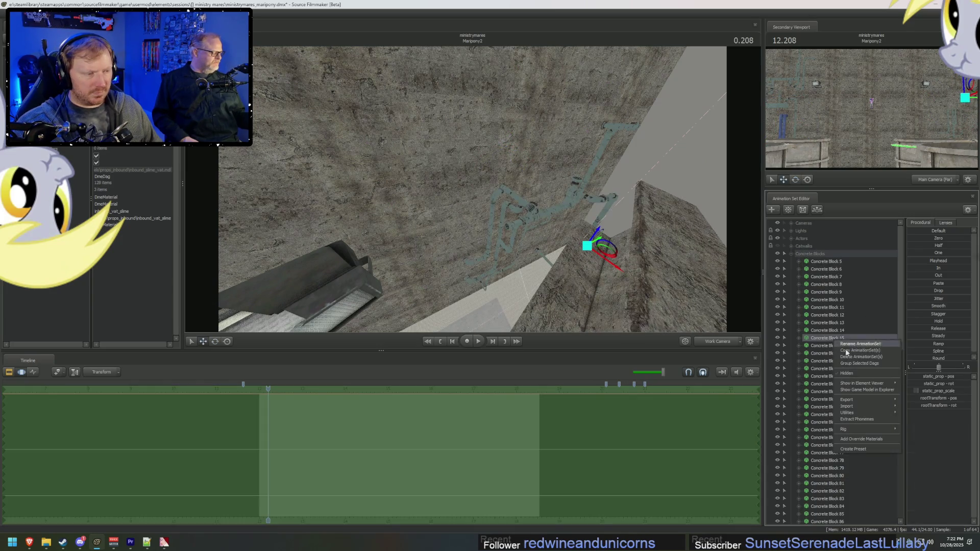
Step: Delete Concrete Block 15, then select and rotate the whole Concrete Blocks group
{"action": "left_click", "coordinate": [857, 356]}
{"action": "left_click", "coordinate": [797, 254]}
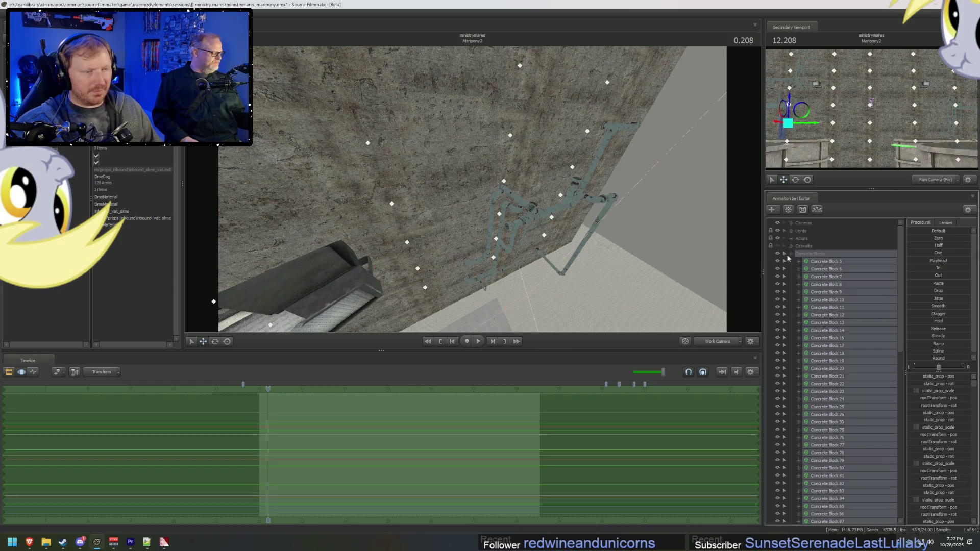
{"action": "mouse_move", "coordinate": [472, 189]}
{"action": "left_mouse_down"}
{"action": "mouse_move", "coordinate": [478, 215]}
{"action": "mouse_move", "coordinate": [472, 192]}
{"action": "left_mouse_up"}
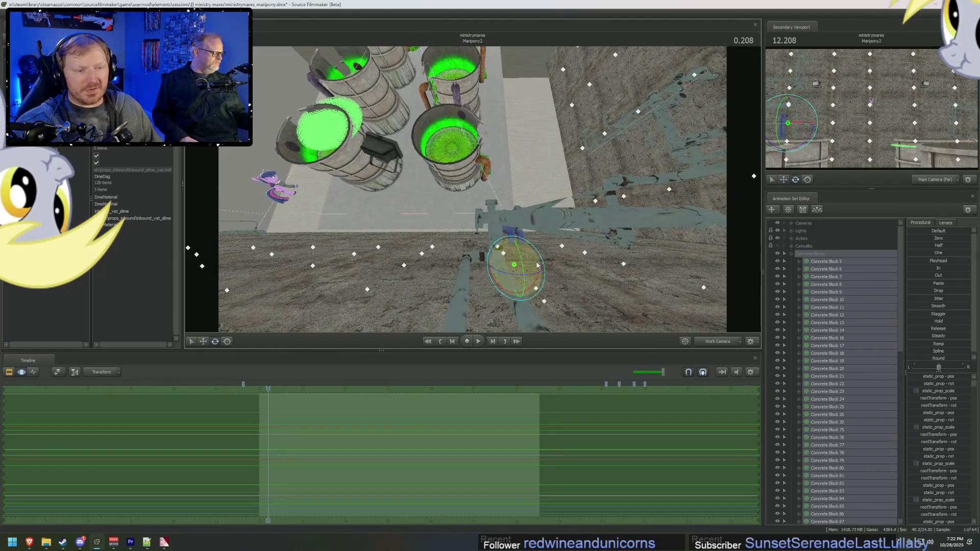
{"action": "mouse_move", "coordinate": [541, 278]}
{"action": "left_mouse_down"}
{"action": "mouse_move", "coordinate": [543, 238]}
{"action": "mouse_move", "coordinate": [556, 299]}
{"action": "mouse_move", "coordinate": [526, 283]}
{"action": "mouse_move", "coordinate": [460, 196]}
{"action": "mouse_move", "coordinate": [439, 191]}
{"action": "mouse_move", "coordinate": [539, 261]}
{"action": "mouse_move", "coordinate": [530, 251]}
{"action": "mouse_move", "coordinate": [537, 190]}
{"action": "mouse_move", "coordinate": [496, 3]}
{"action": "mouse_move", "coordinate": [467, 203]}
{"action": "mouse_move", "coordinate": [471, 146]}
{"action": "mouse_move", "coordinate": [475, 191]}
{"action": "left_mouse_up"}
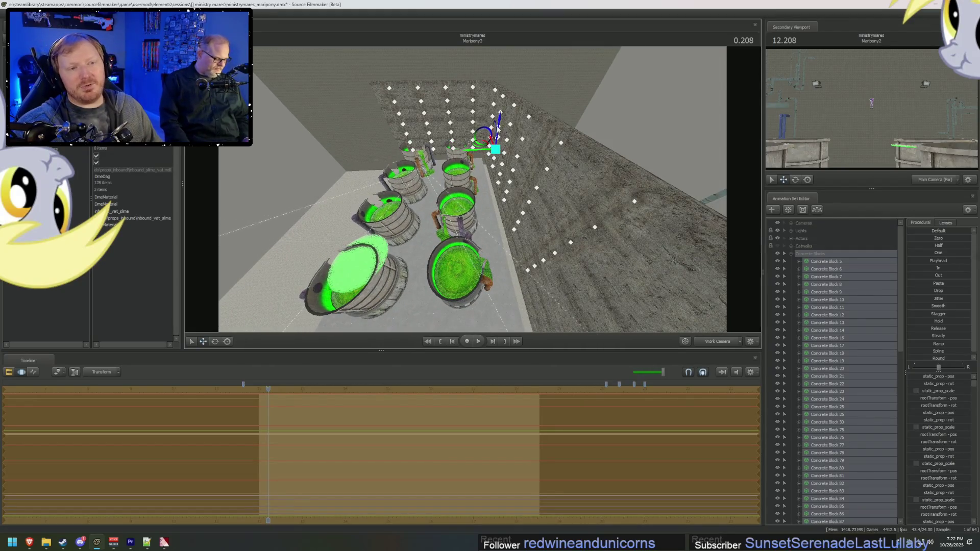
Step: Shift the selected piece up and left, then lasso the upper-left wall block markers
{"action": "mouse_move", "coordinate": [499, 123]}
{"action": "left_mouse_down"}
{"action": "mouse_move", "coordinate": [495, 105]}
{"action": "mouse_move", "coordinate": [667, 63]}
{"action": "mouse_move", "coordinate": [635, 95]}
{"action": "mouse_move", "coordinate": [636, 135]}
{"action": "mouse_move", "coordinate": [597, 161]}
{"action": "mouse_move", "coordinate": [475, 193]}
{"action": "left_mouse_up"}
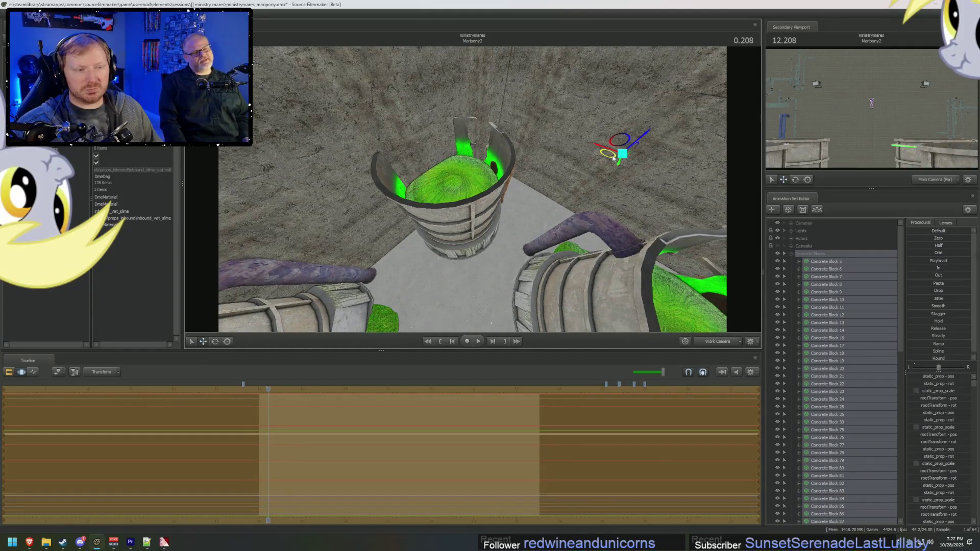
{"action": "mouse_move", "coordinate": [612, 158]}
{"action": "left_mouse_down"}
{"action": "mouse_move", "coordinate": [538, 118]}
{"action": "mouse_move", "coordinate": [547, 133]}
{"action": "mouse_move", "coordinate": [528, 115]}
{"action": "mouse_move", "coordinate": [533, 127]}
{"action": "mouse_move", "coordinate": [572, 91]}
{"action": "left_mouse_up"}
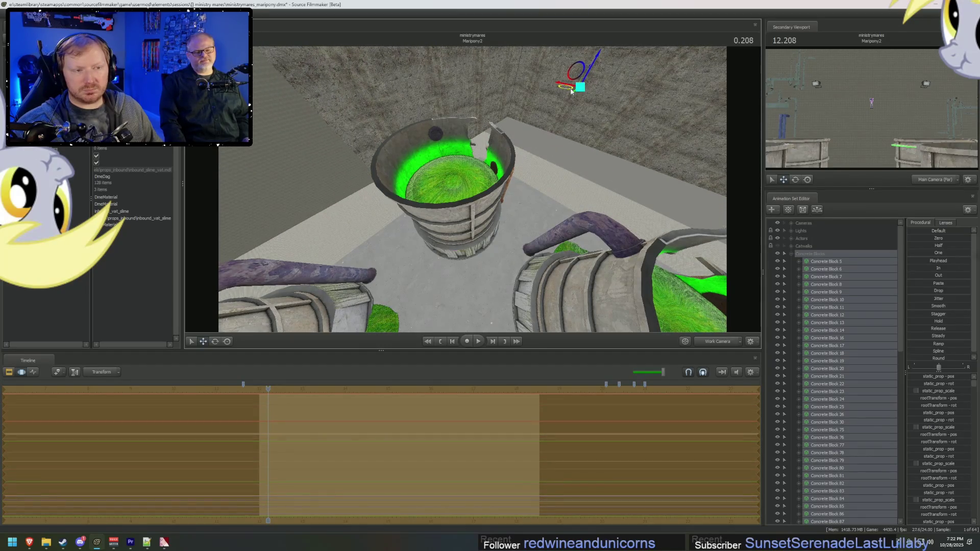
{"action": "right_click_drag", "start_coordinate": [570, 94], "coordinate": [526, 182]}
{"action": "mouse_move", "coordinate": [534, 110]}
{"action": "left_mouse_down"}
{"action": "mouse_move", "coordinate": [466, 103]}
{"action": "mouse_move", "coordinate": [479, 200]}
{"action": "mouse_move", "coordinate": [563, 201]}
{"action": "left_mouse_up"}
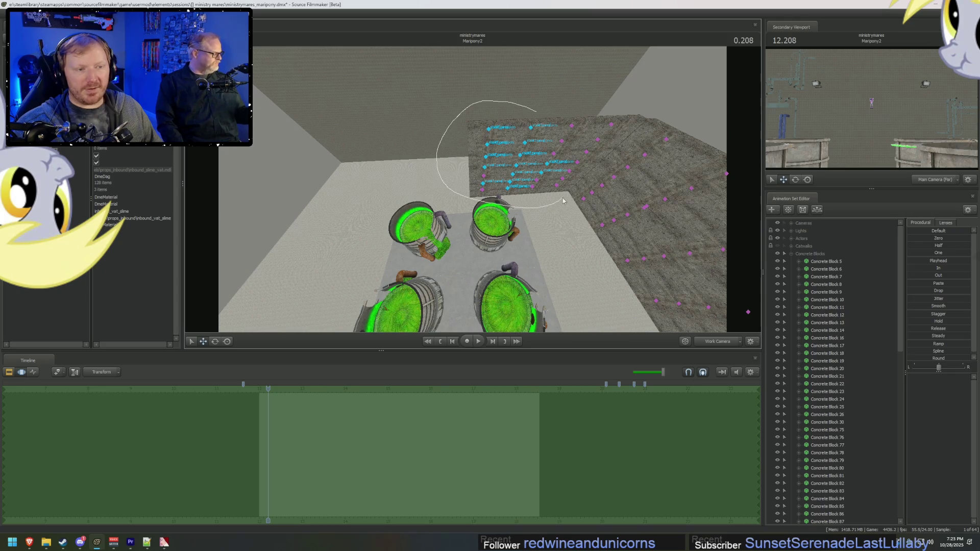
Step: Lasso several sets of block markers on the wall and collapse Concrete Block 110's rows
{"action": "left_click_drag", "start_coordinate": [564, 88], "coordinate": [540, 105]}
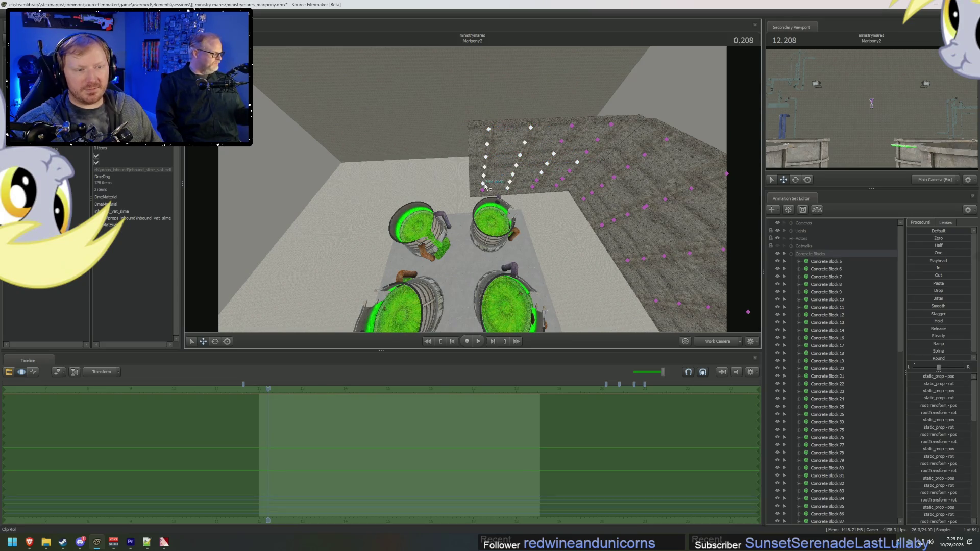
{"action": "left_click_drag", "start_coordinate": [485, 186], "coordinate": [494, 194]}
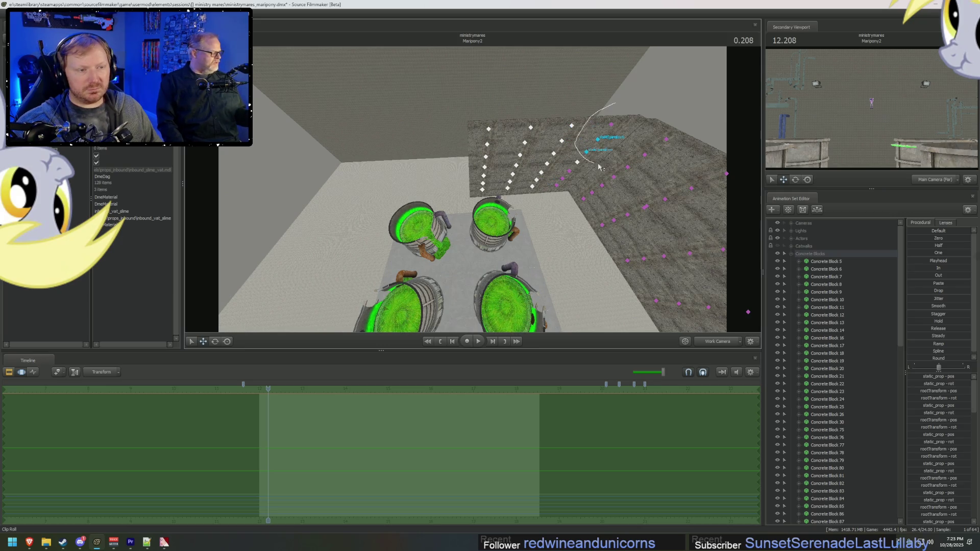
{"action": "left_click_drag", "start_coordinate": [599, 167], "coordinate": [590, 203]}
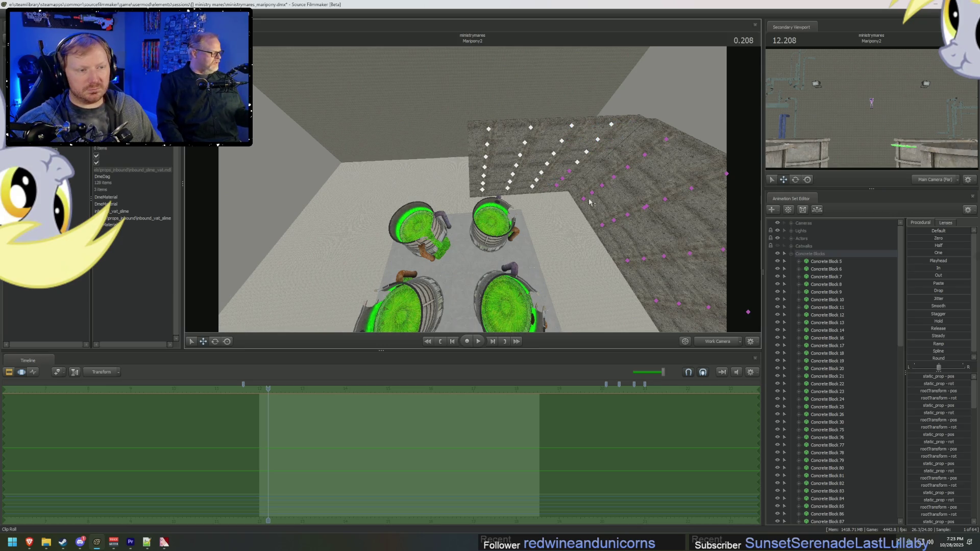
{"action": "left_click", "coordinate": [556, 184]}
{"action": "scroll", "coordinate": [837, 352], "scroll_direction": "down", "scroll_amount": 15}
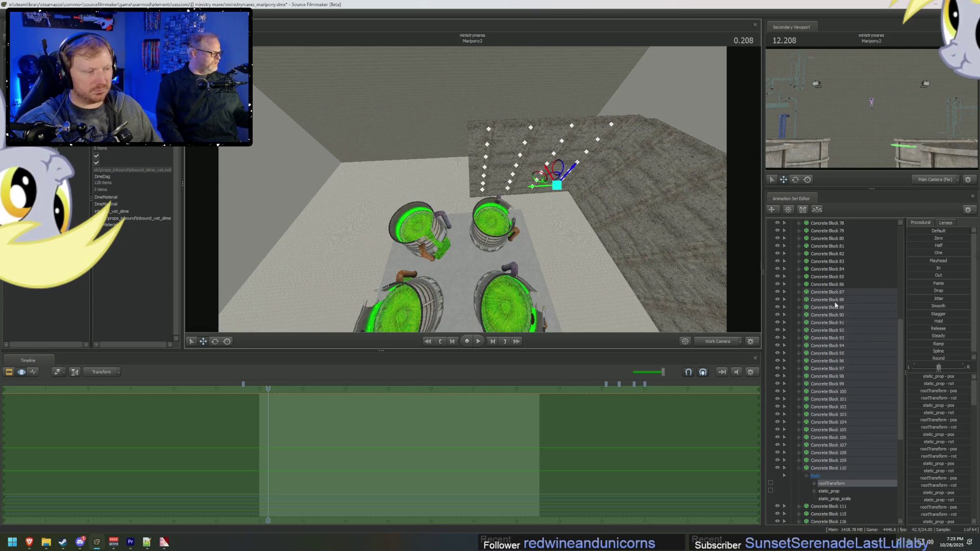
{"action": "left_click", "coordinate": [799, 468]}
{"action": "scroll", "coordinate": [817, 469], "scroll_direction": "down", "scroll_amount": 4}
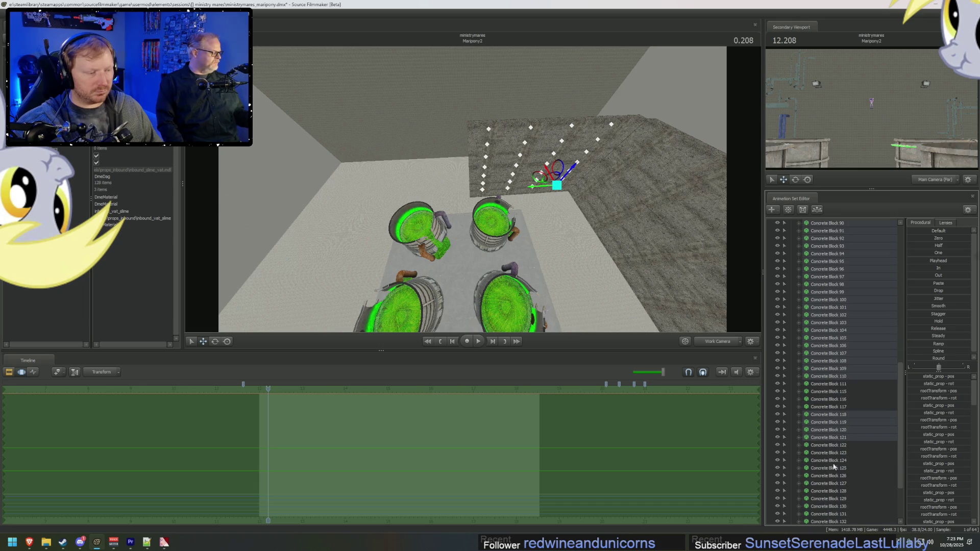
{"action": "scroll", "coordinate": [837, 439], "scroll_direction": "up", "scroll_amount": 2}
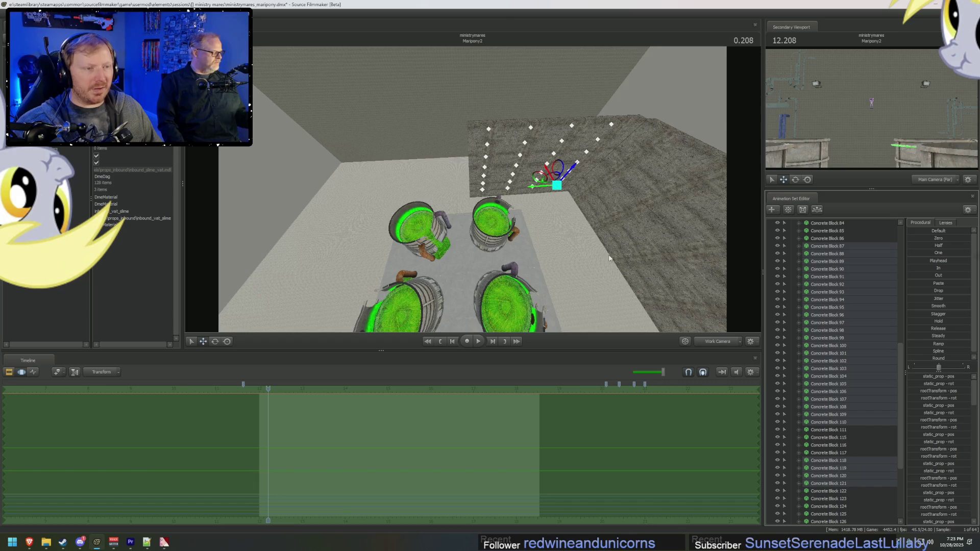
{"action": "left_click_drag", "start_coordinate": [608, 258], "coordinate": [842, 260]}
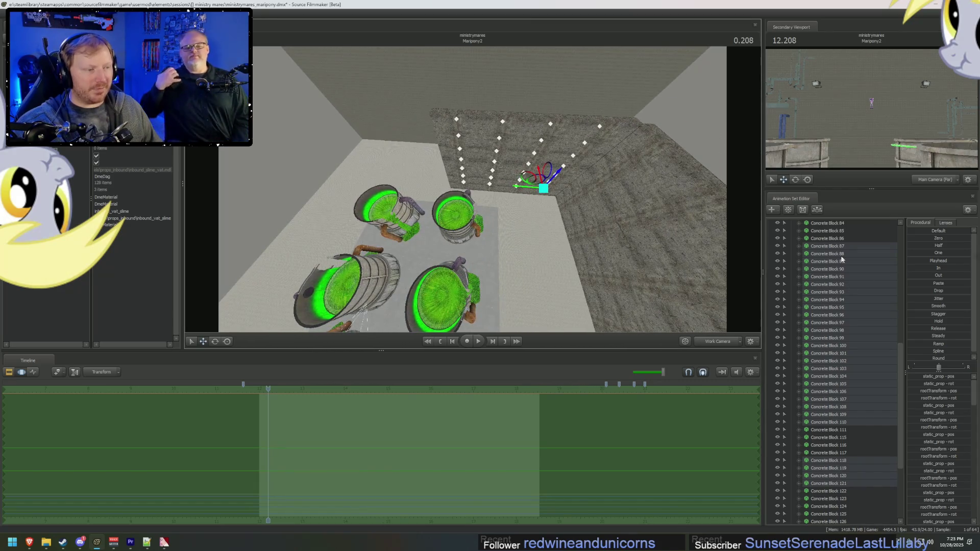
Step: Select Concrete Block 87, then try different lasso selections of wall markers
{"action": "left_click", "coordinate": [828, 246]}
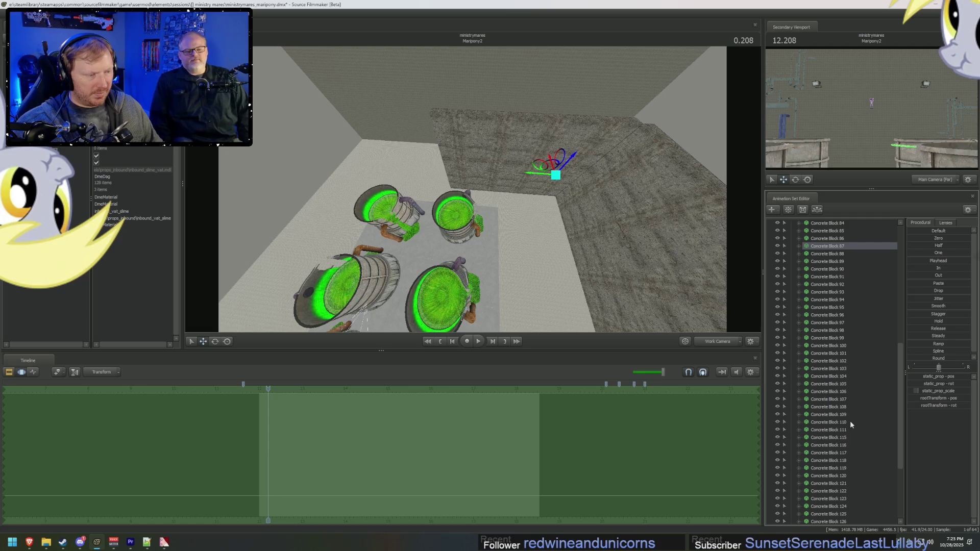
{"action": "left_click", "coordinate": [538, 61]}
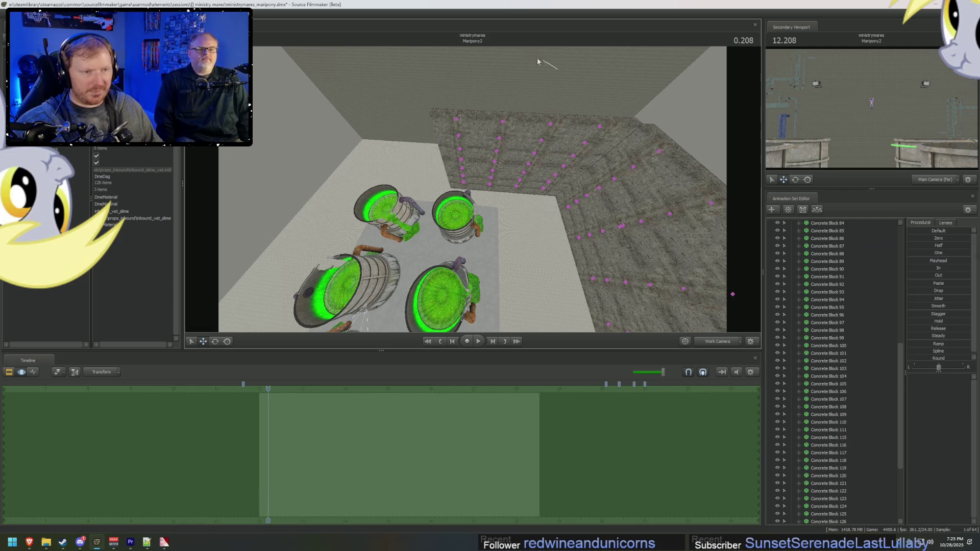
{"action": "mouse_move", "coordinate": [538, 62]}
{"action": "left_mouse_down", "text": "ctrl"}
{"action": "mouse_move", "coordinate": [444, 89]}
{"action": "mouse_move", "coordinate": [391, 153]}
{"action": "mouse_move", "coordinate": [414, 199]}
{"action": "mouse_move", "coordinate": [460, 213]}
{"action": "left_mouse_up", "text": "ctrl"}
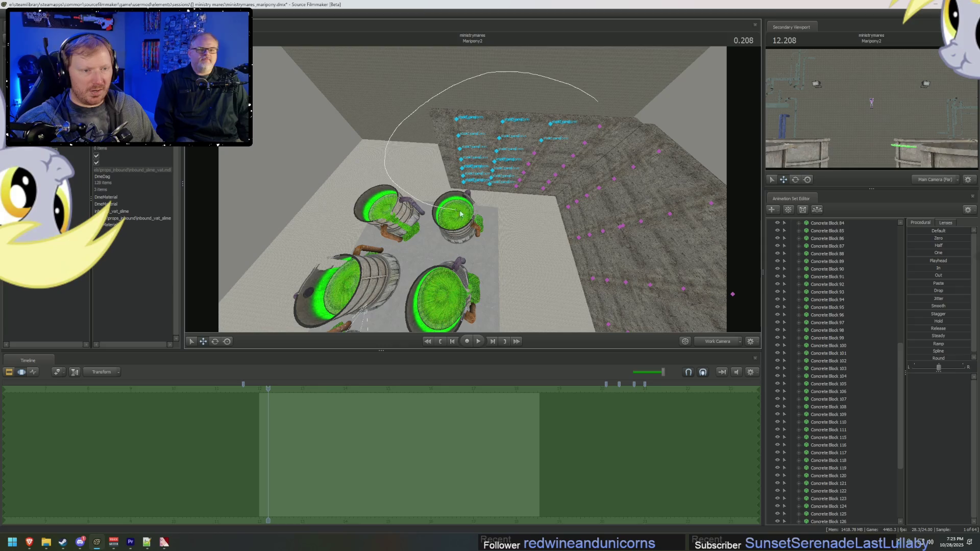
{"action": "left_click_drag", "start_coordinate": [571, 179], "coordinate": [574, 176], "text": "ctrl"}
{"action": "mouse_move", "coordinate": [615, 92]}
{"action": "left_mouse_down", "text": "ctrl"}
{"action": "mouse_move", "coordinate": [391, 116]}
{"action": "mouse_move", "coordinate": [463, 237]}
{"action": "left_mouse_up", "text": "ctrl"}
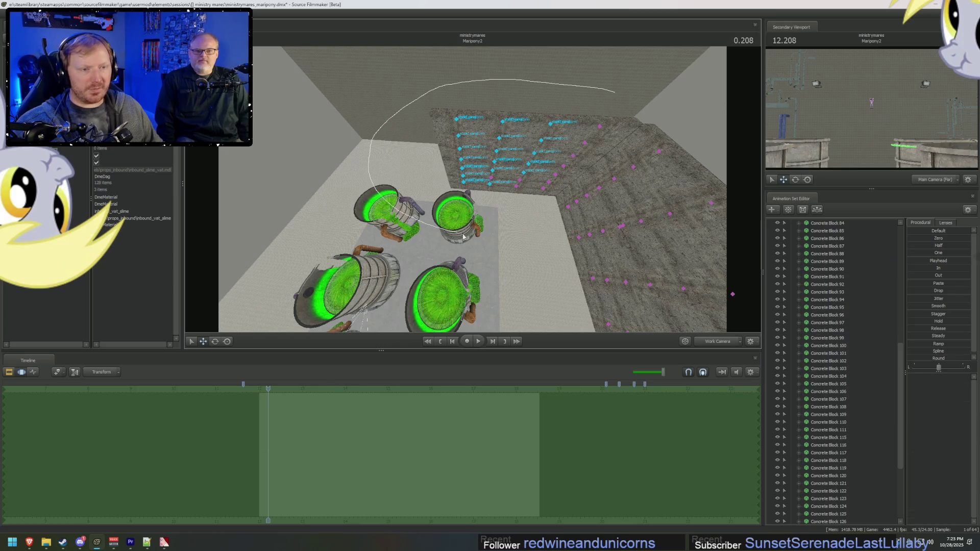
{"action": "left_click_drag", "start_coordinate": [535, 233], "coordinate": [535, 223], "text": "ctrl"}
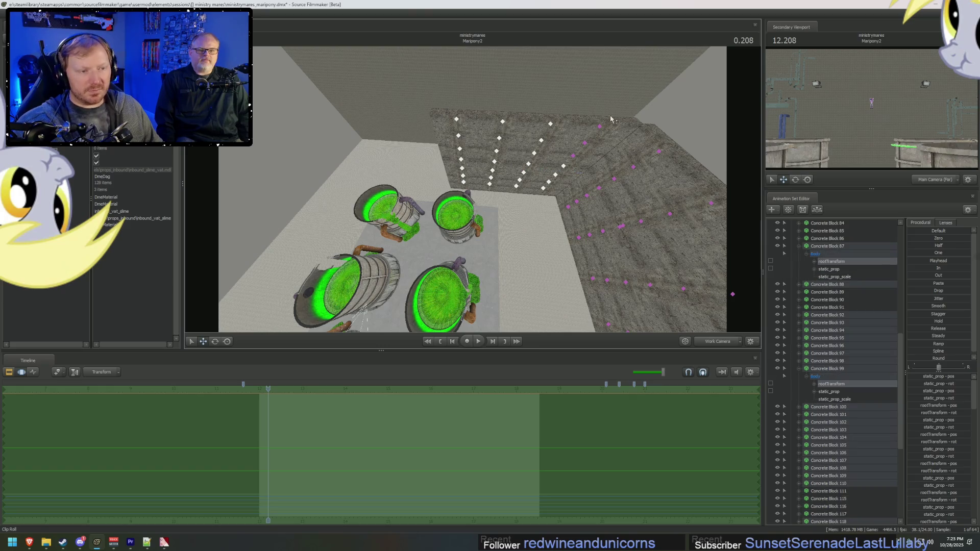
{"action": "left_click_drag", "start_coordinate": [604, 150], "coordinate": [605, 142], "text": "ctrl"}
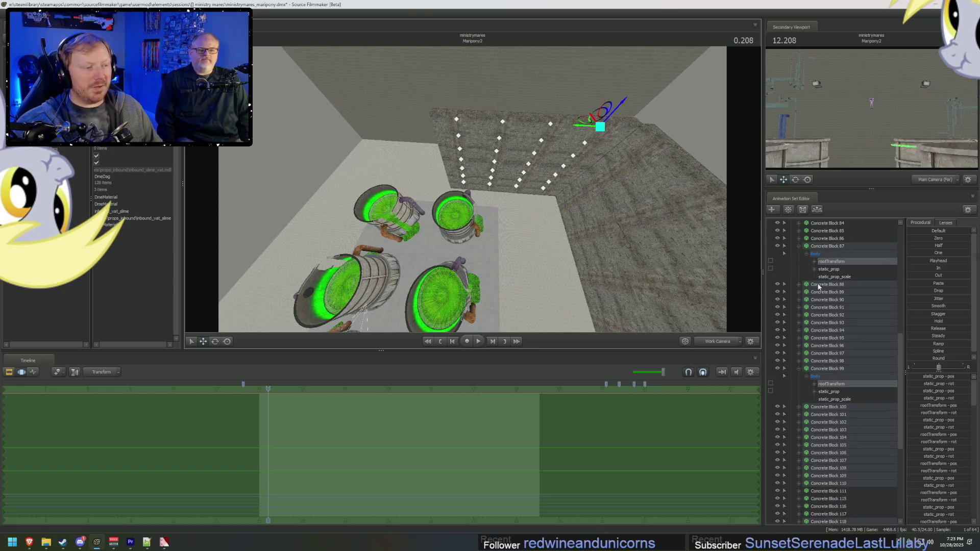
Step: Select Concrete Blocks 87 through 110 plus 117–120 in the list
{"action": "left_click", "coordinate": [798, 246]}
{"action": "left_click", "coordinate": [798, 338]}
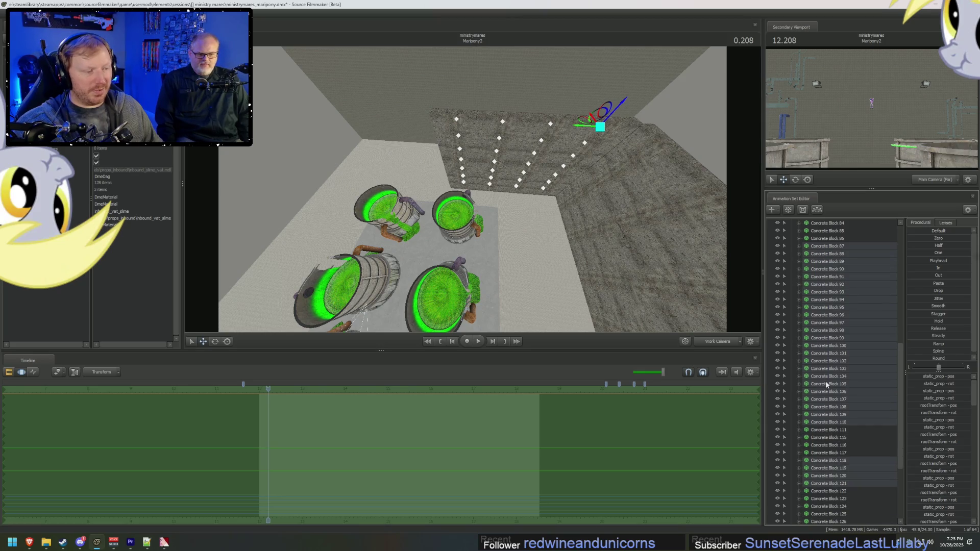
{"action": "left_click", "coordinate": [836, 422]}
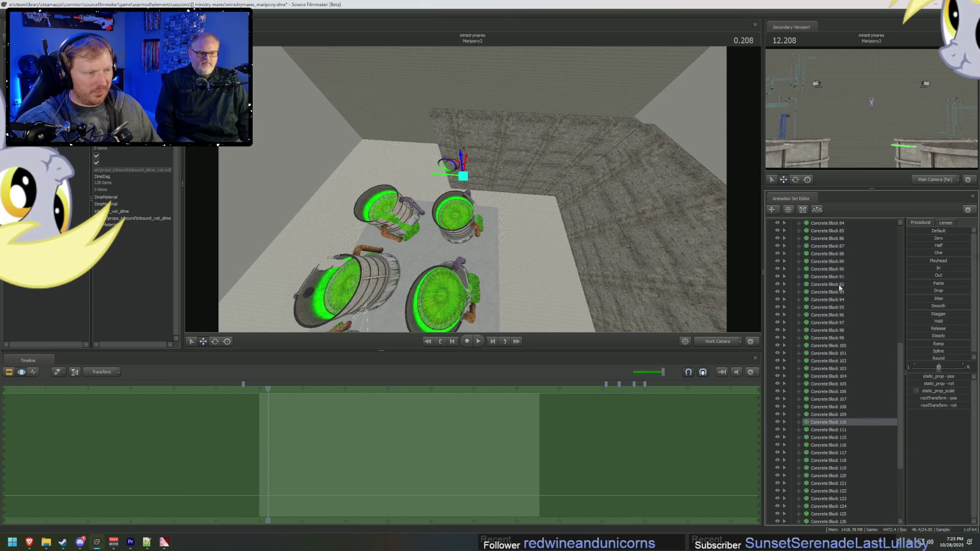
{"action": "left_click", "coordinate": [840, 247], "text": "shift"}
{"action": "left_click_drag", "start_coordinate": [844, 454], "coordinate": [845, 469], "text": "ctrl"}
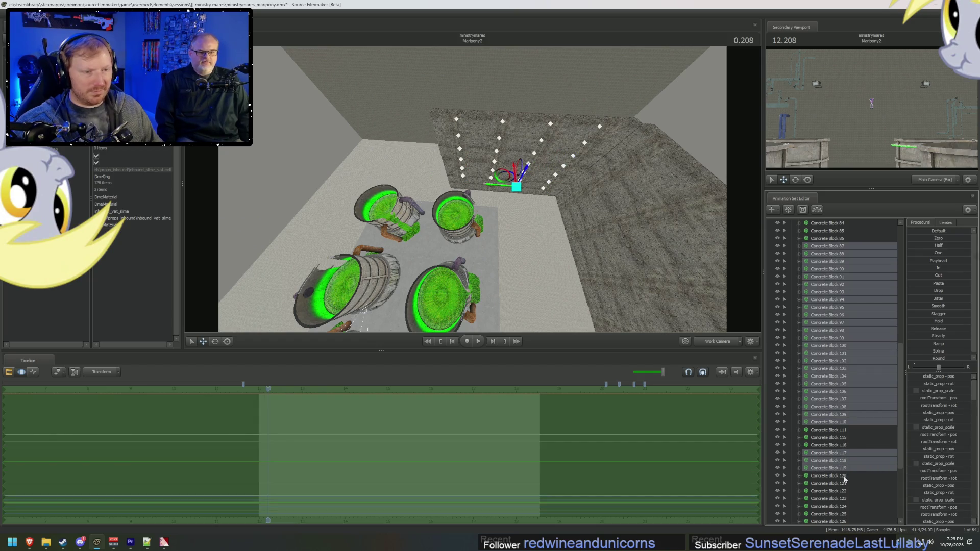
{"action": "left_click", "coordinate": [844, 477], "text": "ctrl"}
{"action": "left_click_drag", "start_coordinate": [564, 315], "coordinate": [473, 193]}
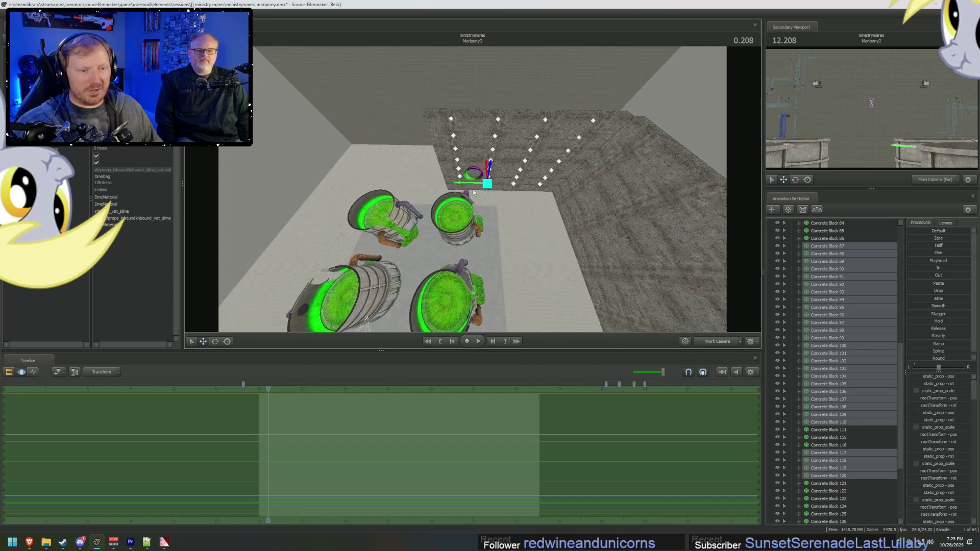
Step: Drop Concrete Block 117, add 121, and open the selection's actions menu
{"action": "left_click", "coordinate": [842, 453], "text": "ctrl"}
{"action": "left_click", "coordinate": [836, 484], "text": "ctrl"}
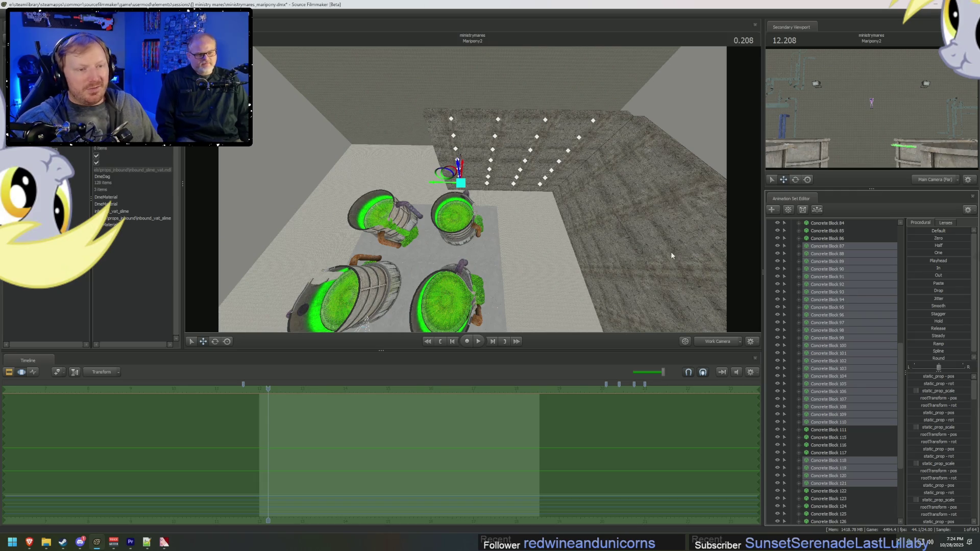
{"action": "left_click_drag", "start_coordinate": [671, 255], "coordinate": [507, 205]}
{"action": "right_click", "coordinate": [838, 287]}
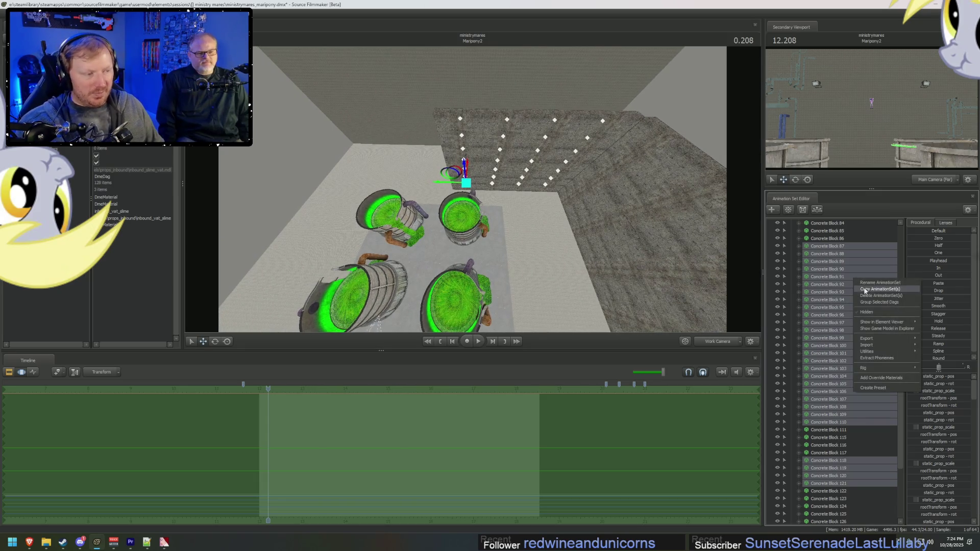
Step: Paste the copied concrete blocks into the scene and shift the copies left along the wall
{"action": "scroll", "coordinate": [807, 264], "scroll_direction": "up", "scroll_amount": 10}
{"action": "scroll", "coordinate": [807, 264], "scroll_direction": "up", "scroll_amount": 2}
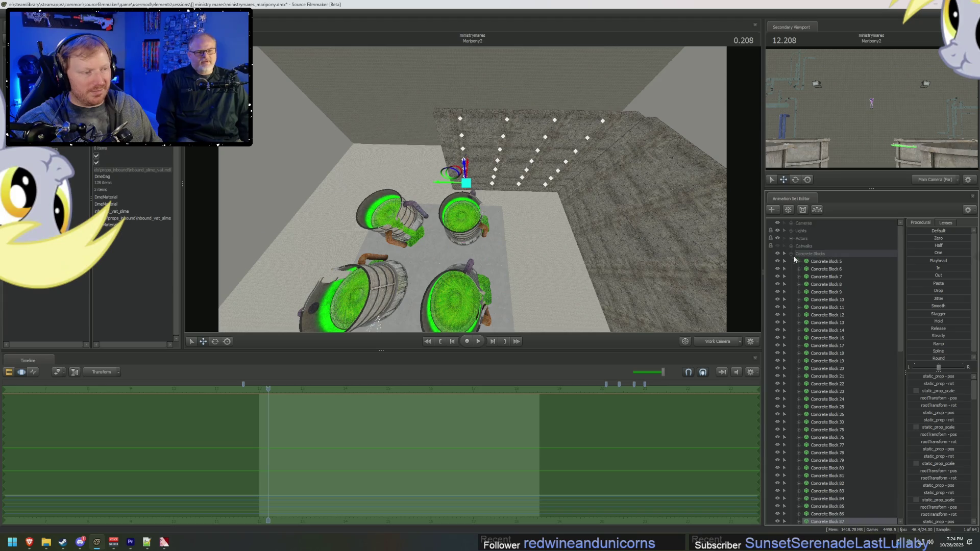
{"action": "left_click", "coordinate": [792, 255]}
{"action": "right_click", "coordinate": [823, 318]}
{"action": "left_click", "coordinate": [846, 358]}
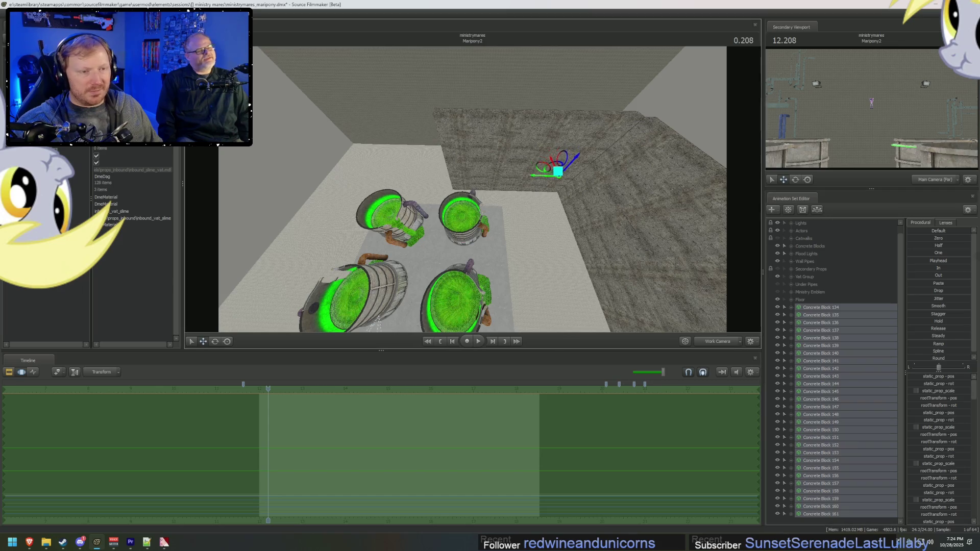
{"action": "middle_click_drag", "start_coordinate": [523, 175], "coordinate": [525, 184]}
{"action": "mouse_move", "coordinate": [536, 182]}
{"action": "left_mouse_down"}
{"action": "mouse_move", "coordinate": [380, 171]}
{"action": "mouse_move", "coordinate": [395, 174]}
{"action": "mouse_move", "coordinate": [412, 206]}
{"action": "left_mouse_up"}
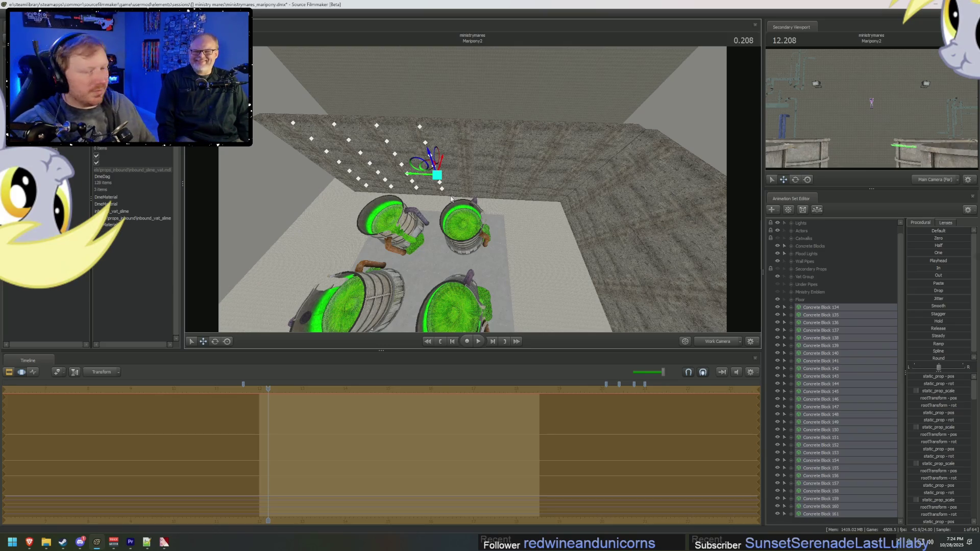
Step: Check the new blocks against the wall and drag their entries into a different group
{"action": "mouse_move", "coordinate": [451, 199]}
{"action": "left_mouse_down"}
{"action": "mouse_move", "coordinate": [459, 189]}
{"action": "mouse_move", "coordinate": [444, 174]}
{"action": "mouse_move", "coordinate": [471, 188]}
{"action": "left_mouse_up"}
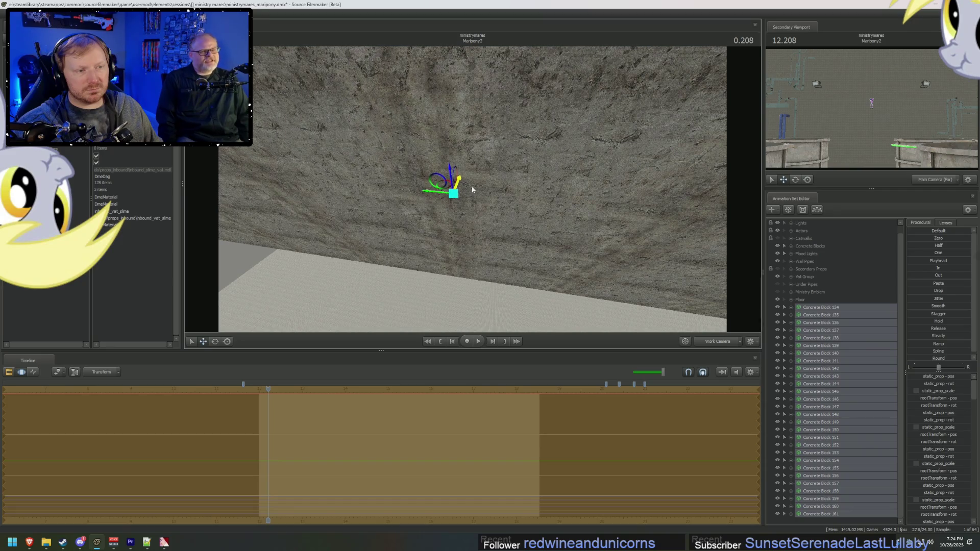
{"action": "mouse_move", "coordinate": [472, 189]}
{"action": "left_mouse_down"}
{"action": "mouse_move", "coordinate": [454, 164]}
{"action": "mouse_move", "coordinate": [450, 190]}
{"action": "mouse_move", "coordinate": [473, 189]}
{"action": "left_mouse_up"}
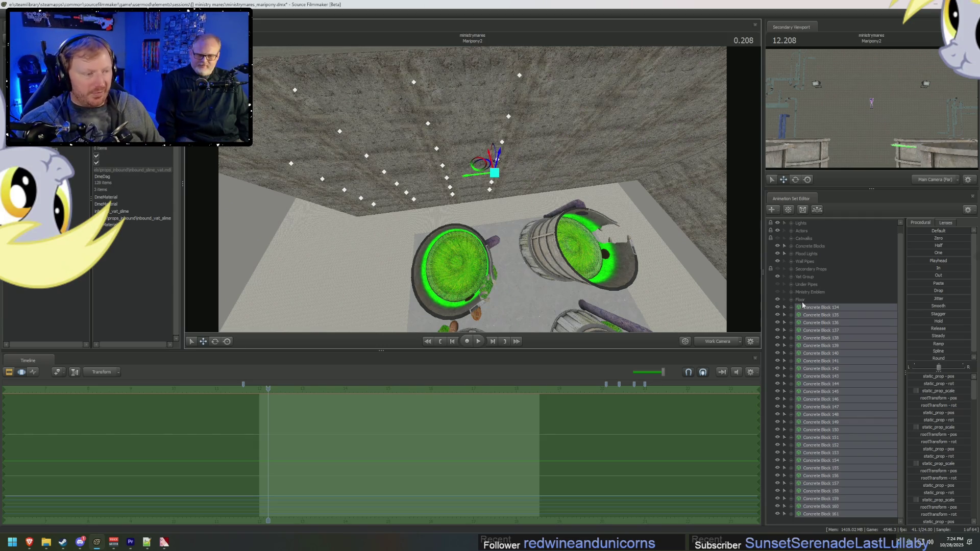
{"action": "left_click_drag", "start_coordinate": [816, 312], "coordinate": [817, 247]}
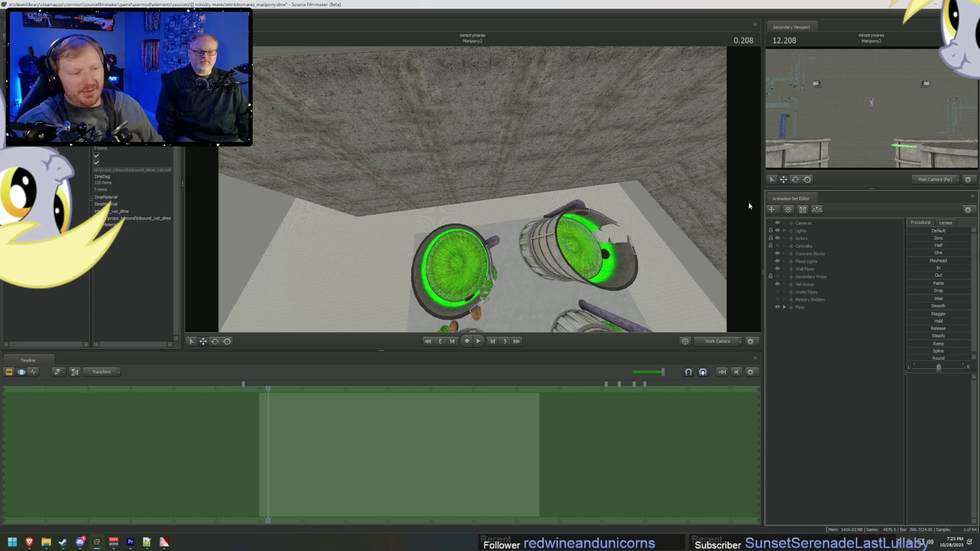
Step: Copy floor pieces Floor 36–40 and paste them into the Floor group as Floor 41–45
{"action": "left_click", "coordinate": [470, 246]}
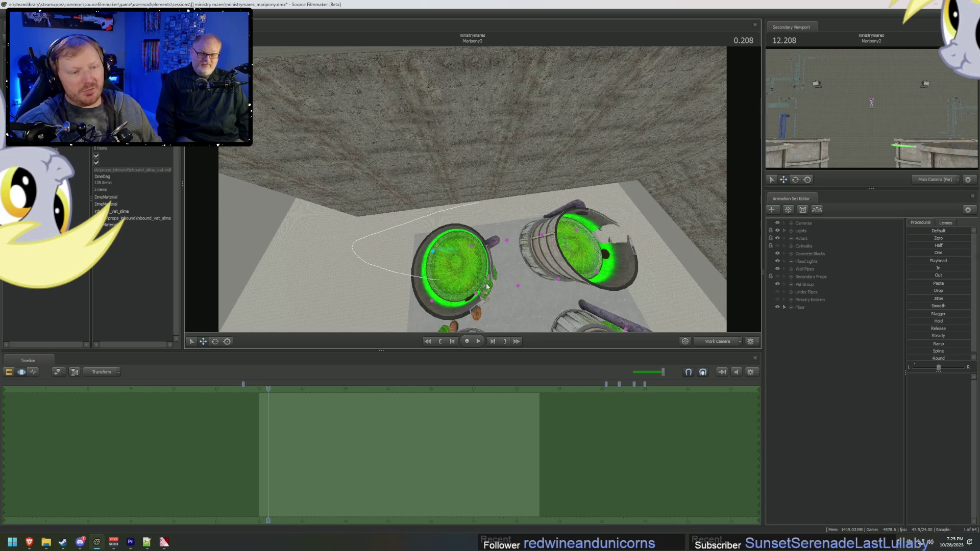
{"action": "left_click", "coordinate": [628, 219]}
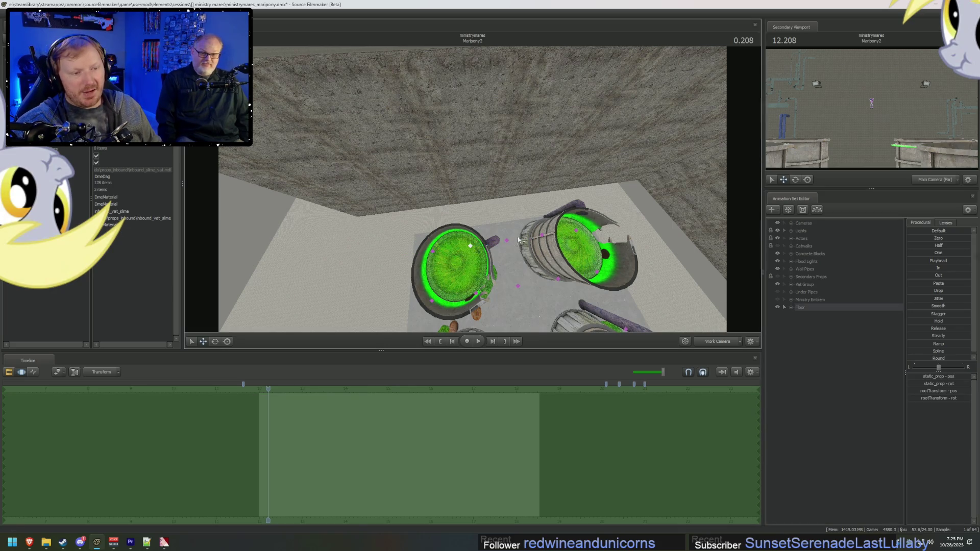
{"action": "left_click", "coordinate": [436, 234]}
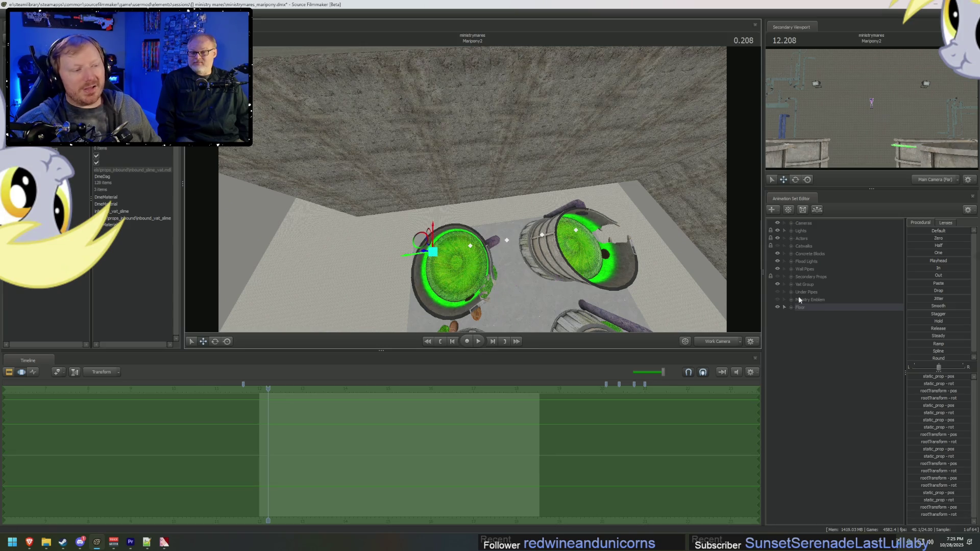
{"action": "left_click", "coordinate": [785, 307]}
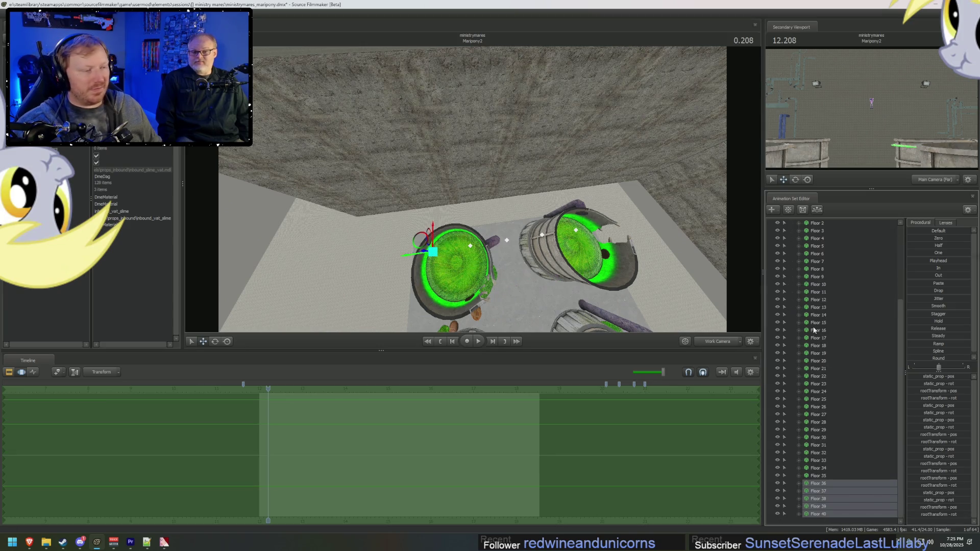
{"action": "right_click", "coordinate": [852, 506]}
{"action": "left_click", "coordinate": [868, 403]}
{"action": "scroll", "coordinate": [847, 368], "scroll_direction": "up", "scroll_amount": 4}
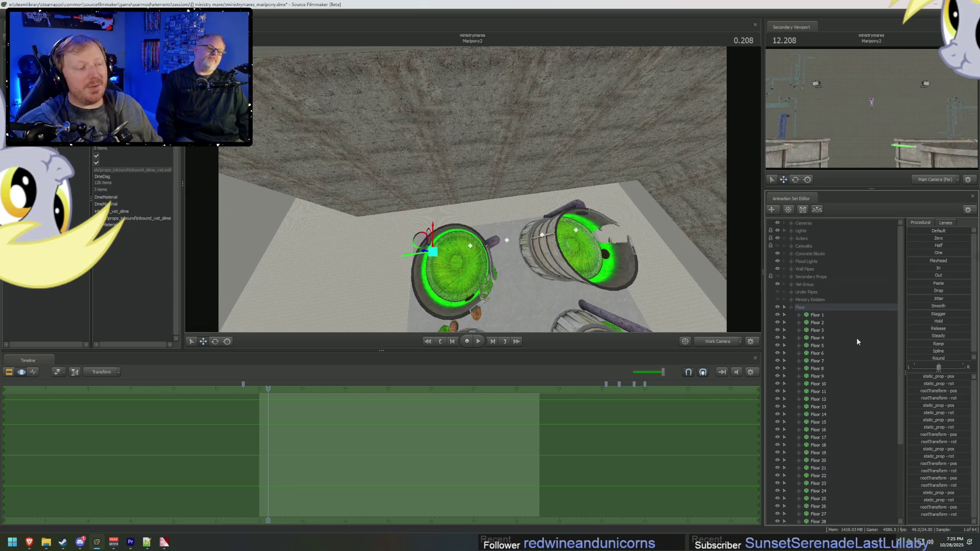
{"action": "right_click", "coordinate": [801, 334]}
{"action": "left_click", "coordinate": [824, 371]}
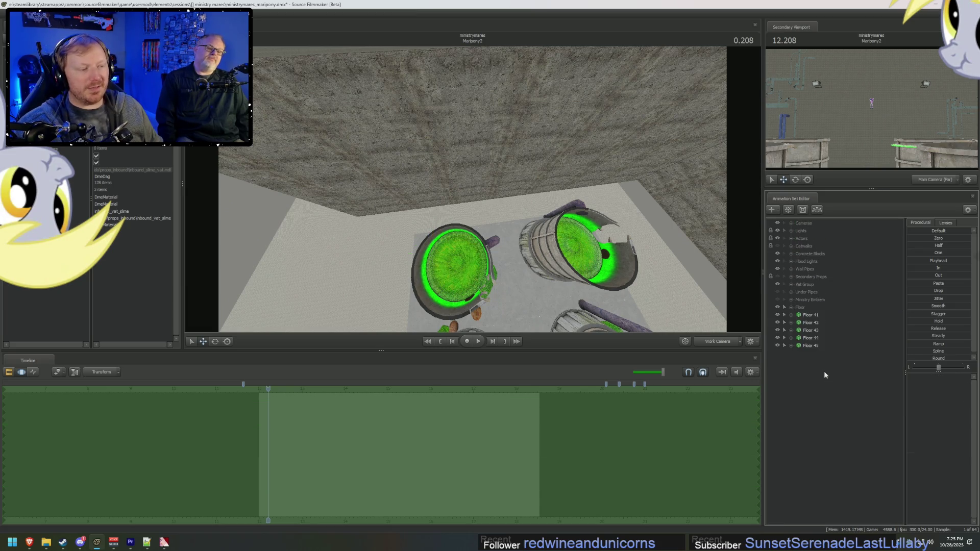
{"action": "left_click", "coordinate": [813, 324]}
{"action": "left_click", "coordinate": [814, 346], "text": "shift"}
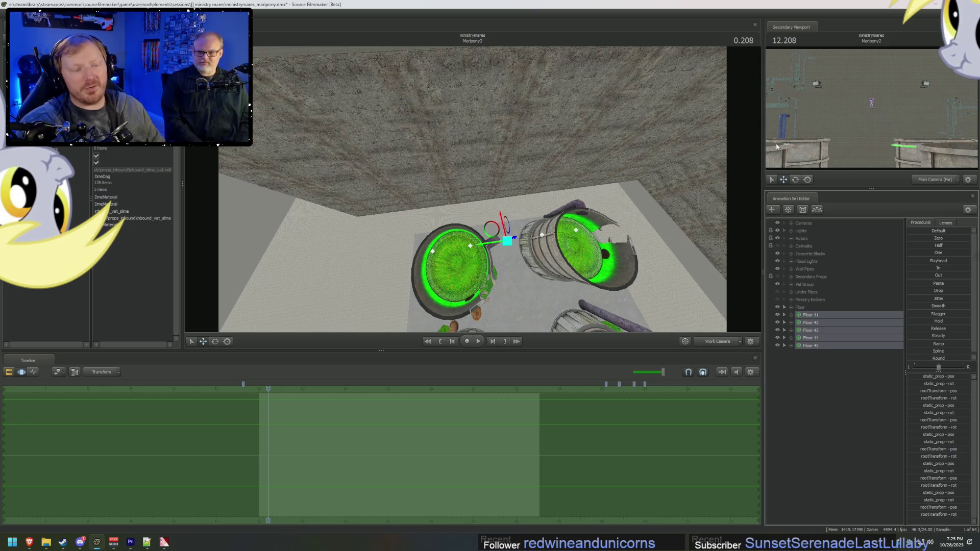
Step: Look over the new floor pieces near the barrels, then bring the Brave browser window forward
{"action": "left_click_drag", "start_coordinate": [716, 126], "coordinate": [700, 142]}
{"action": "mouse_move", "coordinate": [585, 243]}
{"action": "left_mouse_down"}
{"action": "mouse_move", "coordinate": [561, 250]}
{"action": "mouse_move", "coordinate": [354, 194]}
{"action": "mouse_move", "coordinate": [337, 210]}
{"action": "left_mouse_up"}
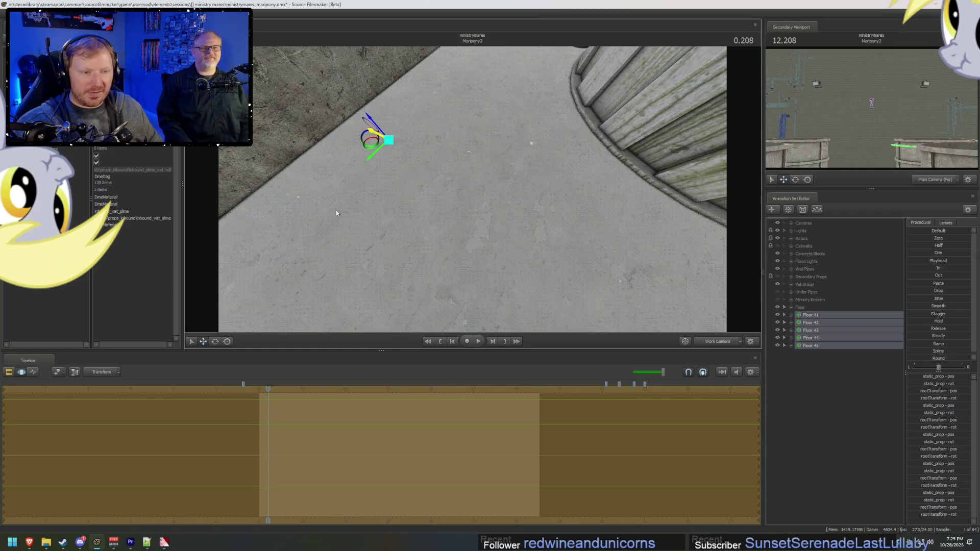
{"action": "left_click_drag", "start_coordinate": [444, 227], "coordinate": [472, 193]}
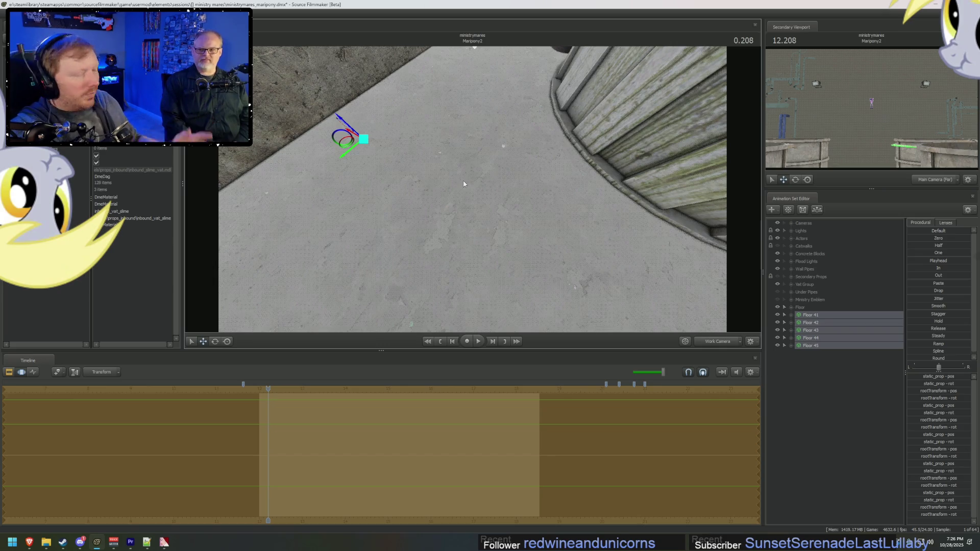
{"action": "left_click", "coordinate": [31, 544]}
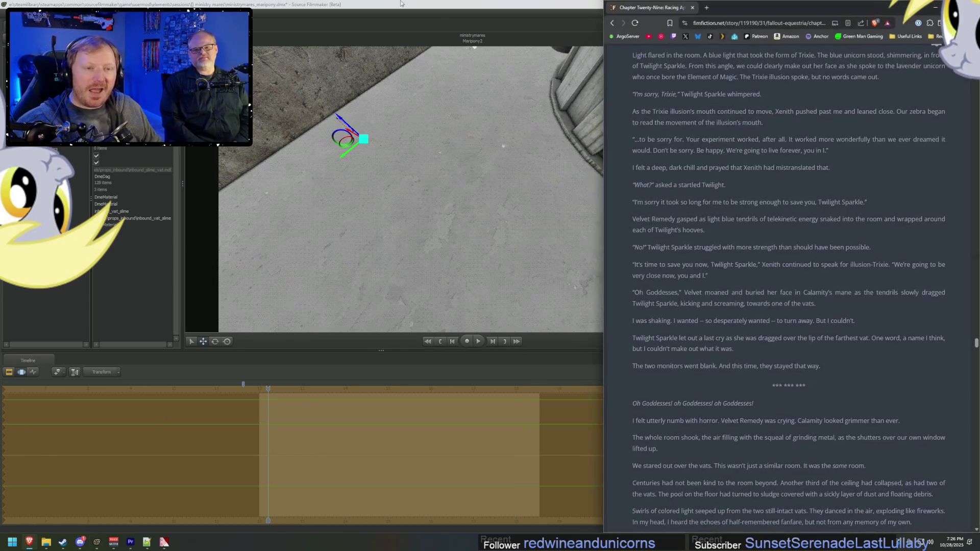
Step: Search YouTube for 'ponyville ciderfest' and open the Ponyville Ciderfest channel
{"action": "left_click", "coordinate": [649, 37]}
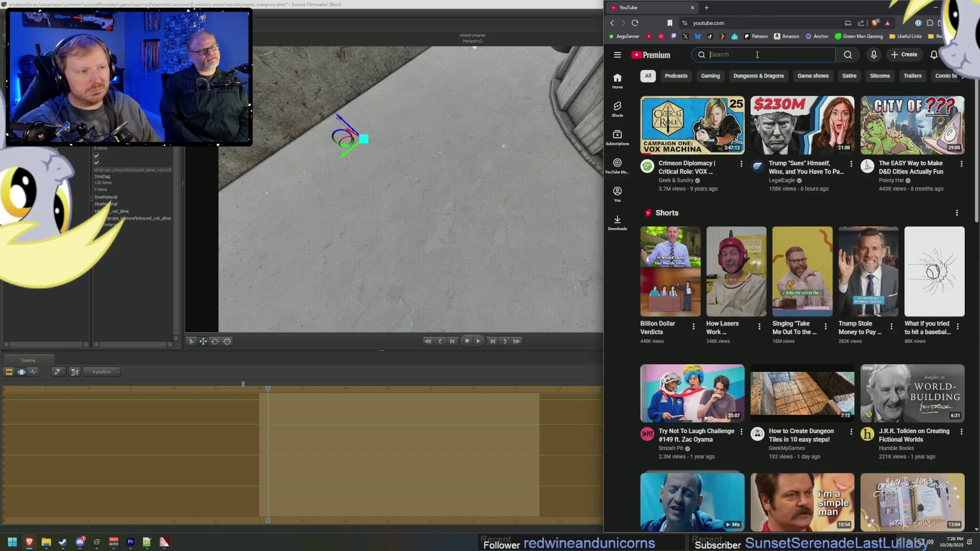
{"action": "type", "text": "ponyville"}
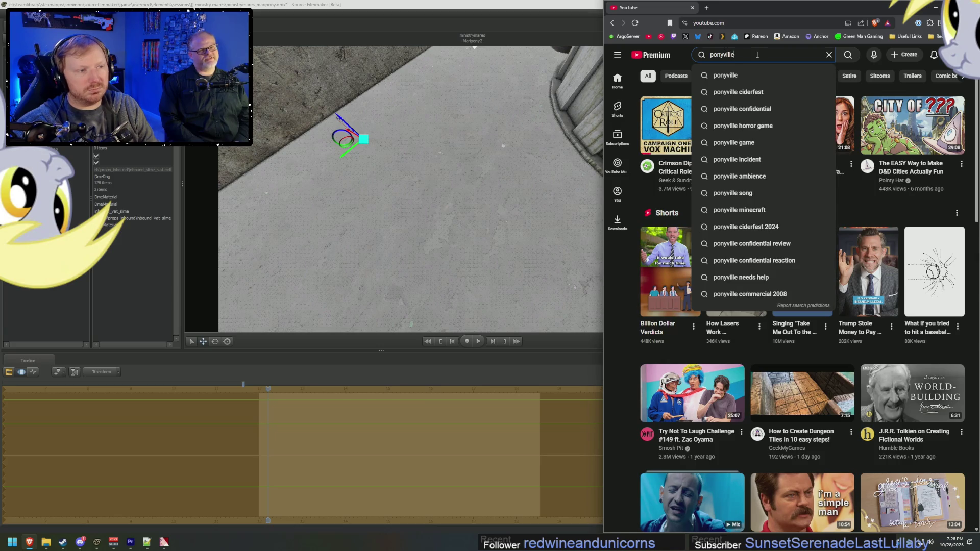
{"action": "type", "text": " cent"}
{"action": "key", "text": "BackSpace"}
{"action": "key", "text": "BackSpace"}
{"action": "type", "text": "iderfest"}
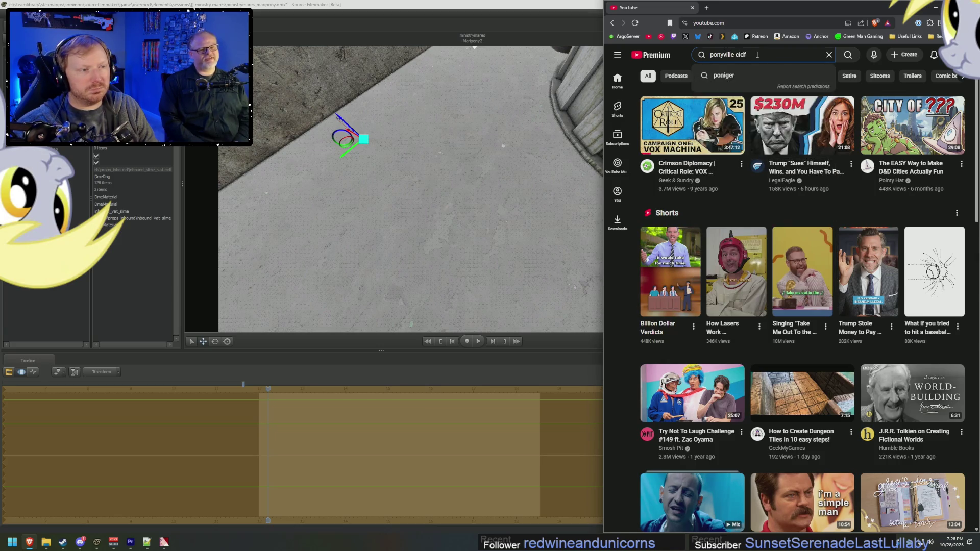
{"action": "key", "text": "Return"}
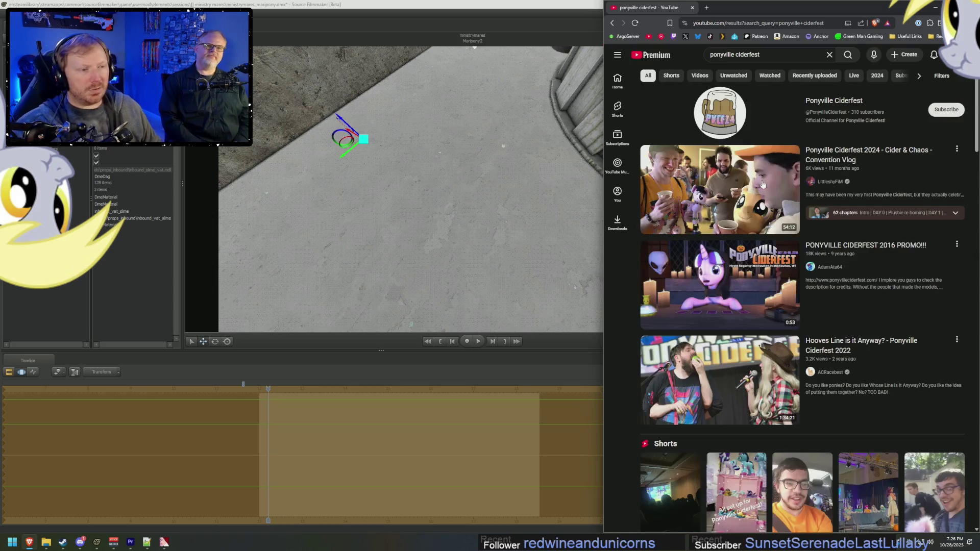
{"action": "left_click", "coordinate": [847, 102]}
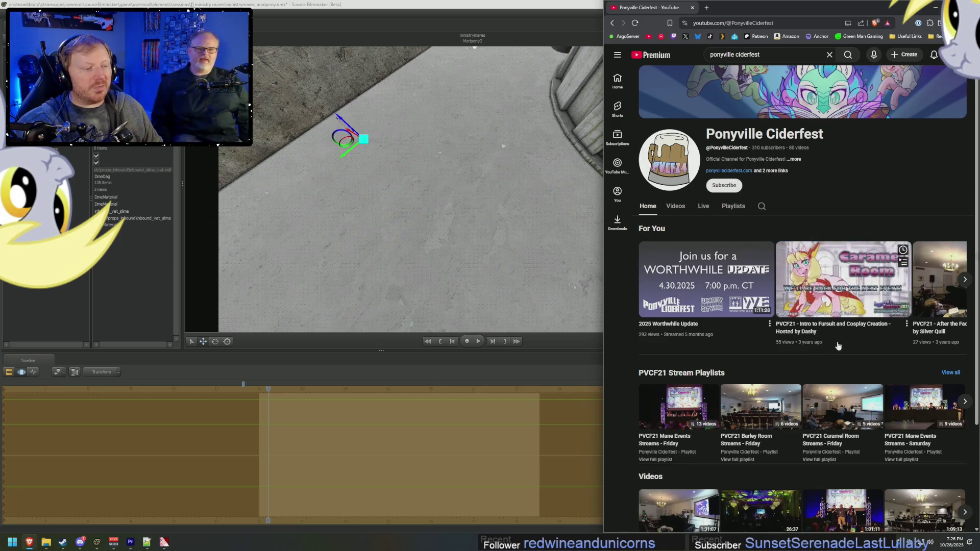
Step: Browse the channel's Videos tab of PVCF21 recordings, then minimize the browser
{"action": "scroll", "coordinate": [816, 349], "scroll_direction": "down", "scroll_amount": 2}
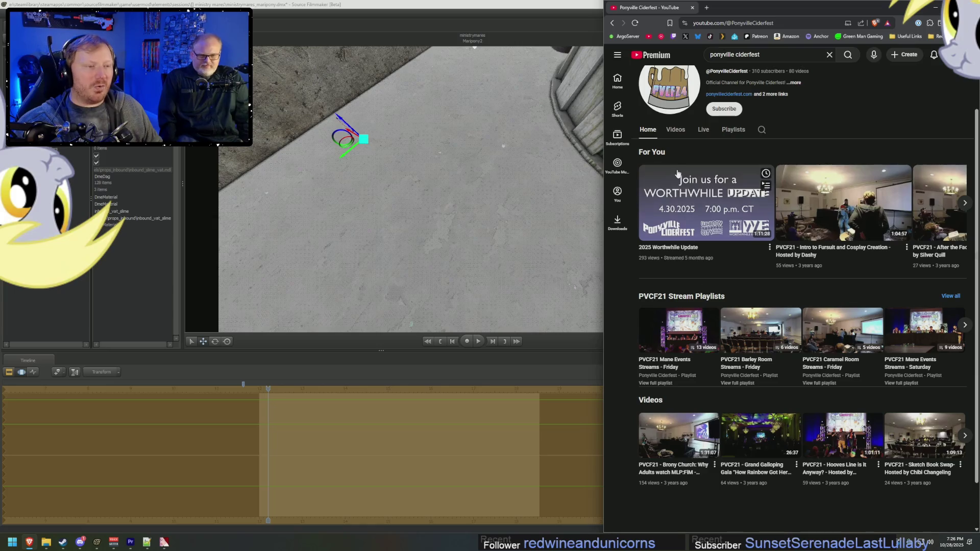
{"action": "left_click", "coordinate": [675, 129]}
{"action": "scroll", "coordinate": [811, 296], "scroll_direction": "down", "scroll_amount": 10}
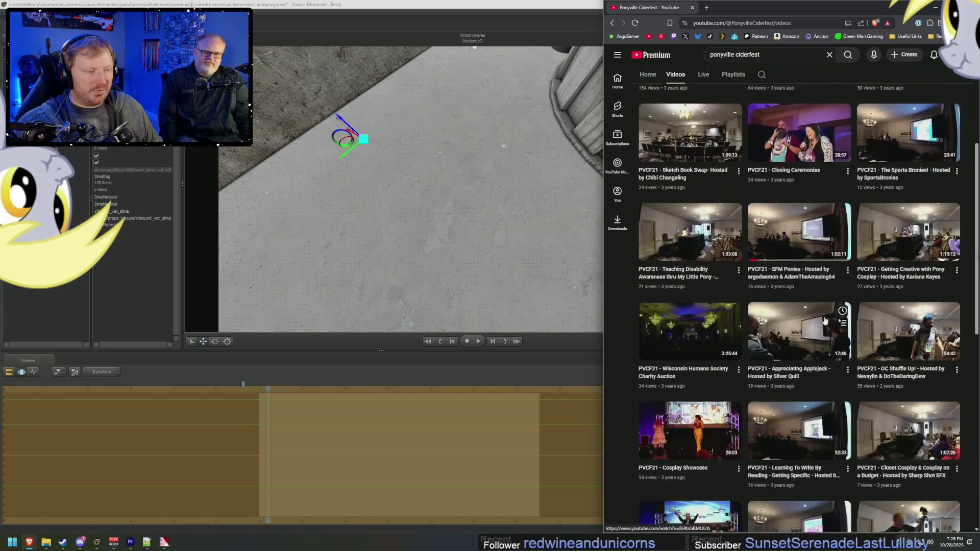
{"action": "scroll", "coordinate": [822, 321], "scroll_direction": "down", "scroll_amount": 10}
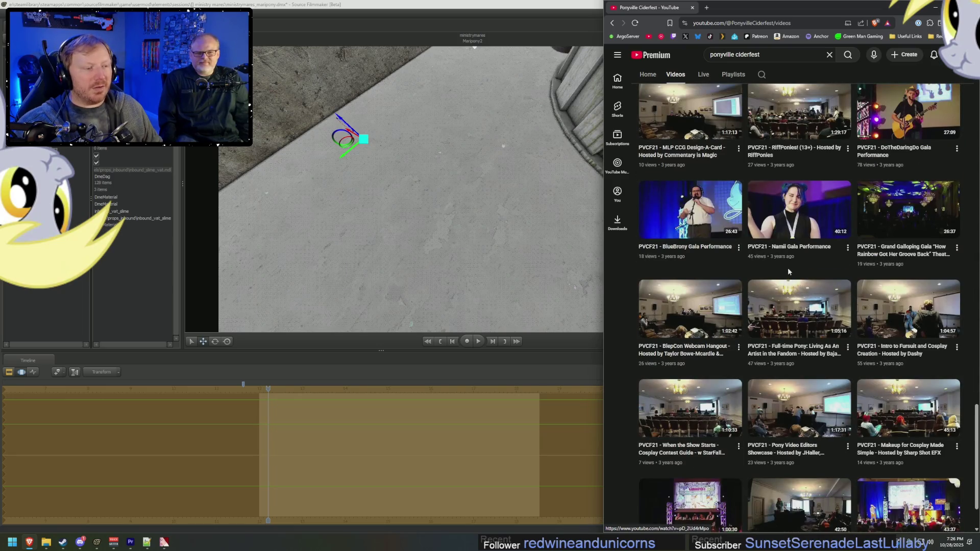
{"action": "scroll", "coordinate": [746, 286], "scroll_direction": "down", "scroll_amount": 4}
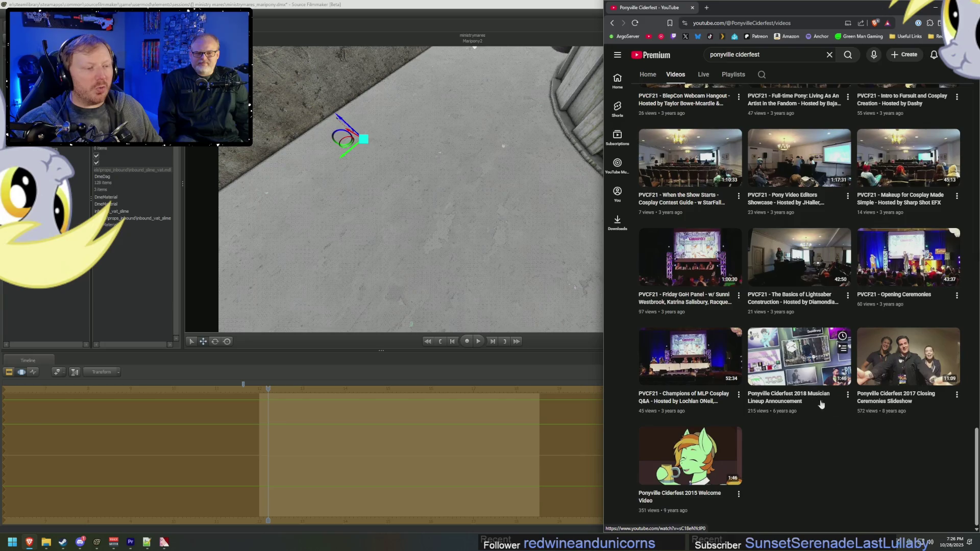
{"action": "scroll", "coordinate": [655, 312], "scroll_direction": "up", "scroll_amount": 4}
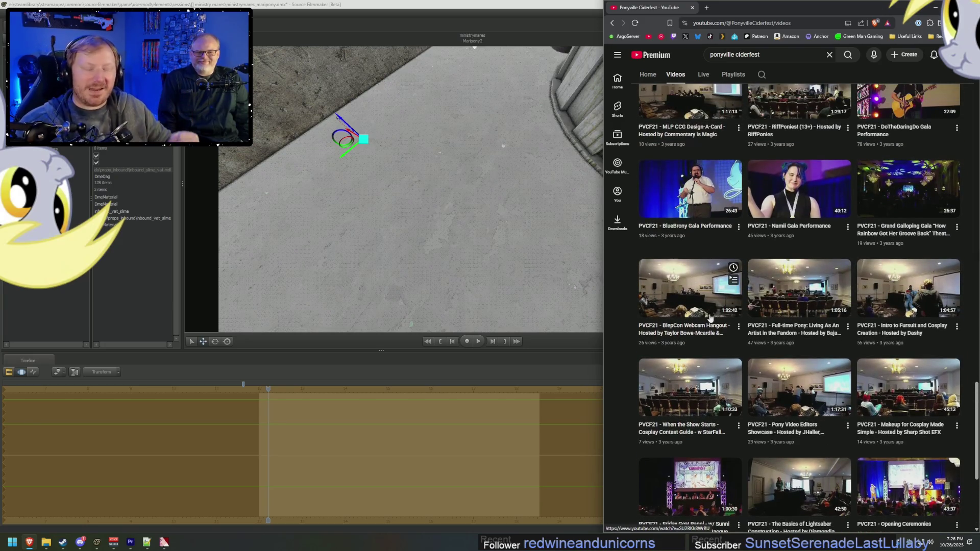
{"action": "scroll", "coordinate": [841, 383], "scroll_direction": "up", "scroll_amount": 15}
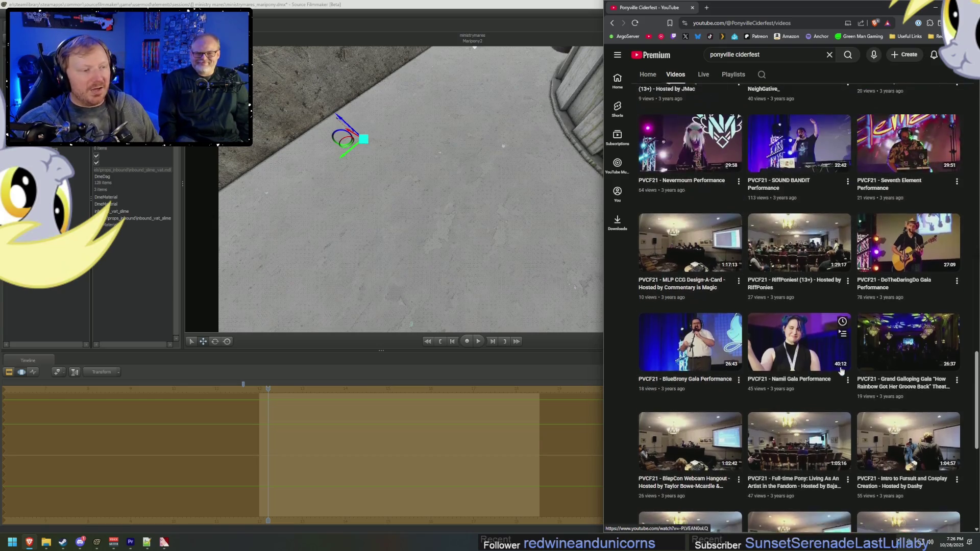
{"action": "scroll", "coordinate": [842, 382], "scroll_direction": "up", "scroll_amount": 10}
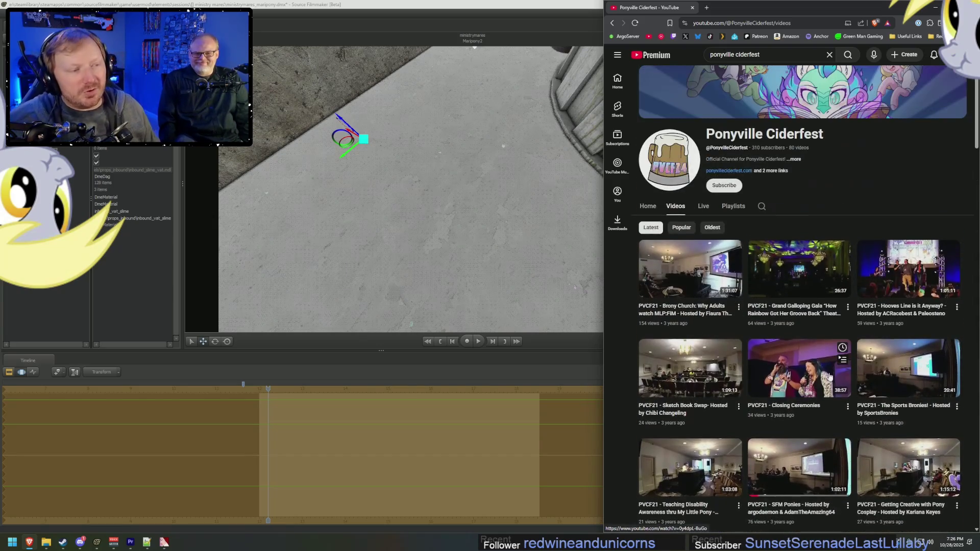
{"action": "left_click", "coordinate": [927, 5]}
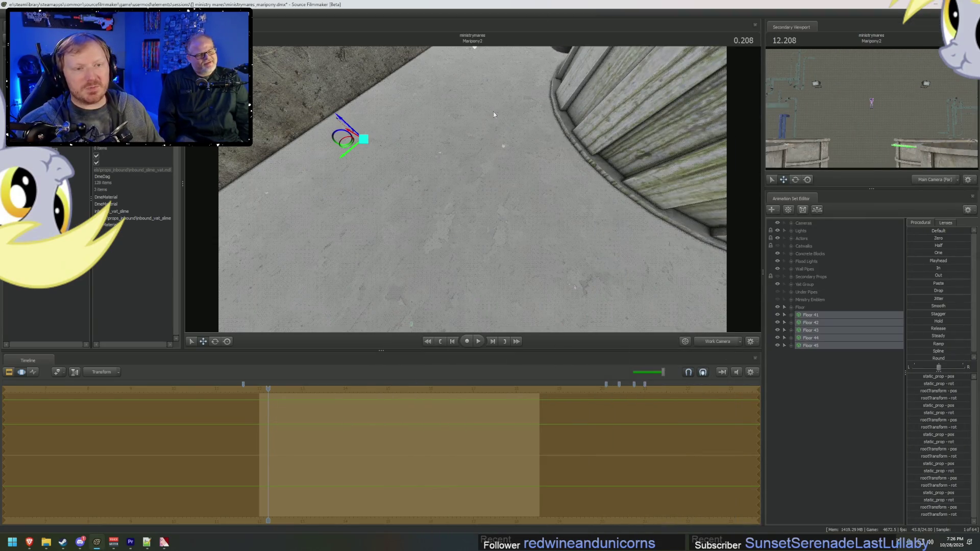
Step: Switch to the Main Camera (Far) view with F4 and expand the Cameras group
{"action": "mouse_move", "coordinate": [493, 112]}
{"action": "left_mouse_down"}
{"action": "mouse_move", "coordinate": [470, 139]}
{"action": "mouse_move", "coordinate": [474, 192]}
{"action": "left_mouse_up"}
{"action": "key", "text": "F4"}
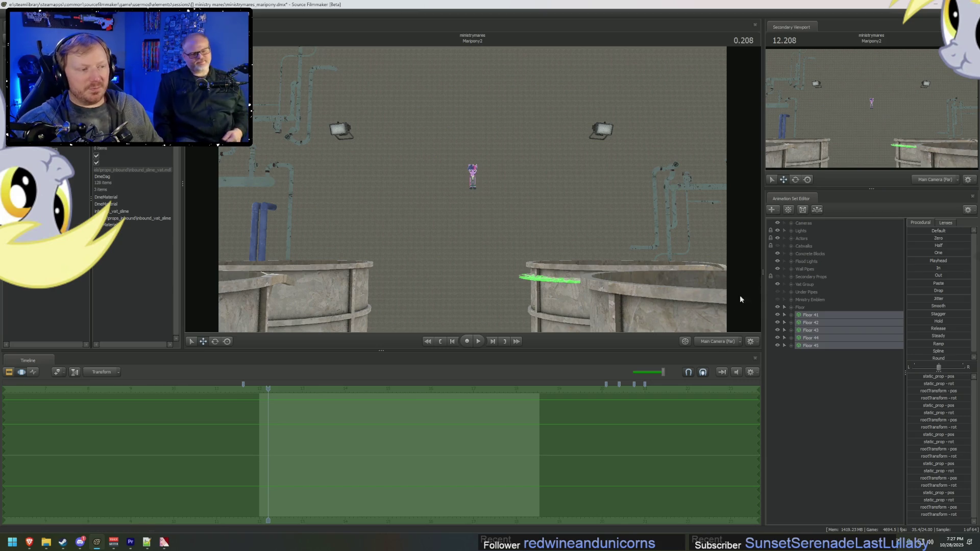
{"action": "left_click", "coordinate": [790, 223]}
{"action": "left_click", "coordinate": [802, 223]}
{"action": "left_click", "coordinate": [824, 238]}
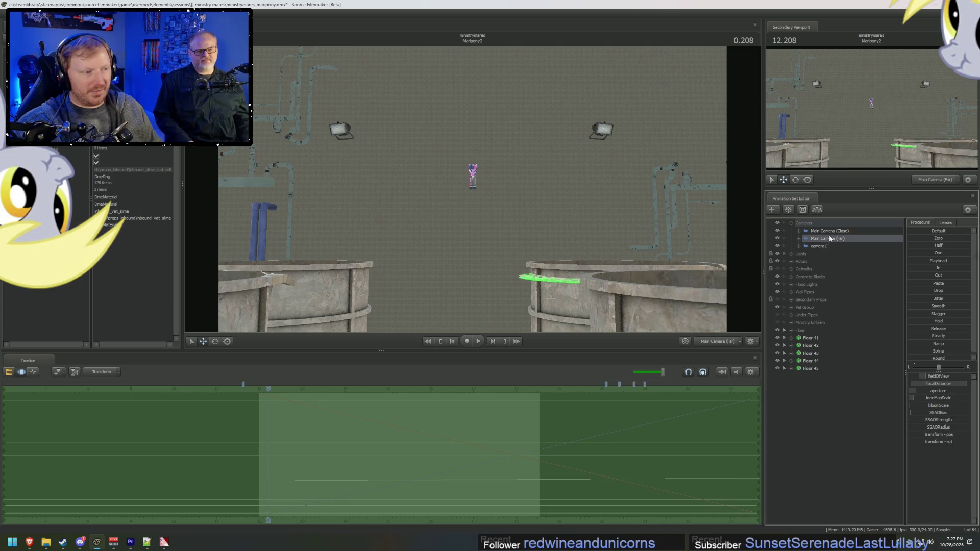
Step: Delete Main Camera (Close) and camera1 from the scene
{"action": "left_click", "coordinate": [826, 231]}
{"action": "right_click", "coordinate": [834, 233]}
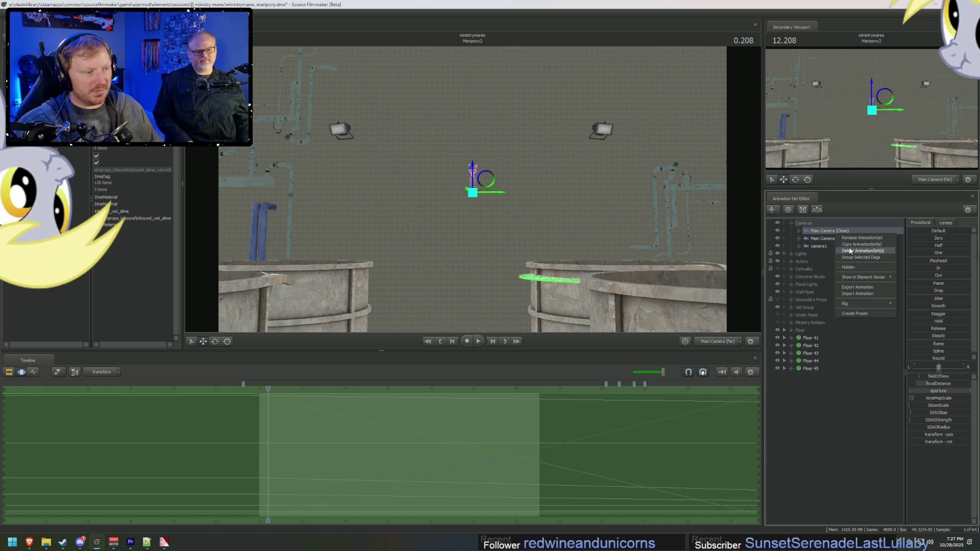
{"action": "left_click", "coordinate": [862, 251]}
{"action": "left_click", "coordinate": [827, 233]}
{"action": "right_click", "coordinate": [822, 240]}
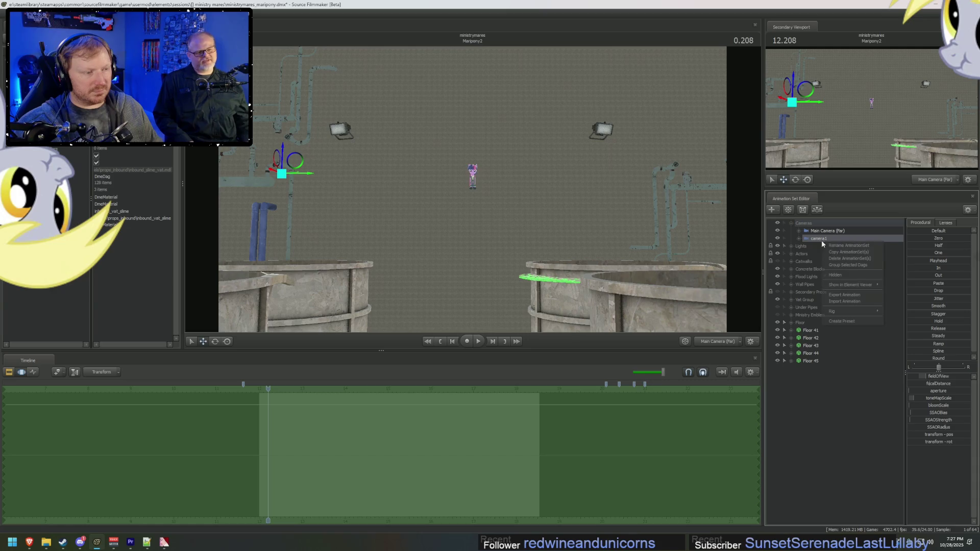
{"action": "left_click", "coordinate": [862, 252]}
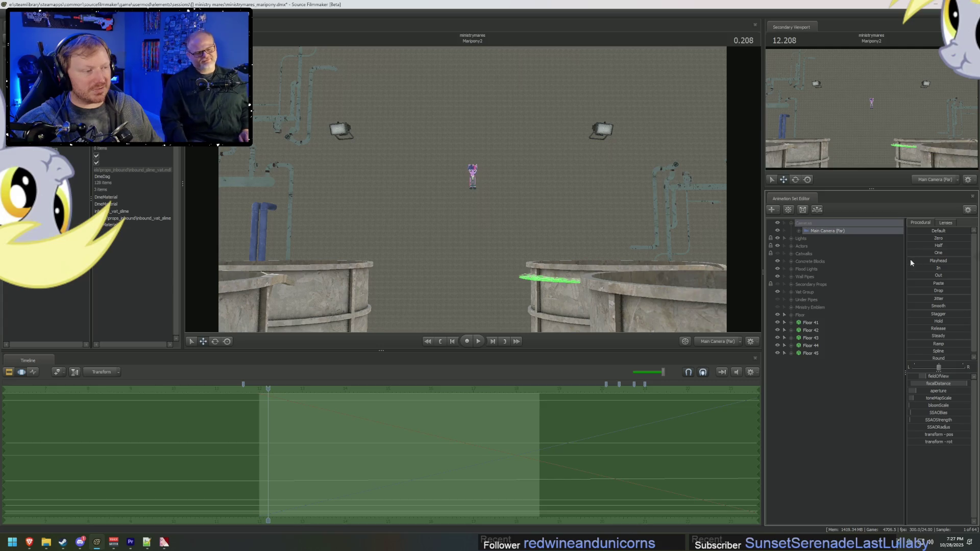
Step: Fly Main Camera (Far) low down the vat aisle and pick a wider lens preset
{"action": "right_click_drag", "start_coordinate": [479, 221], "coordinate": [481, 191]}
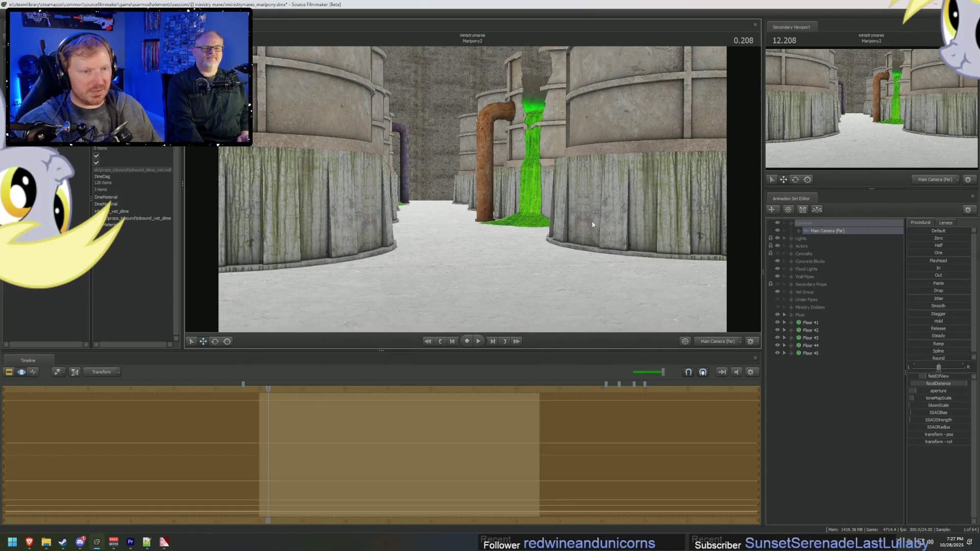
{"action": "right_click_drag", "start_coordinate": [592, 225], "coordinate": [592, 225]}
{"action": "left_click", "coordinate": [946, 223]}
{"action": "right_click_drag", "start_coordinate": [699, 234], "coordinate": [699, 234]}
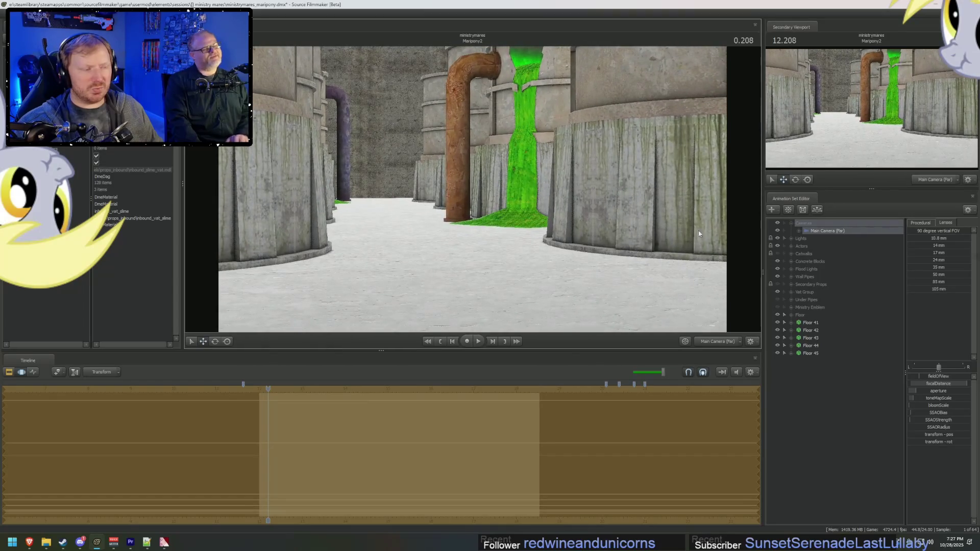
{"action": "left_click", "coordinate": [912, 268]}
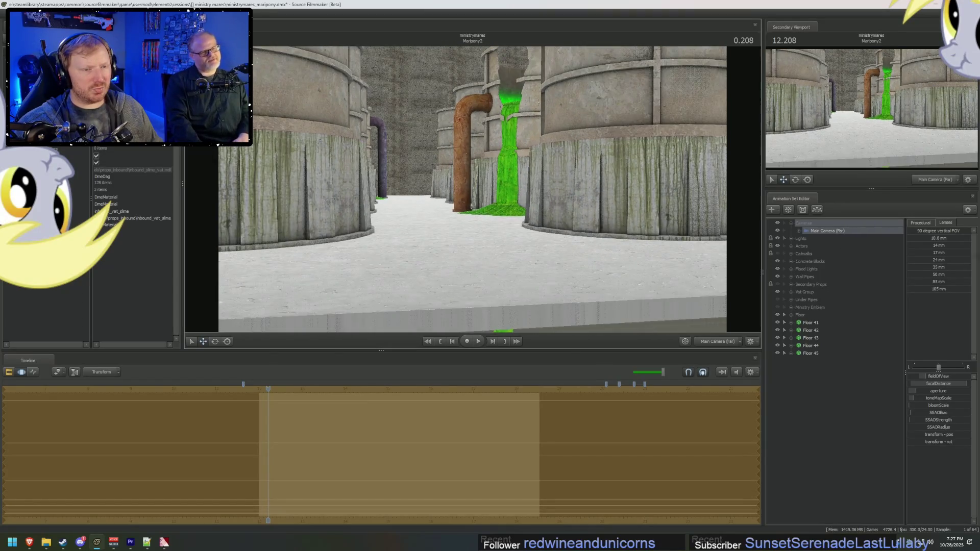
{"action": "right_click_drag", "start_coordinate": [699, 234], "coordinate": [698, 234]}
{"action": "key", "text": "F3"}
{"action": "key", "text": "F2"}
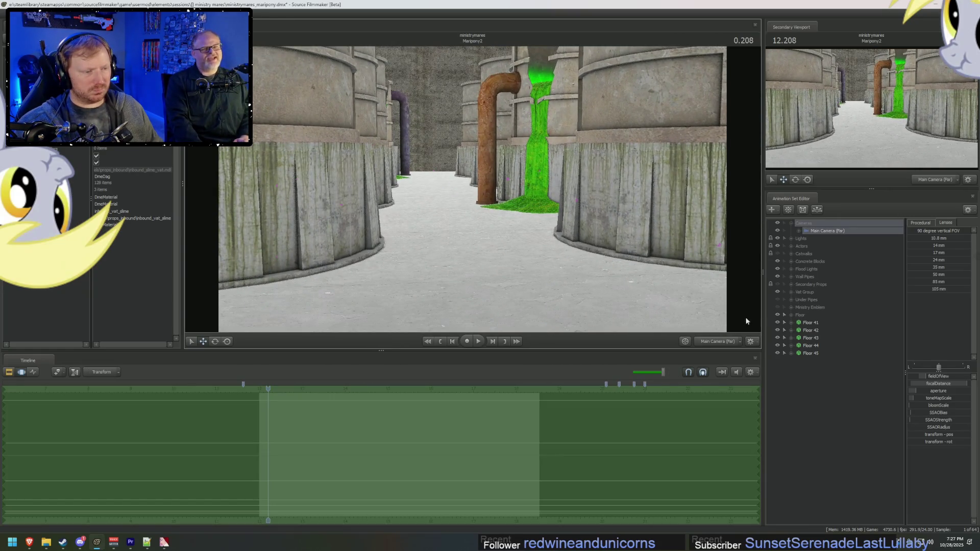
{"action": "right_click_drag", "start_coordinate": [746, 321], "coordinate": [746, 320]}
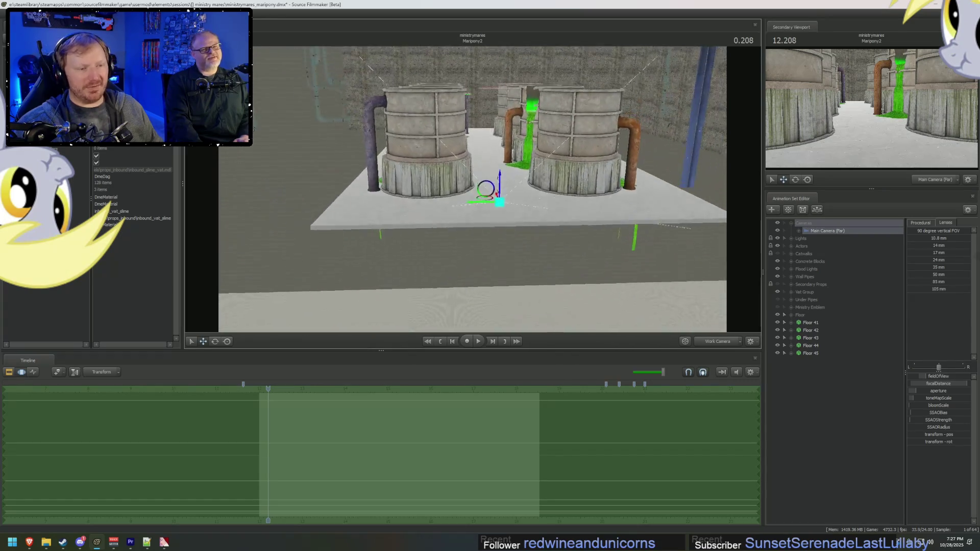
Step: Select Twilight under Actors and drag her forward into the aisle between the vats
{"action": "right_click_drag", "start_coordinate": [742, 205], "coordinate": [743, 205]}
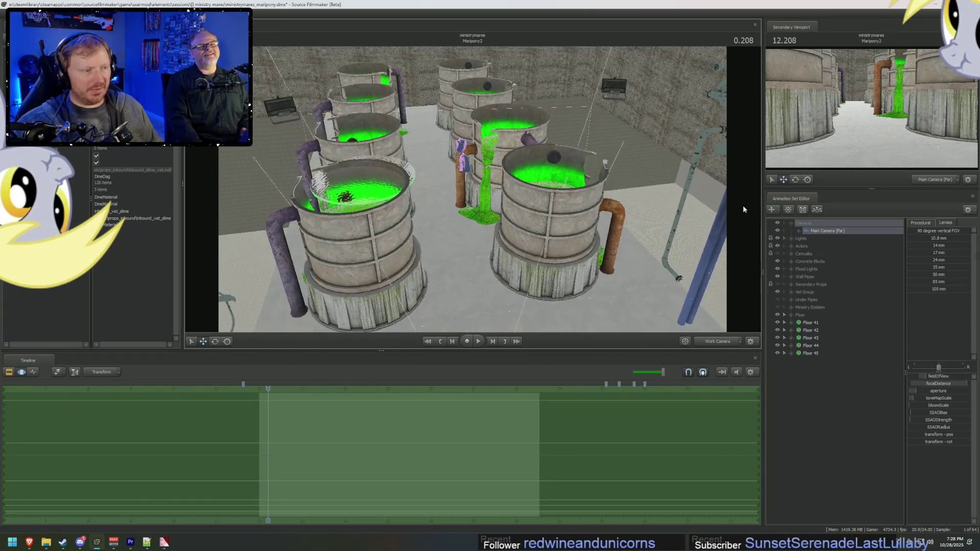
{"action": "left_click", "coordinate": [791, 246]}
{"action": "left_click", "coordinate": [817, 254]}
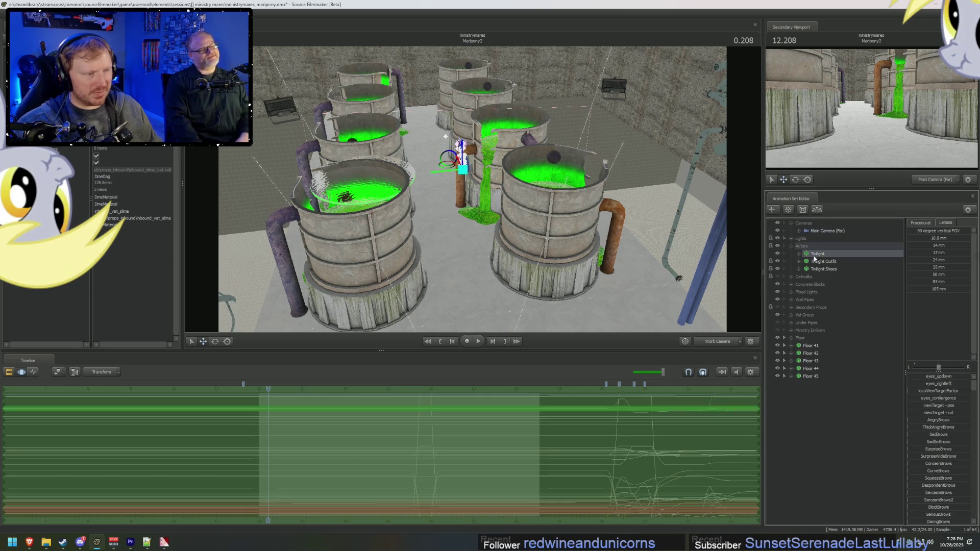
{"action": "left_click_drag", "start_coordinate": [481, 198], "coordinate": [479, 329]}
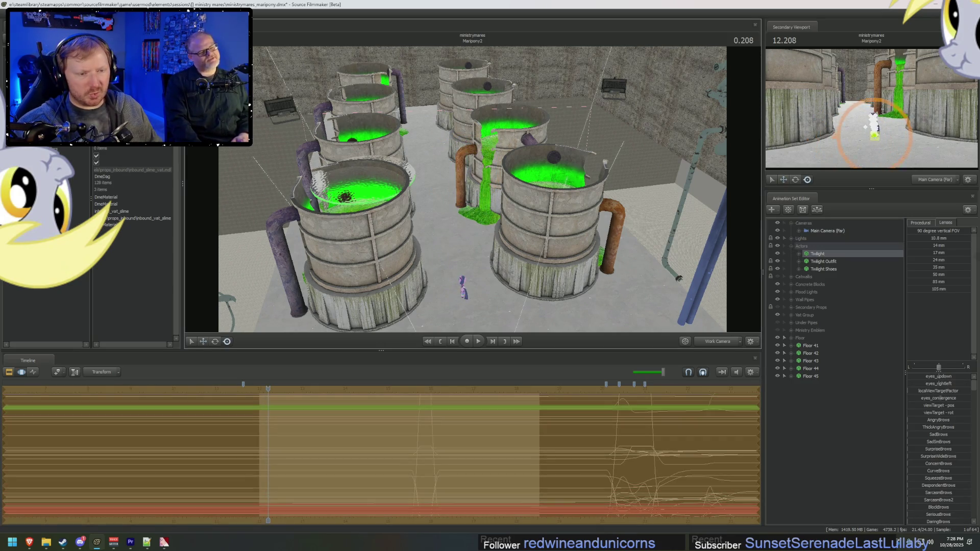
{"action": "key", "text": "w"}
{"action": "right_click_drag", "start_coordinate": [542, 179], "coordinate": [542, 180]}
{"action": "right_click_drag", "start_coordinate": [473, 194], "coordinate": [473, 195]}
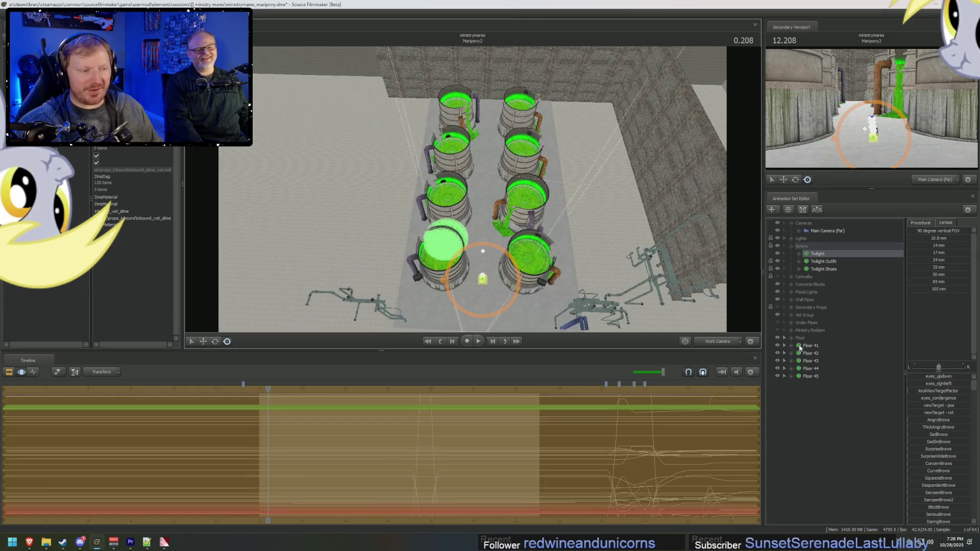
{"action": "left_click", "coordinate": [799, 348]}
{"action": "left_click", "coordinate": [792, 338]}
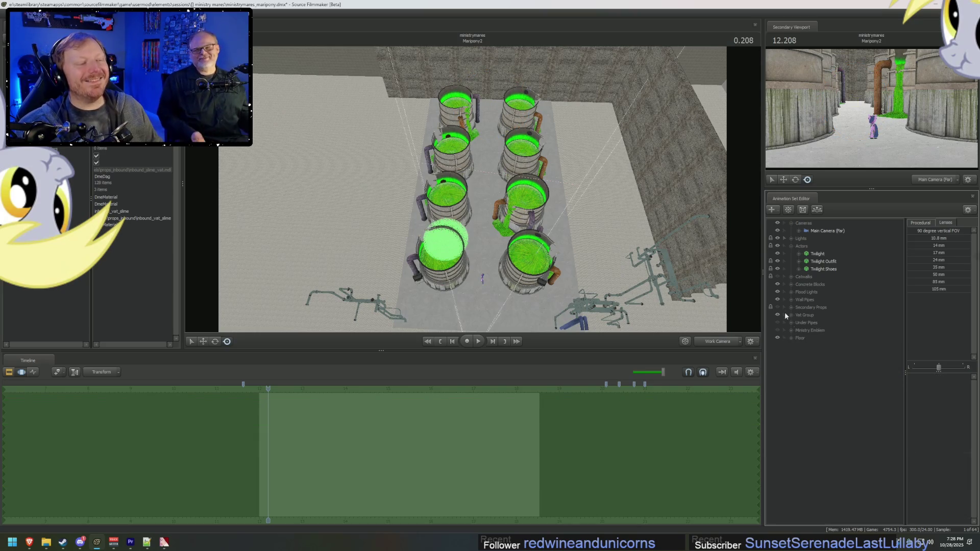
Step: Select the right row of slime vats and move them left along X
{"action": "left_click", "coordinate": [790, 238]}
{"action": "left_click", "coordinate": [789, 240]}
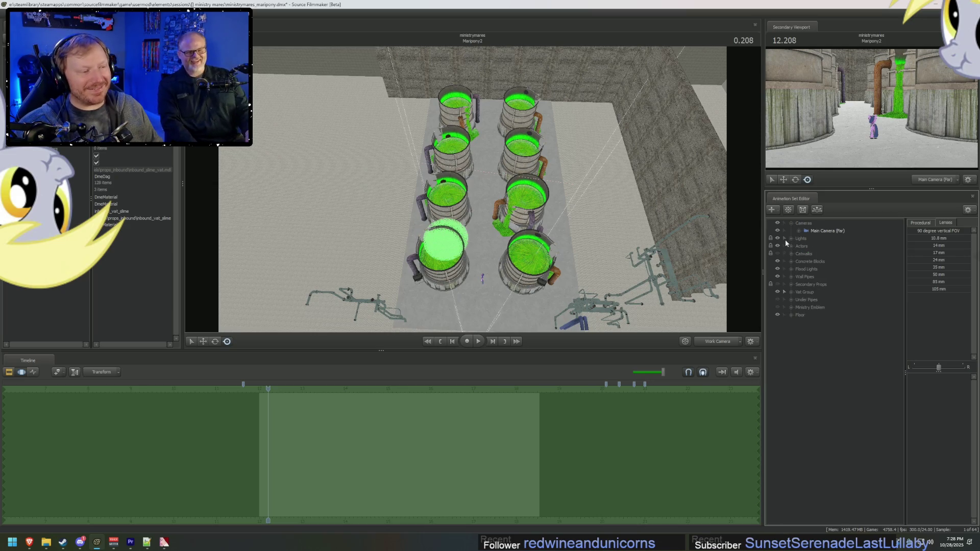
{"action": "left_click", "coordinate": [782, 231]}
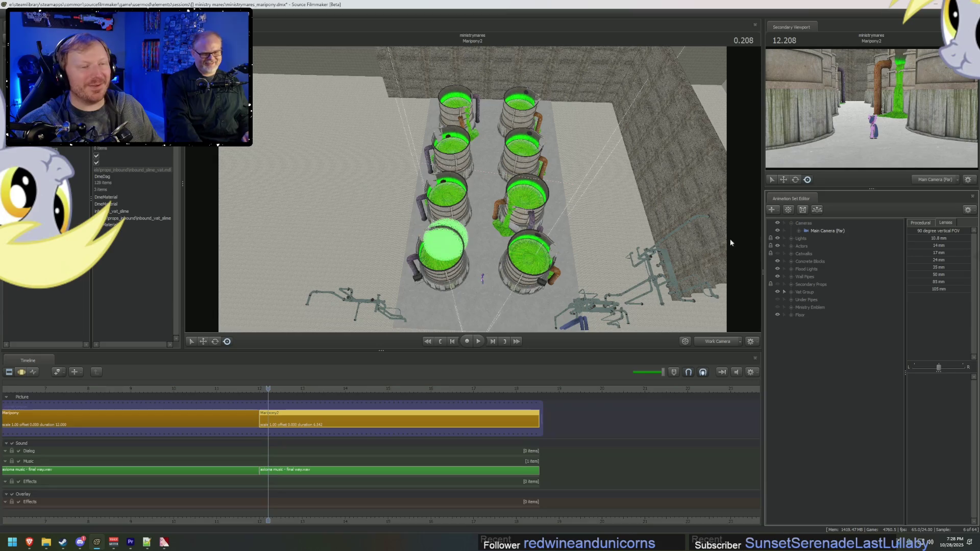
{"action": "left_click", "coordinate": [729, 237]}
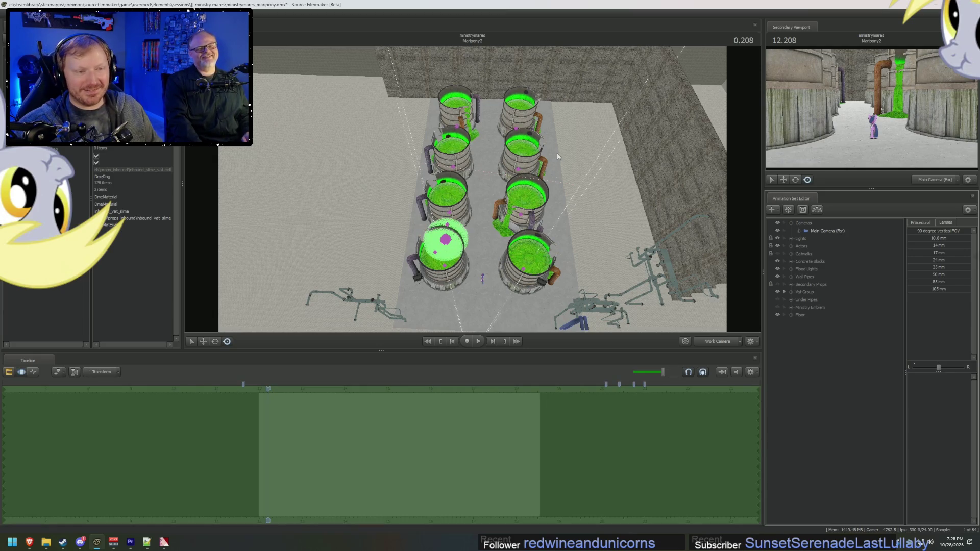
{"action": "left_click", "coordinate": [528, 153]}
{"action": "left_click", "coordinate": [531, 282]}
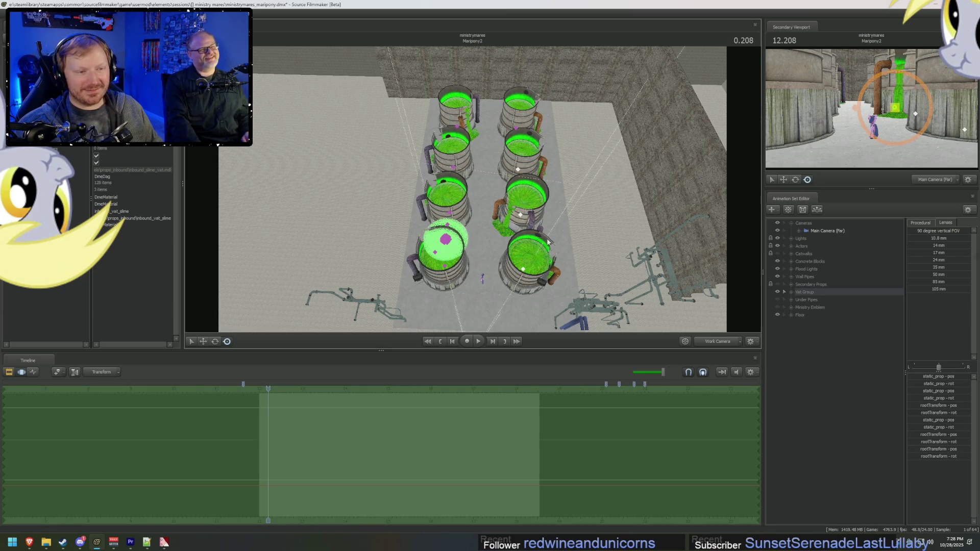
{"action": "left_click", "coordinate": [521, 160]}
{"action": "left_click", "coordinate": [522, 159], "text": "ctrl"}
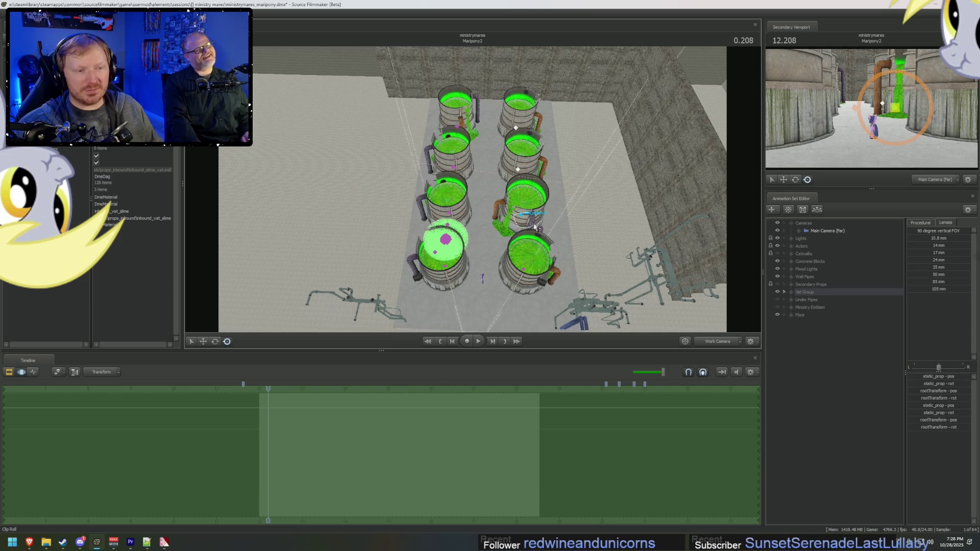
{"action": "left_click", "coordinate": [534, 226], "text": "ctrl"}
{"action": "key", "text": "w"}
{"action": "left_click", "coordinate": [530, 271], "text": "ctrl"}
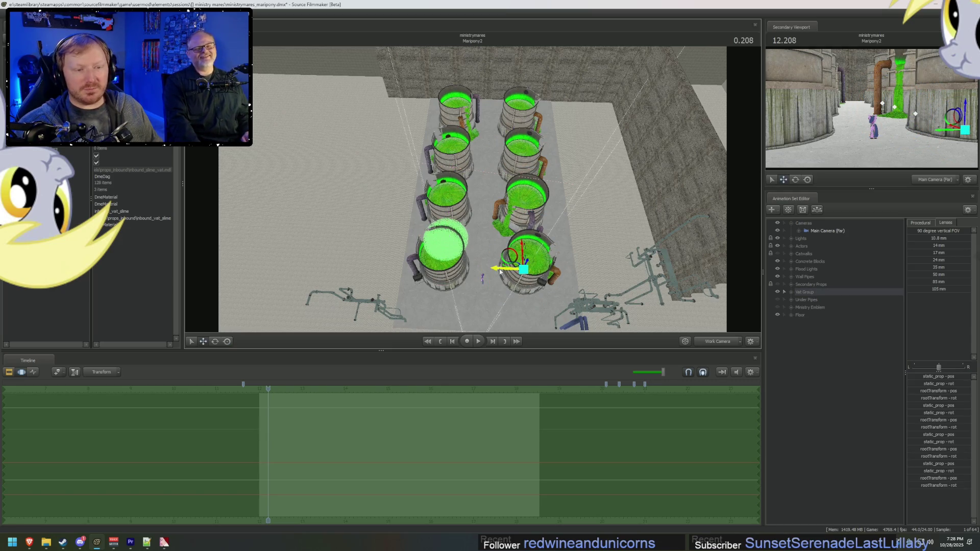
{"action": "left_click_drag", "start_coordinate": [500, 274], "coordinate": [501, 271]}
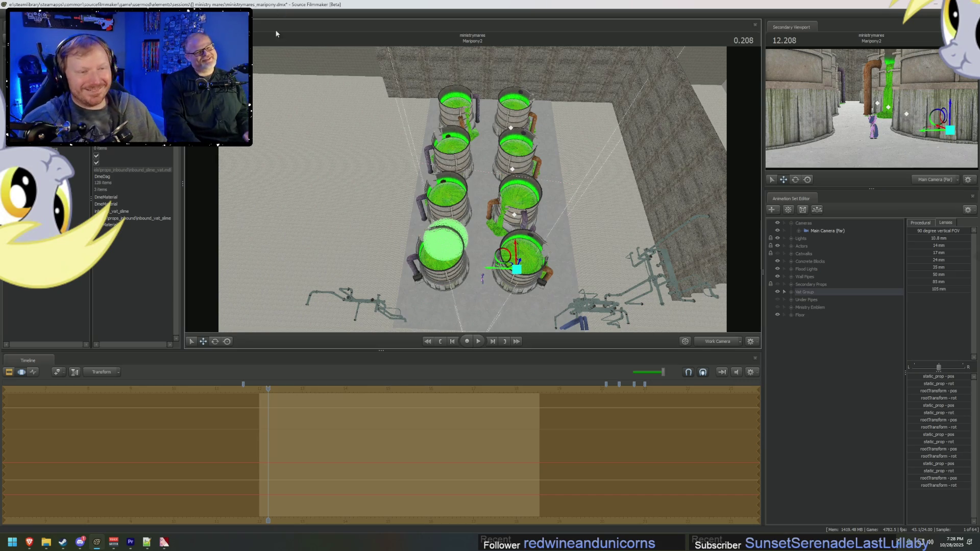
Step: Select the left row of slime vats and shift them slightly right
{"action": "left_click", "coordinate": [443, 238]}
{"action": "left_click", "coordinate": [446, 265]}
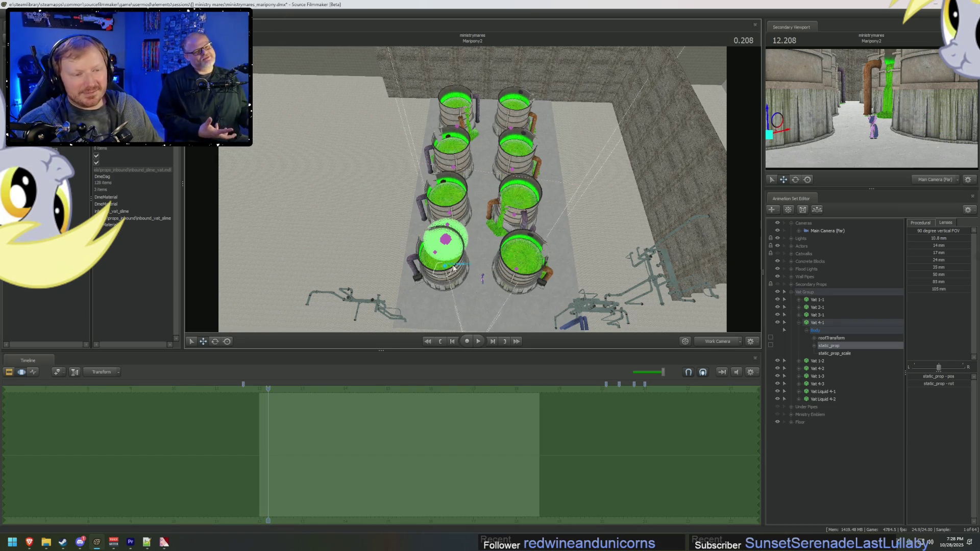
{"action": "left_click", "coordinate": [456, 220], "text": "ctrl"}
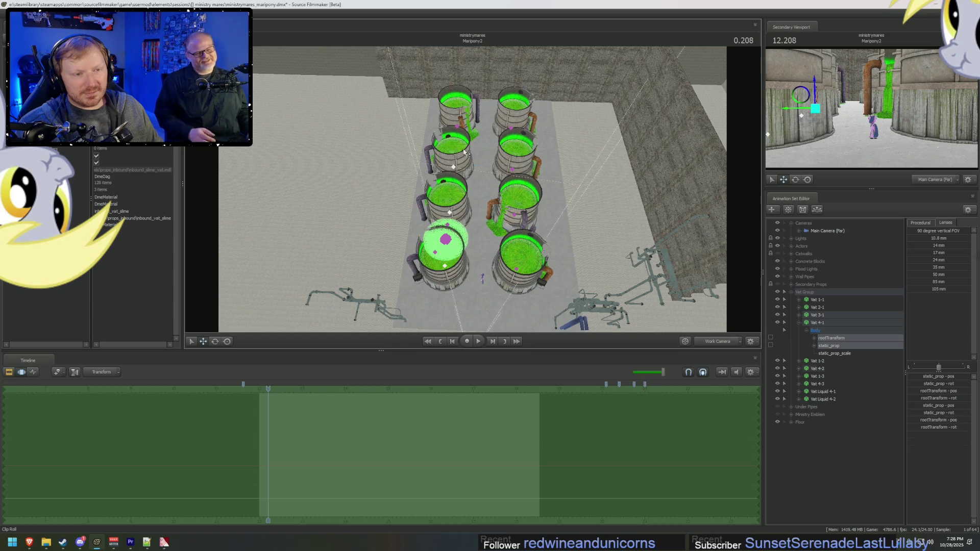
{"action": "left_click", "coordinate": [449, 171], "text": "ctrl"}
{"action": "left_click", "coordinate": [464, 139], "text": "ctrl"}
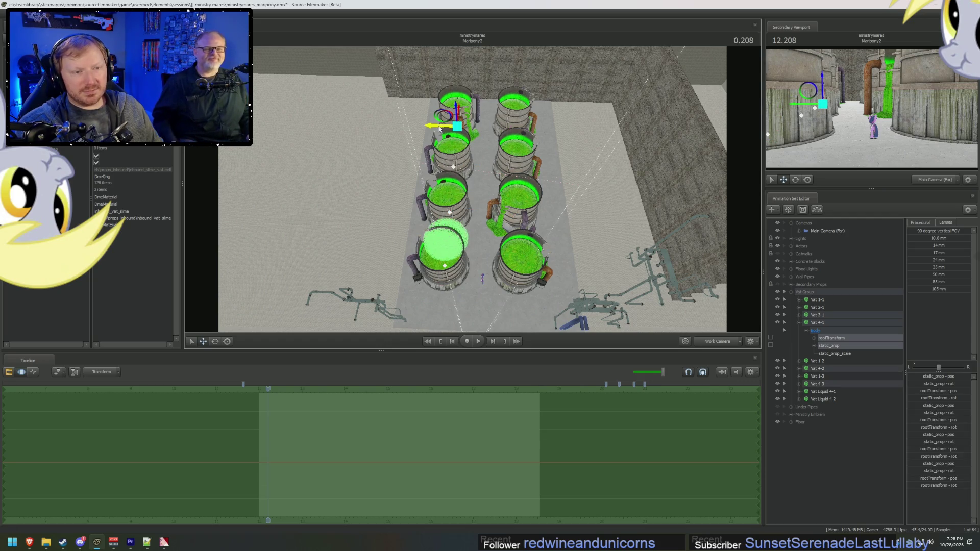
{"action": "left_click_drag", "start_coordinate": [440, 129], "coordinate": [444, 129]}
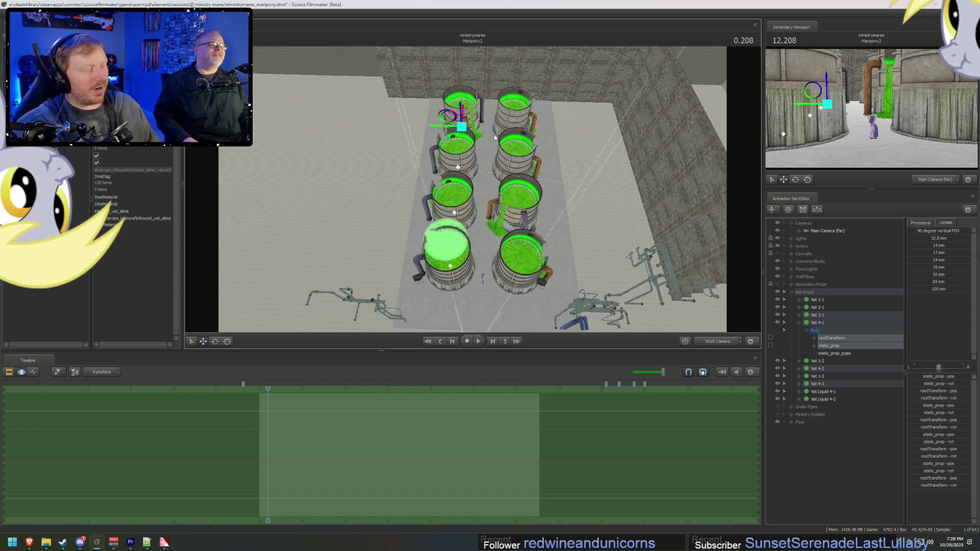
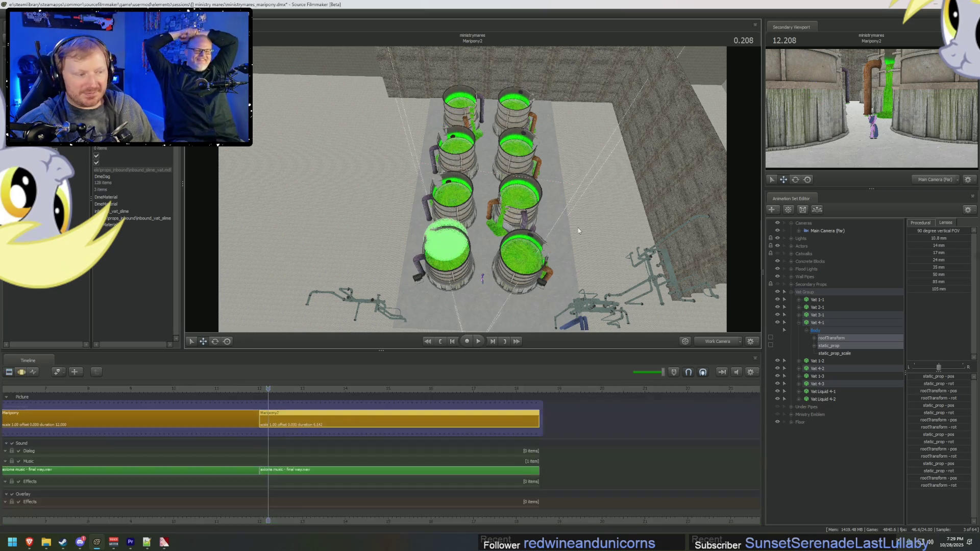
Step: Bring the view down to eye level among the vats and collapse Vat 4-1's Body controls
{"action": "scroll", "coordinate": [580, 230], "scroll_direction": "up", "scroll_amount": 3}
{"action": "mouse_move", "coordinate": [472, 214]}
{"action": "left_mouse_down"}
{"action": "mouse_move", "coordinate": [472, 153]}
{"action": "mouse_move", "coordinate": [472, 192]}
{"action": "left_mouse_up"}
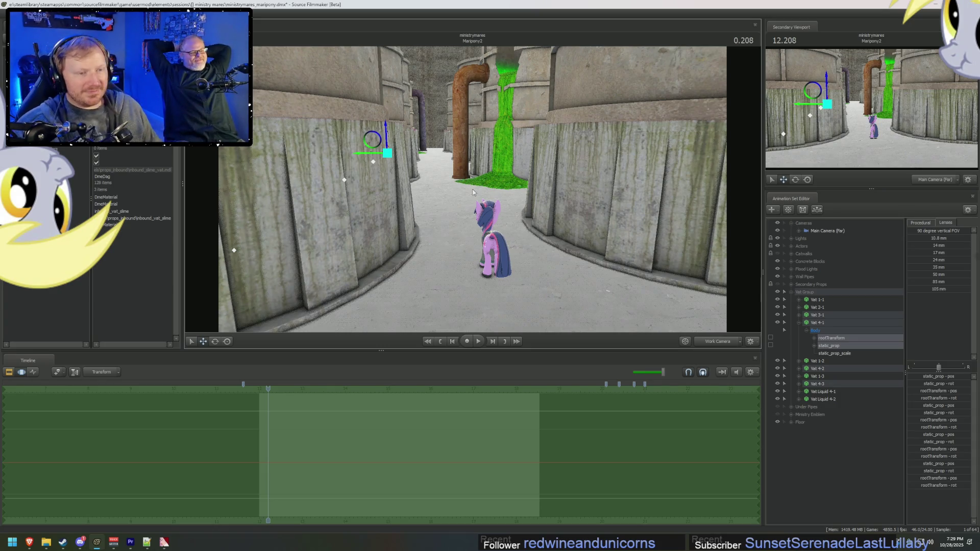
{"action": "mouse_move", "coordinate": [473, 193]}
{"action": "left_mouse_down"}
{"action": "mouse_move", "coordinate": [501, 197]}
{"action": "mouse_move", "coordinate": [495, 216]}
{"action": "left_mouse_up"}
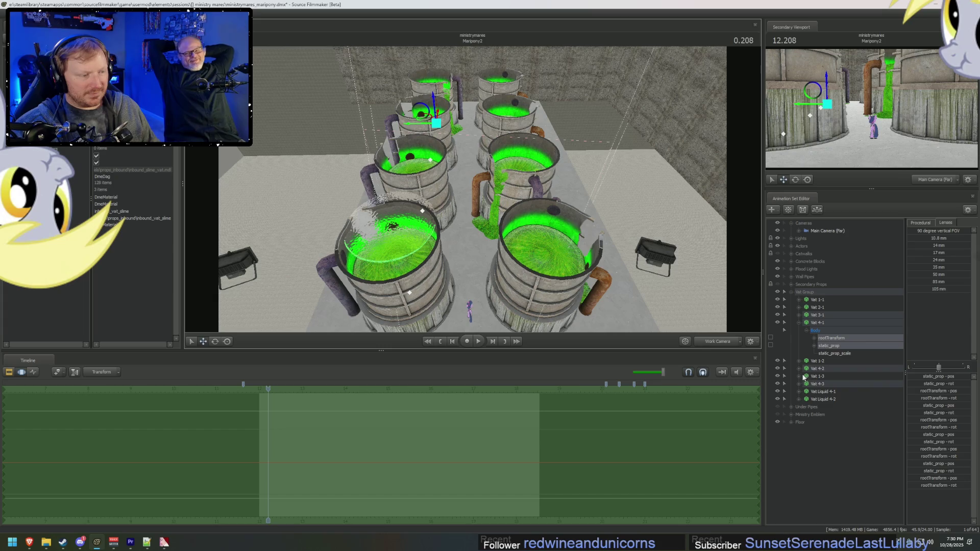
{"action": "left_click_drag", "start_coordinate": [715, 298], "coordinate": [713, 310]}
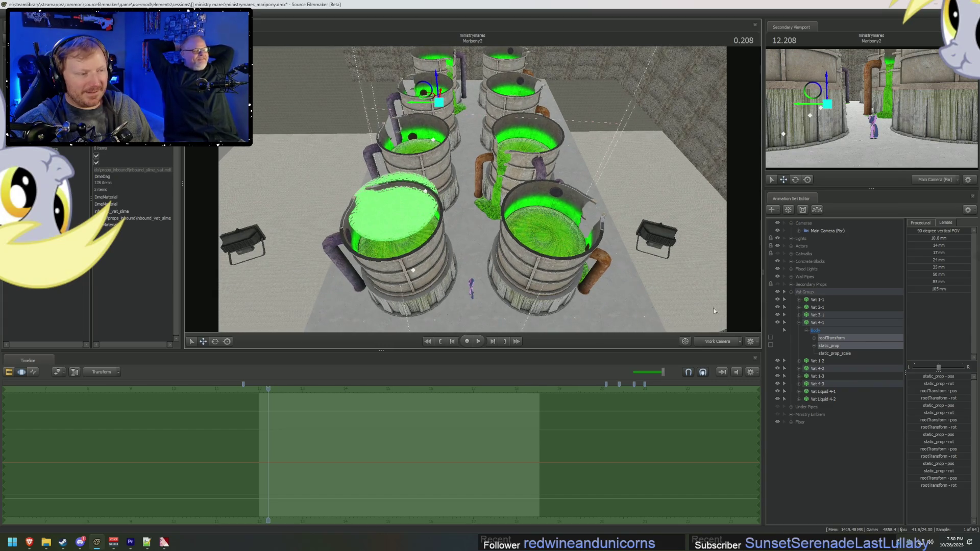
{"action": "left_click", "coordinate": [807, 330]}
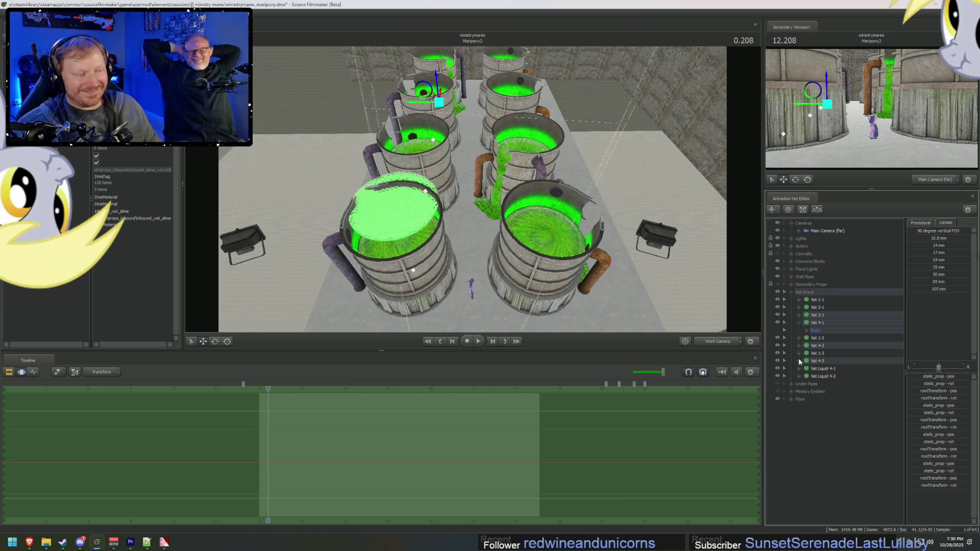
Step: Remove the Vat Liquid 4-1 and 4-2 layers from the scene
{"action": "left_click", "coordinate": [799, 360]}
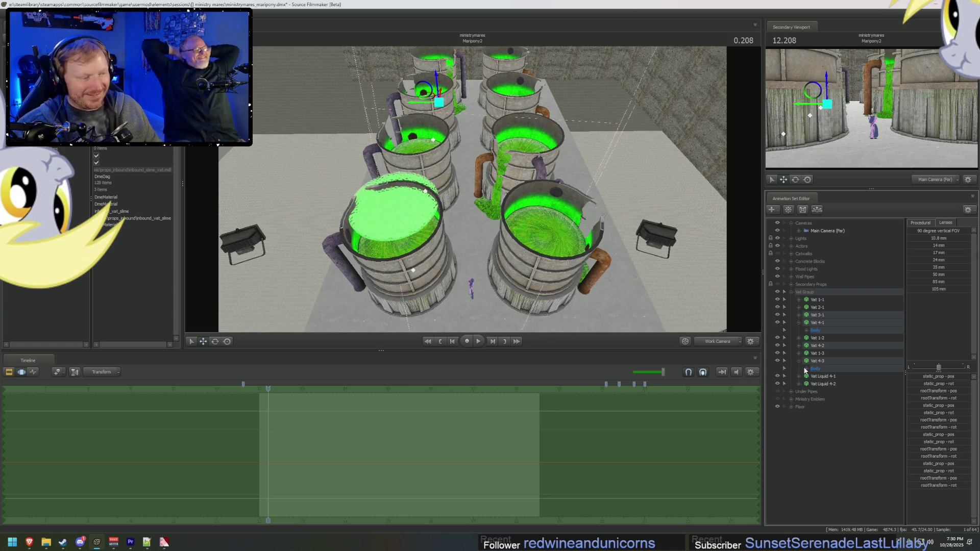
{"action": "left_click", "coordinate": [819, 378]}
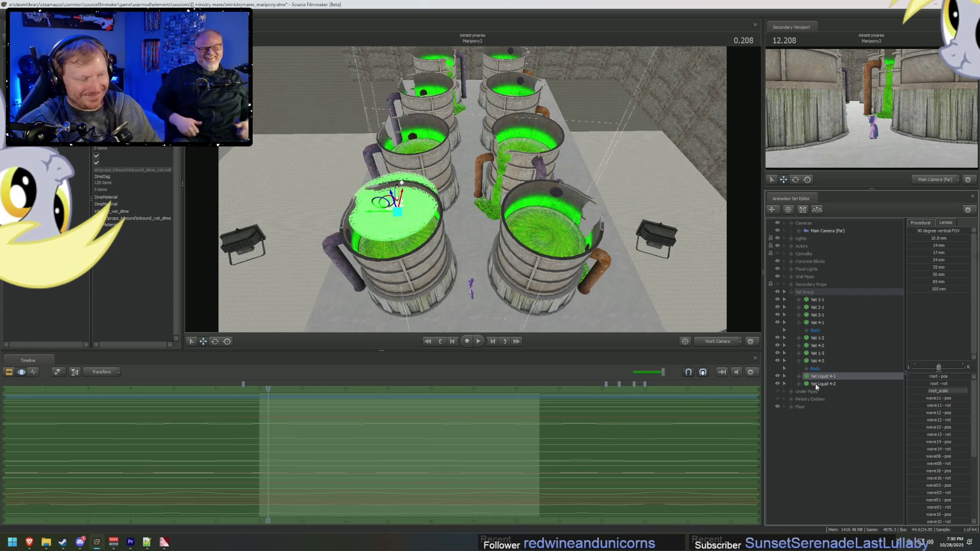
{"action": "left_click", "coordinate": [815, 383], "text": "ctrl"}
{"action": "right_click", "coordinate": [816, 384]}
{"action": "left_click", "coordinate": [822, 393]}
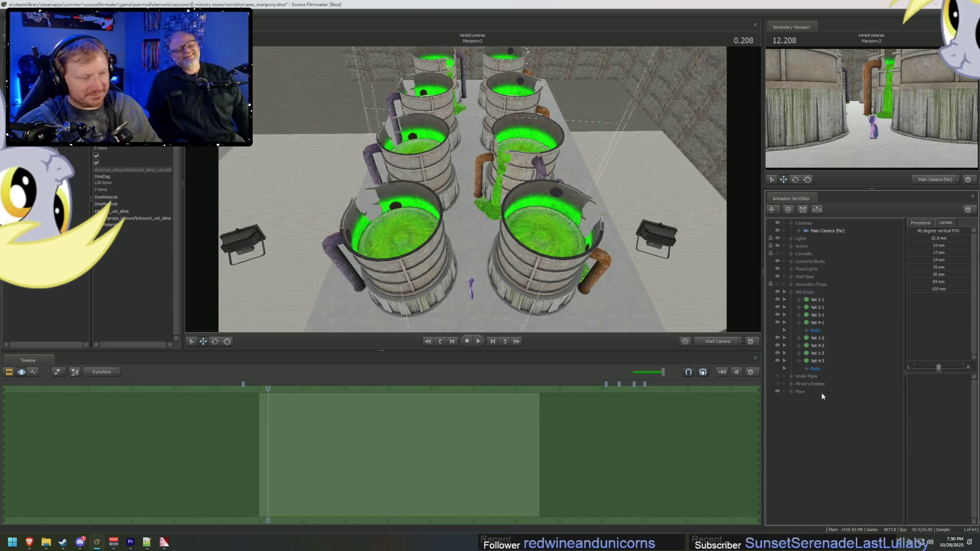
Step: Expand the Body controls of Vats 4-3, 1-3, 4-2 and 1-2
{"action": "left_click", "coordinate": [807, 368]}
{"action": "left_click", "coordinate": [830, 392]}
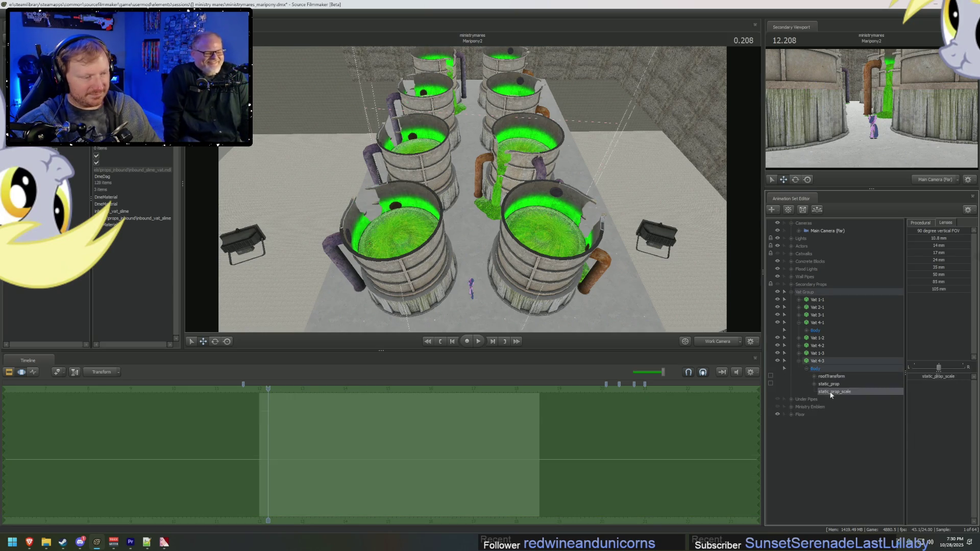
{"action": "left_click", "coordinate": [799, 354]}
{"action": "left_click", "coordinate": [799, 359]}
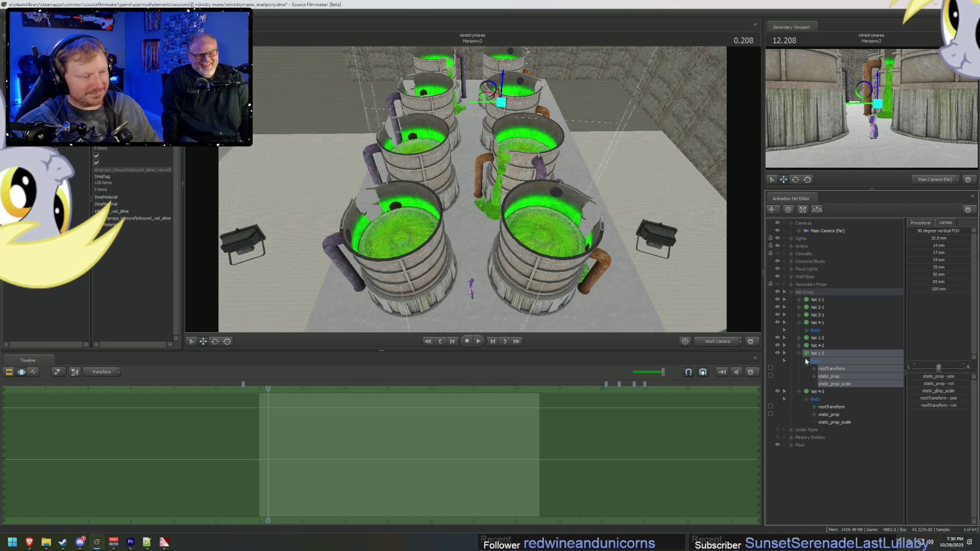
{"action": "left_click", "coordinate": [809, 352]}
{"action": "left_click", "coordinate": [799, 339]}
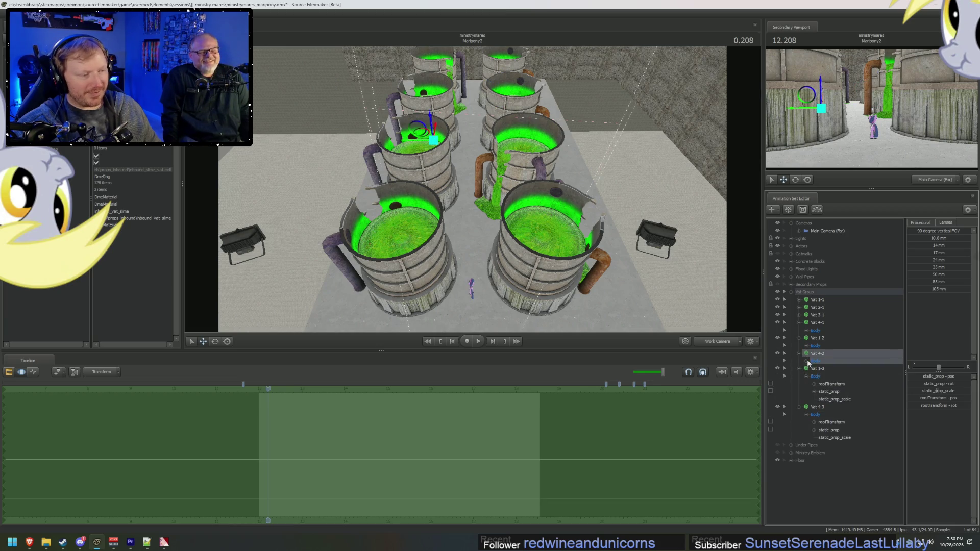
{"action": "left_click", "coordinate": [806, 361]}
{"action": "left_click", "coordinate": [806, 346]}
Step: Expand the Body controls of Vats 4-1, 3-1, 2-1 and 1-1
{"action": "left_click", "coordinate": [806, 330]}
{"action": "left_click", "coordinate": [799, 315]}
{"action": "left_click", "coordinate": [806, 322]}
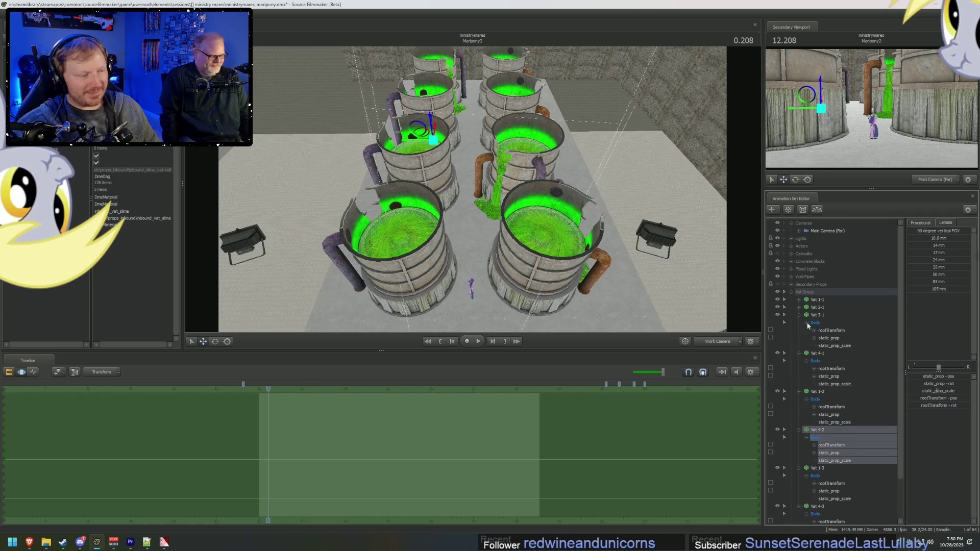
{"action": "left_click", "coordinate": [799, 307]}
{"action": "left_click", "coordinate": [807, 315]}
{"action": "left_click", "coordinate": [799, 300]}
{"action": "left_click", "coordinate": [806, 308]}
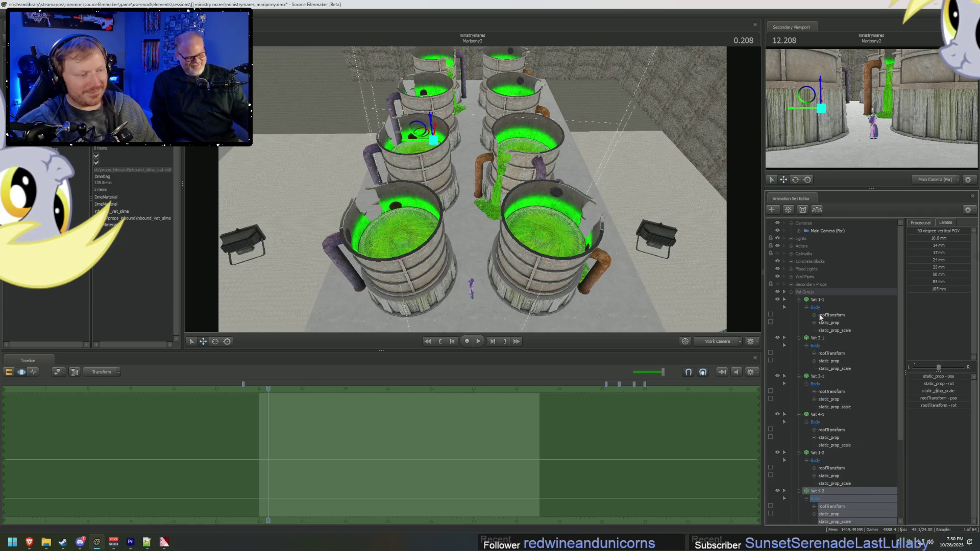
Step: Select all eight vats' static_prop_scale controls and blend them toward the Zero procedural preset
{"action": "scroll", "coordinate": [820, 318], "scroll_direction": "down", "scroll_amount": 5}
{"action": "left_click", "coordinate": [834, 490]}
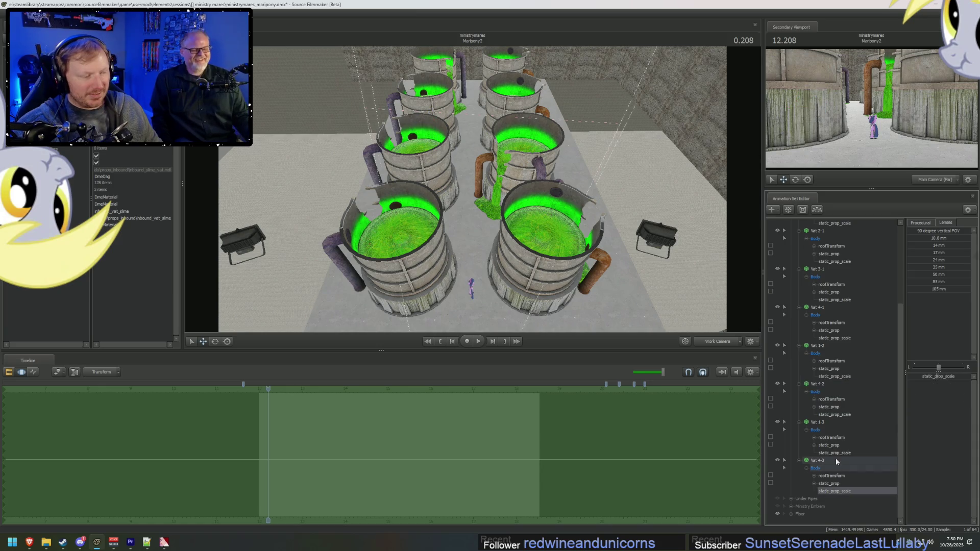
{"action": "left_click", "coordinate": [834, 453], "text": "ctrl"}
{"action": "left_click", "coordinate": [834, 414], "text": "ctrl"}
{"action": "left_click", "coordinate": [834, 376], "text": "ctrl"}
{"action": "left_click", "coordinate": [834, 338], "text": "ctrl"}
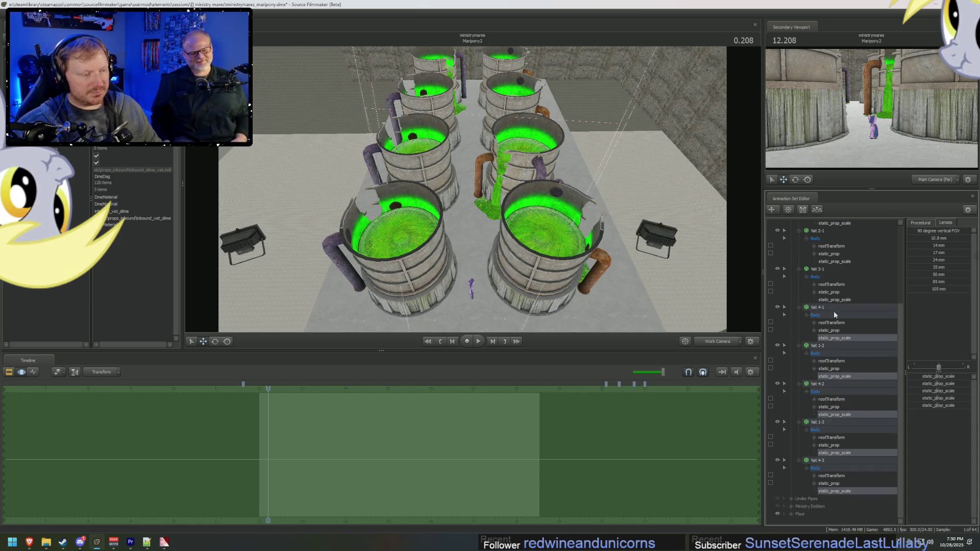
{"action": "left_click", "coordinate": [836, 299], "text": "ctrl"}
{"action": "left_click", "coordinate": [837, 261], "text": "ctrl"}
{"action": "left_click", "coordinate": [840, 223], "text": "ctrl"}
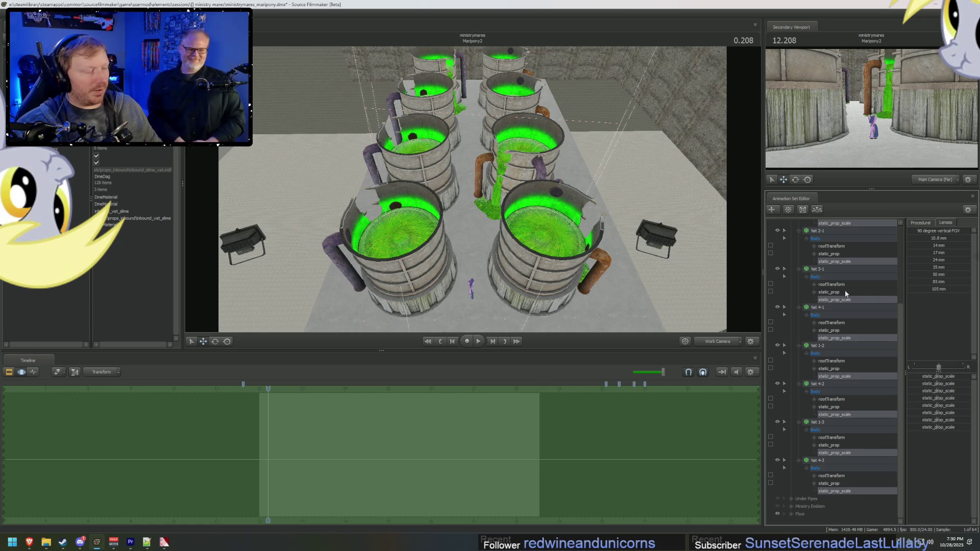
{"action": "left_click", "coordinate": [920, 223]}
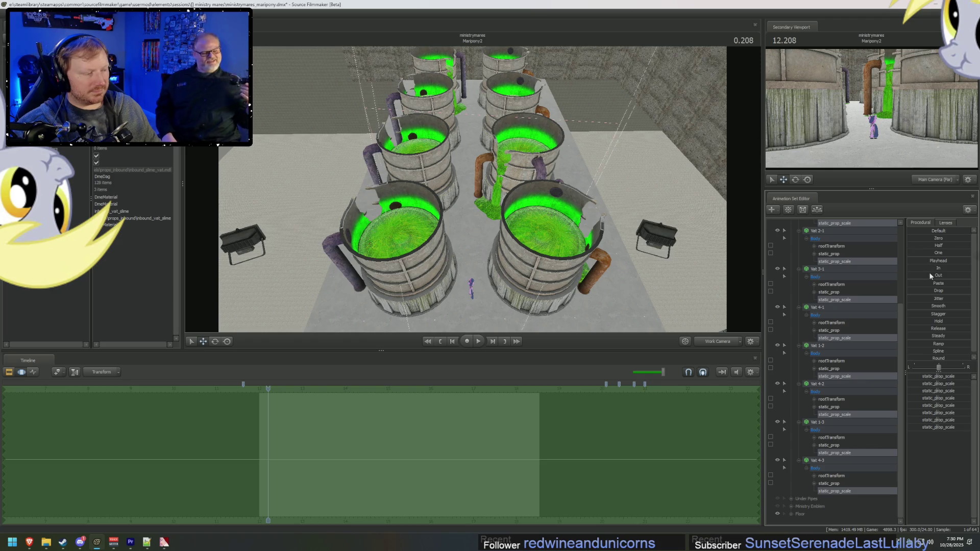
{"action": "left_click_drag", "start_coordinate": [918, 237], "coordinate": [935, 241]}
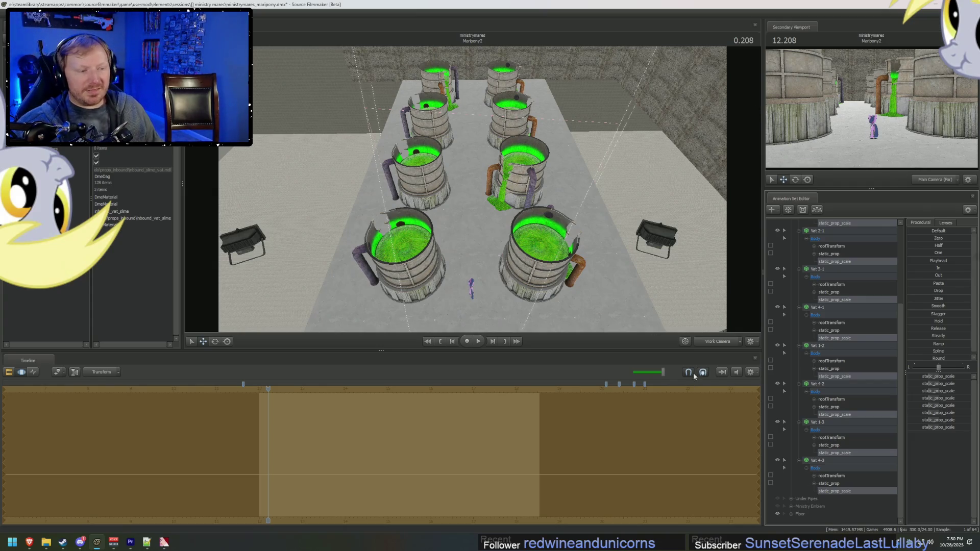
Step: Check the shrunken vats through Main Camera (Far), then collapse all eight vat entries and select the vats
{"action": "left_click", "coordinate": [714, 342]}
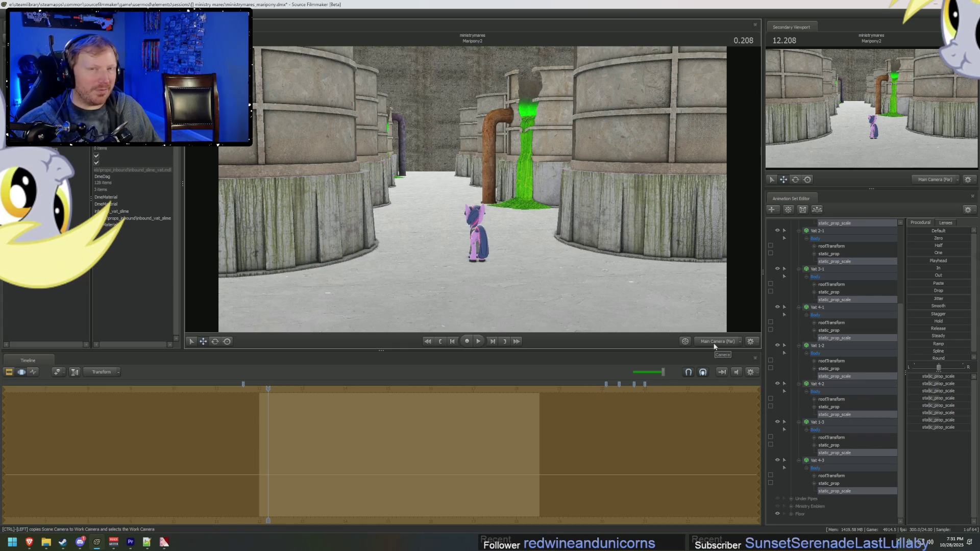
{"action": "left_click", "coordinate": [714, 346]}
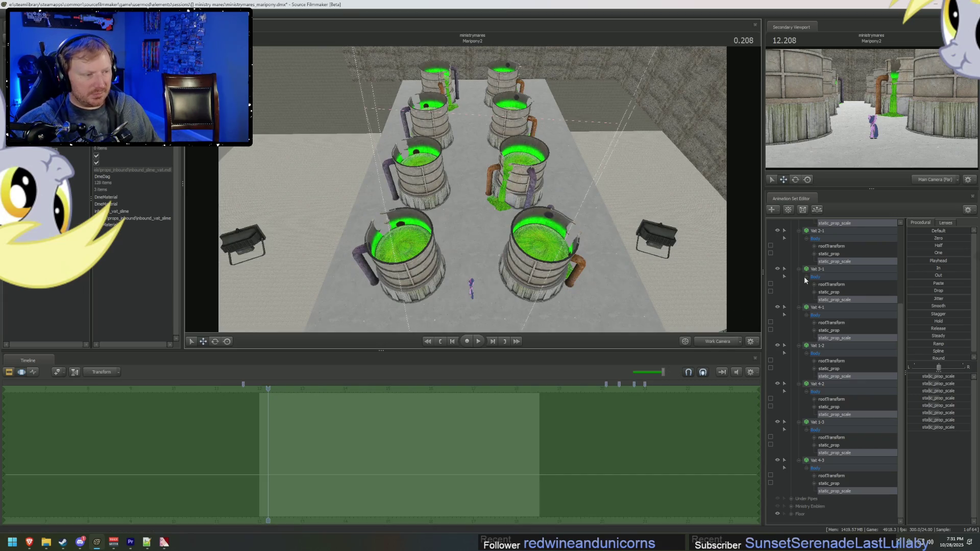
{"action": "left_click", "coordinate": [805, 279]}
{"action": "left_click", "coordinate": [797, 292]}
{"action": "left_click", "coordinate": [799, 315]}
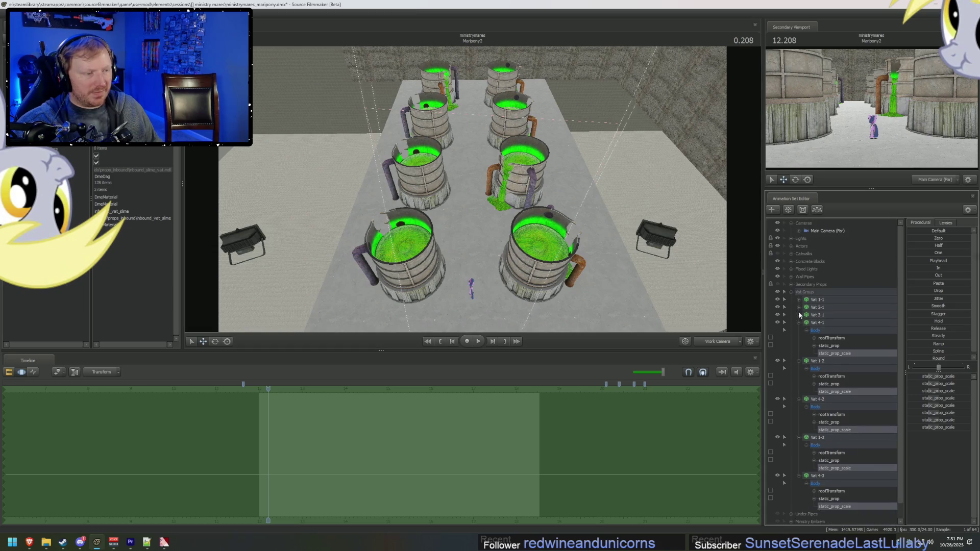
{"action": "left_click", "coordinate": [799, 323]}
{"action": "left_click", "coordinate": [798, 330]}
{"action": "left_click", "coordinate": [798, 337]}
{"action": "left_click", "coordinate": [799, 345]}
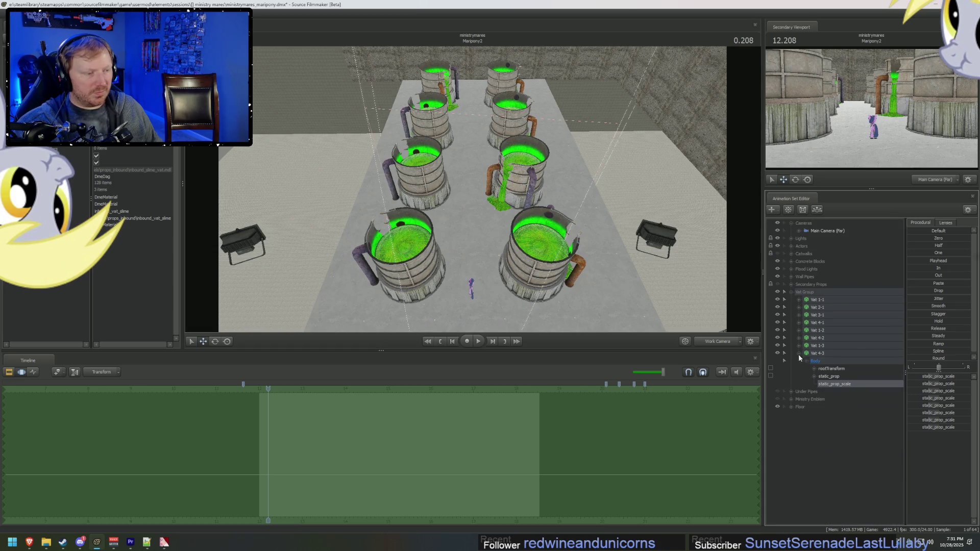
{"action": "left_click", "coordinate": [799, 353]}
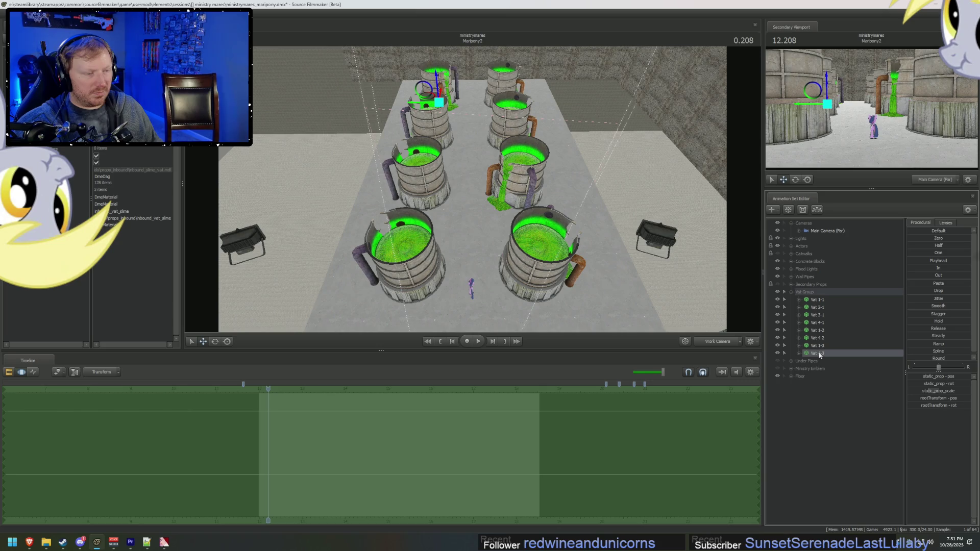
{"action": "left_click", "coordinate": [569, 278]}
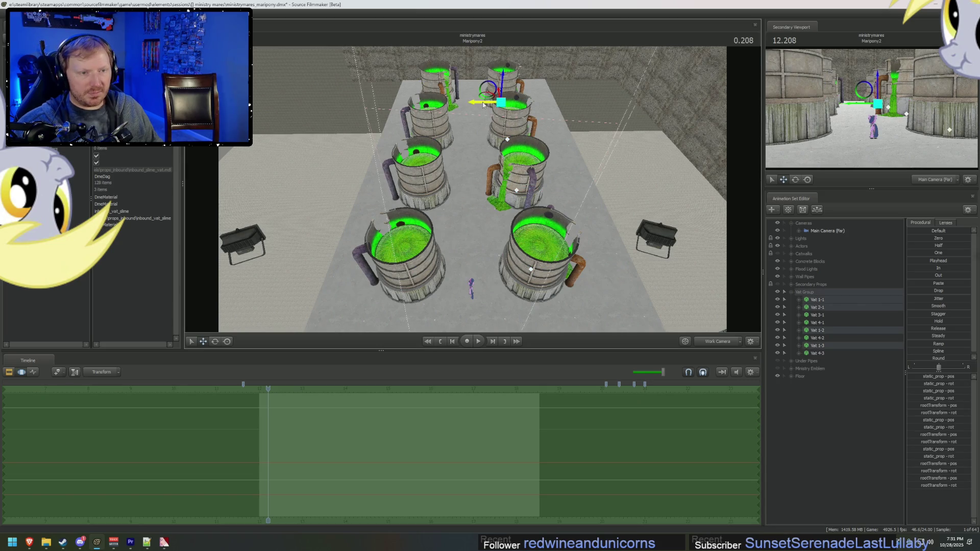
Step: Undo the last change, then slide Vats 3-1, 4-1, 4-2 and 4-3 along the X axis
{"action": "key", "text": "ctrl+z"}
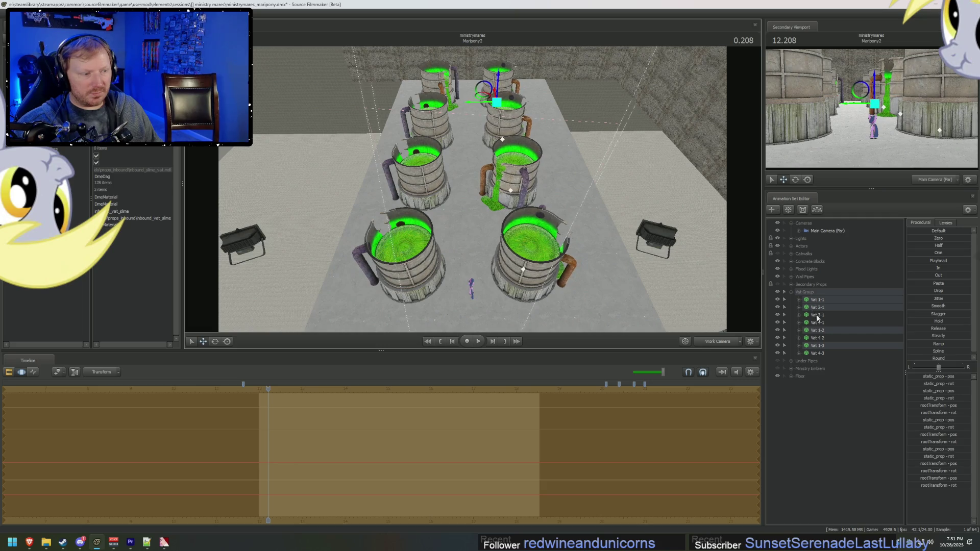
{"action": "left_click", "coordinate": [817, 315]}
{"action": "left_click", "coordinate": [817, 323], "text": "ctrl"}
{"action": "left_click", "coordinate": [817, 338], "text": "ctrl"}
{"action": "left_click", "coordinate": [824, 353], "text": "ctrl"}
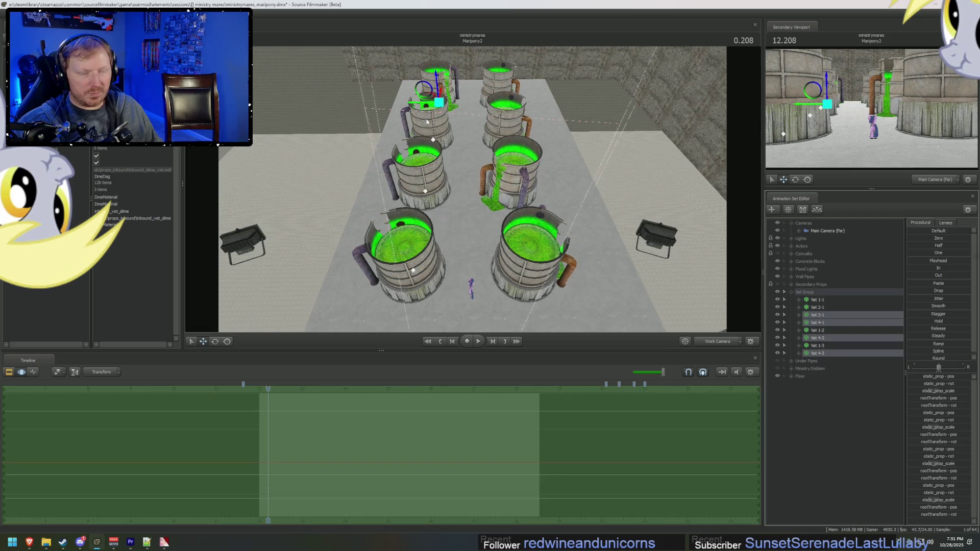
{"action": "left_click_drag", "start_coordinate": [419, 105], "coordinate": [431, 111]}
Step: Fly the work camera down the aisle to review the vat layout, then deselect
{"action": "key", "text": "w"}
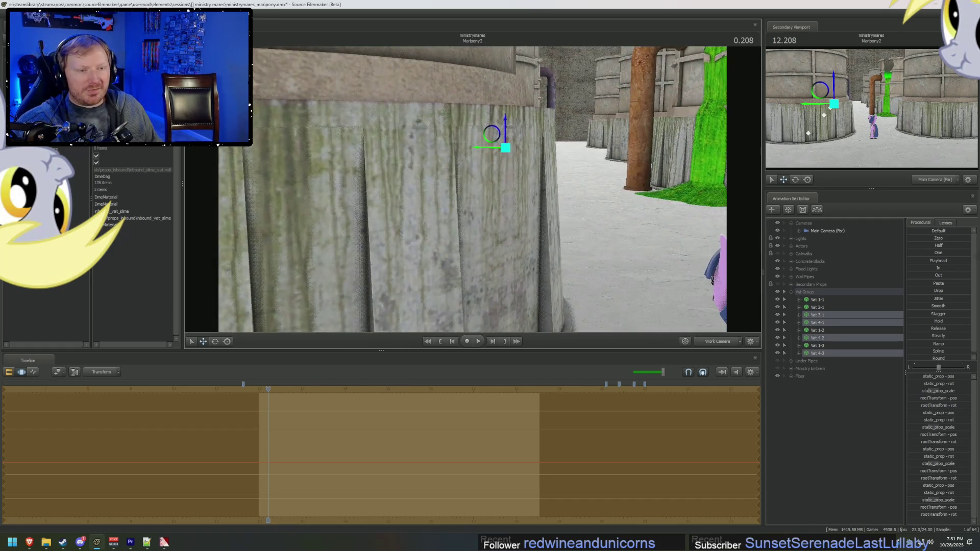
{"action": "key", "text": "s"}
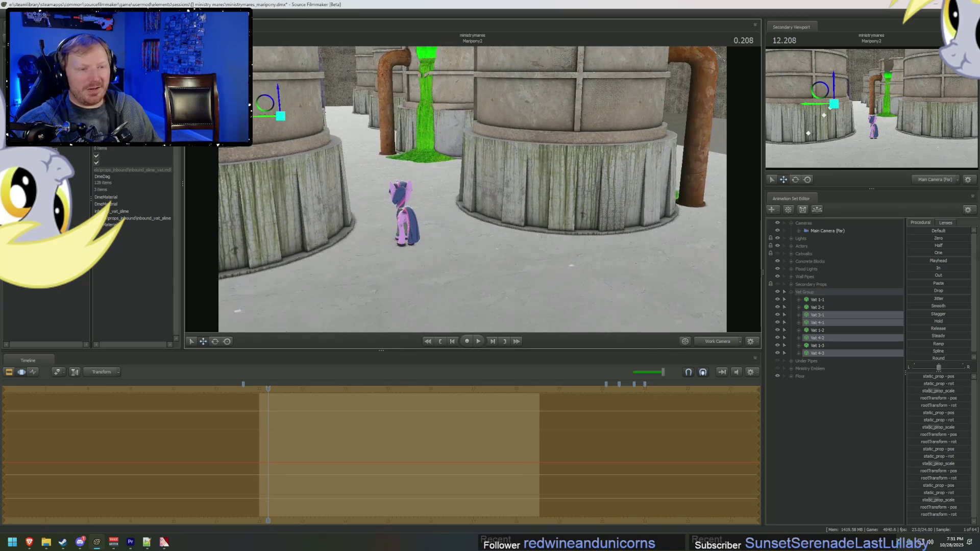
{"action": "key", "text": "w"}
{"action": "left_click_drag", "start_coordinate": [287, 142], "coordinate": [288, 142]}
{"action": "left_click_drag", "start_coordinate": [470, 189], "coordinate": [471, 188]}
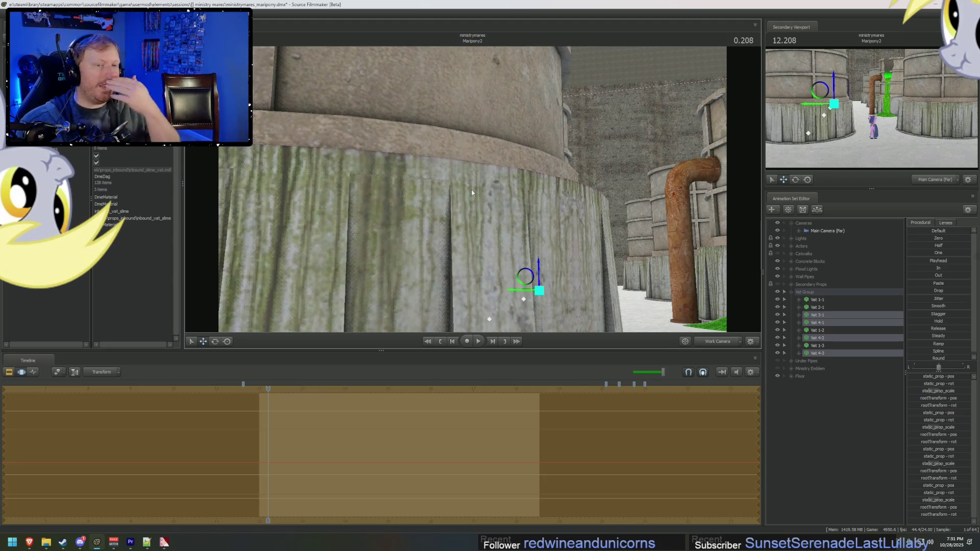
{"action": "left_click_drag", "start_coordinate": [473, 189], "coordinate": [541, 188]}
{"action": "left_click", "coordinate": [537, 191]}
Step: Box-select the vats and slide the top pair down toward the other rows
{"action": "mouse_move", "coordinate": [578, 110]}
{"action": "left_mouse_down"}
{"action": "mouse_move", "coordinate": [418, 215]}
{"action": "mouse_move", "coordinate": [408, 286]}
{"action": "left_mouse_up"}
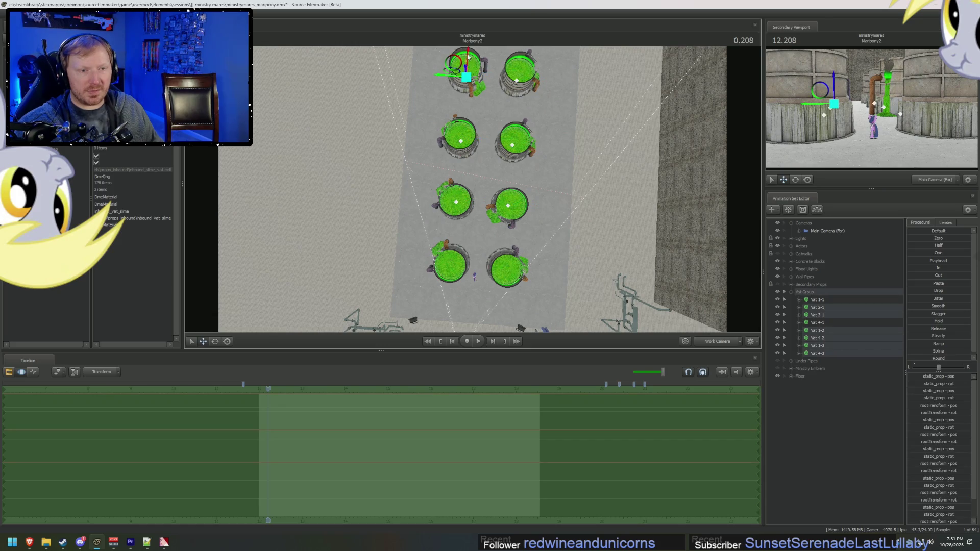
{"action": "left_click_drag", "start_coordinate": [469, 55], "coordinate": [471, 65]}
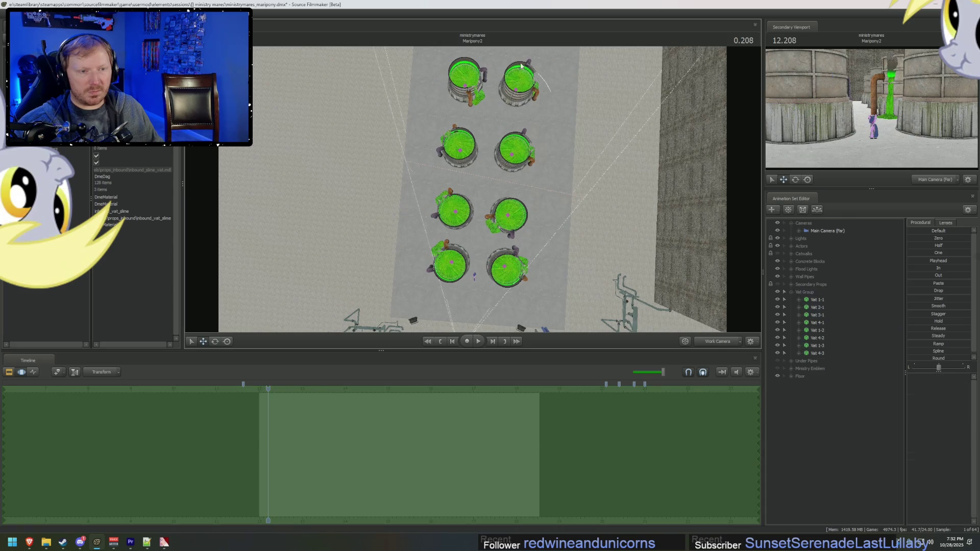
{"action": "left_click", "coordinate": [476, 62]}
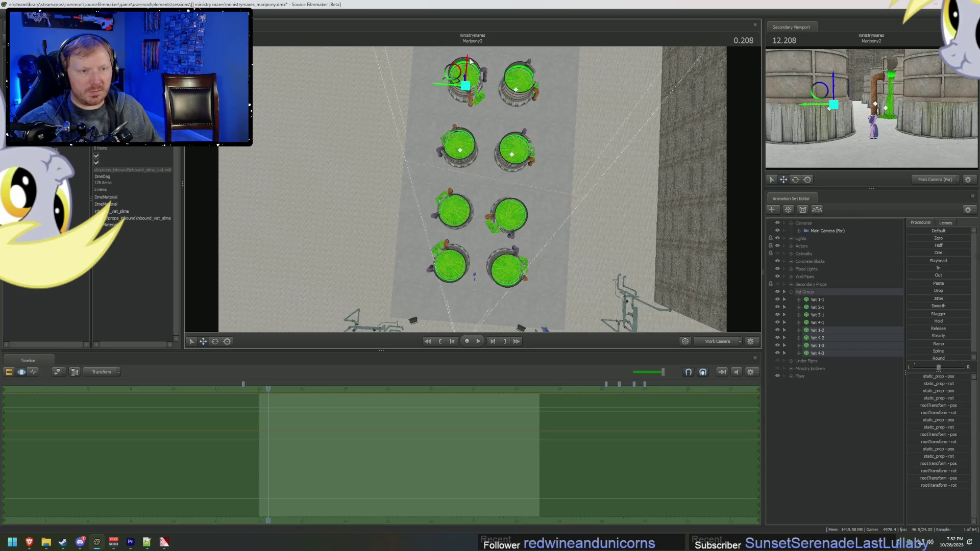
{"action": "left_click_drag", "start_coordinate": [469, 60], "coordinate": [470, 74]}
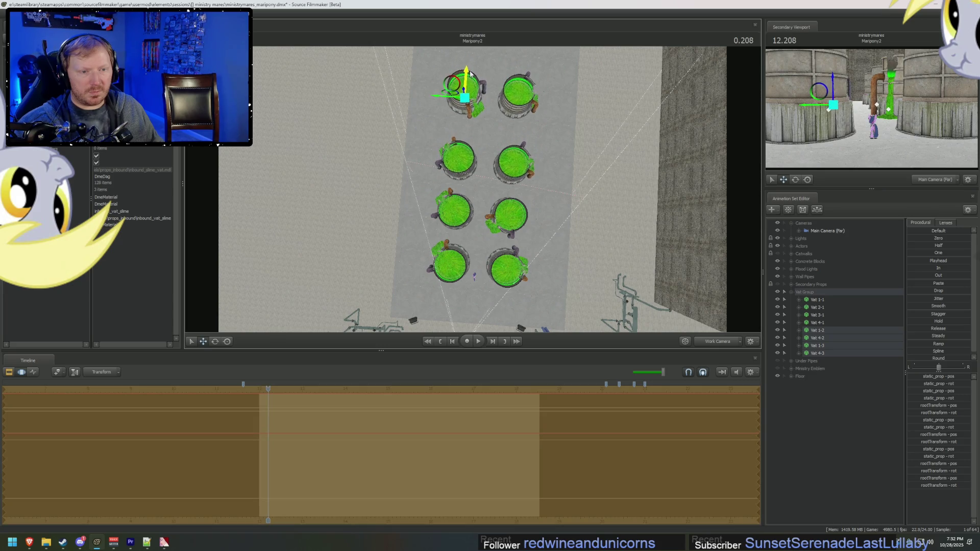
Step: Slide the top vats down a bit more and angle the view over the vats
{"action": "left_click", "coordinate": [475, 74]}
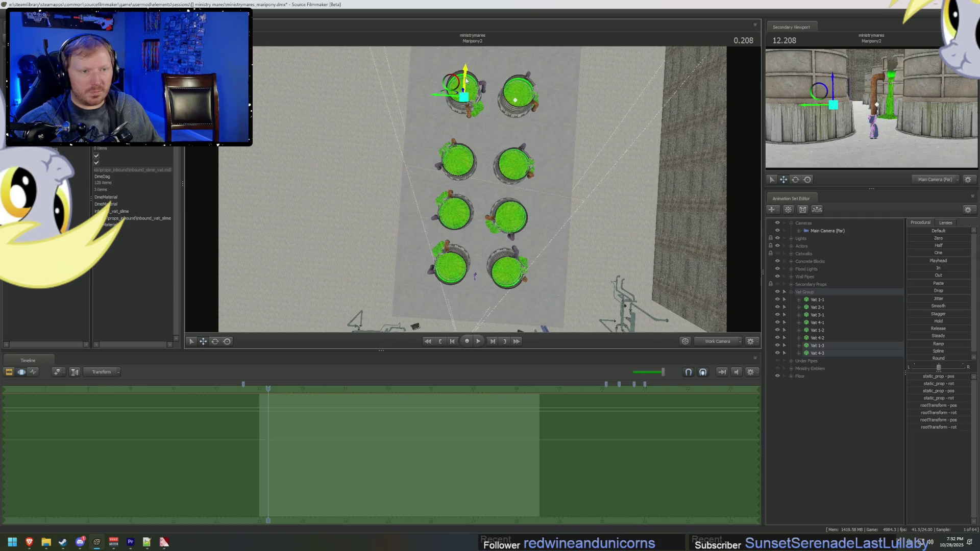
{"action": "left_click_drag", "start_coordinate": [466, 81], "coordinate": [467, 93]}
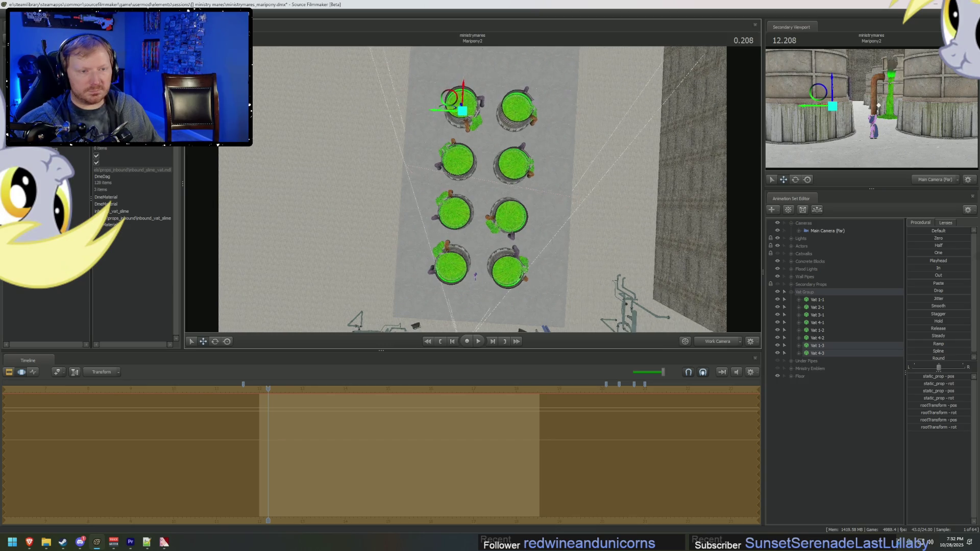
{"action": "mouse_move", "coordinate": [507, 176]}
{"action": "left_mouse_down"}
{"action": "mouse_move", "coordinate": [525, 262]}
{"action": "mouse_move", "coordinate": [582, 228]}
{"action": "left_mouse_up"}
{"action": "left_click", "coordinate": [804, 292]}
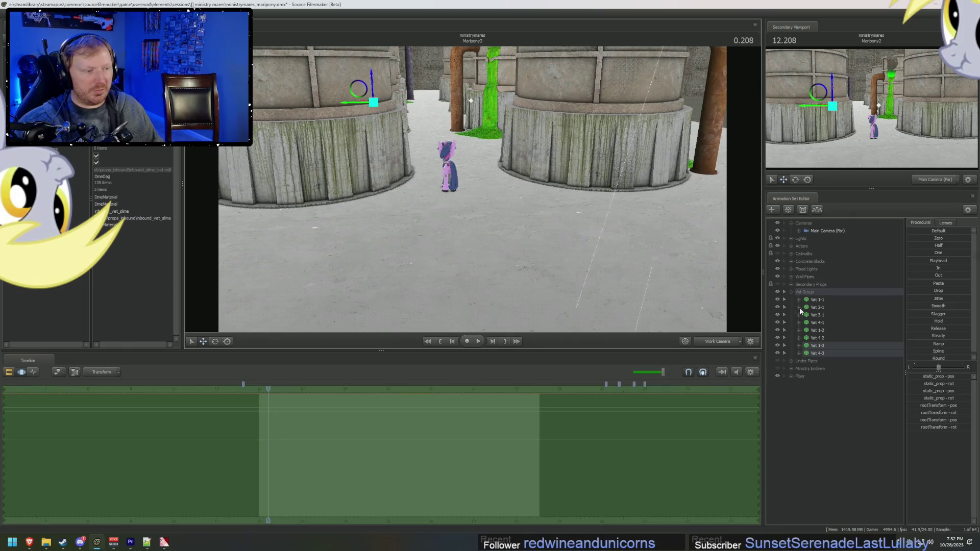
Step: Collapse the Vat Group and frame the view above the two green vats
{"action": "left_click", "coordinate": [791, 292]}
{"action": "left_click", "coordinate": [788, 262]}
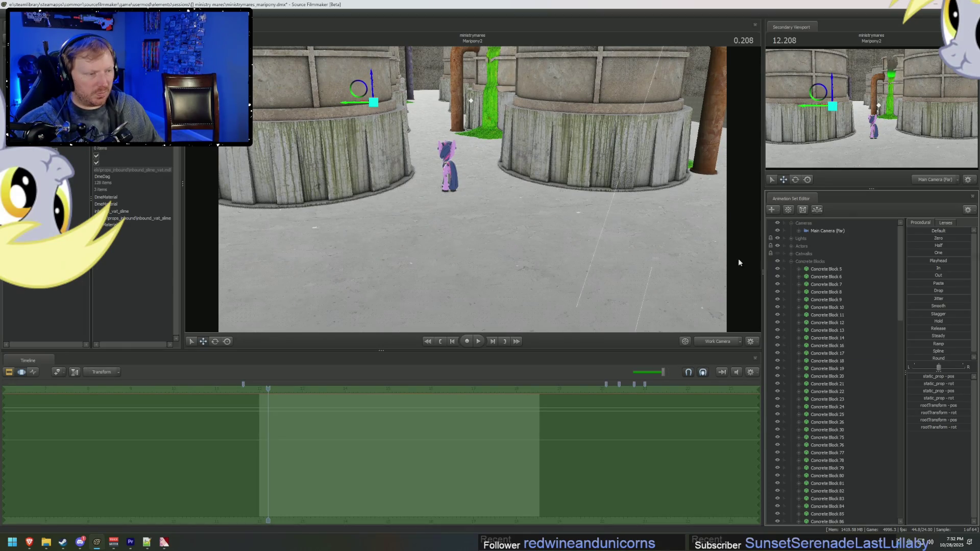
{"action": "left_click", "coordinate": [788, 259]}
{"action": "left_click_drag", "start_coordinate": [472, 189], "coordinate": [486, 197]}
{"action": "key", "text": "F2"}
{"action": "key", "text": "F3"}
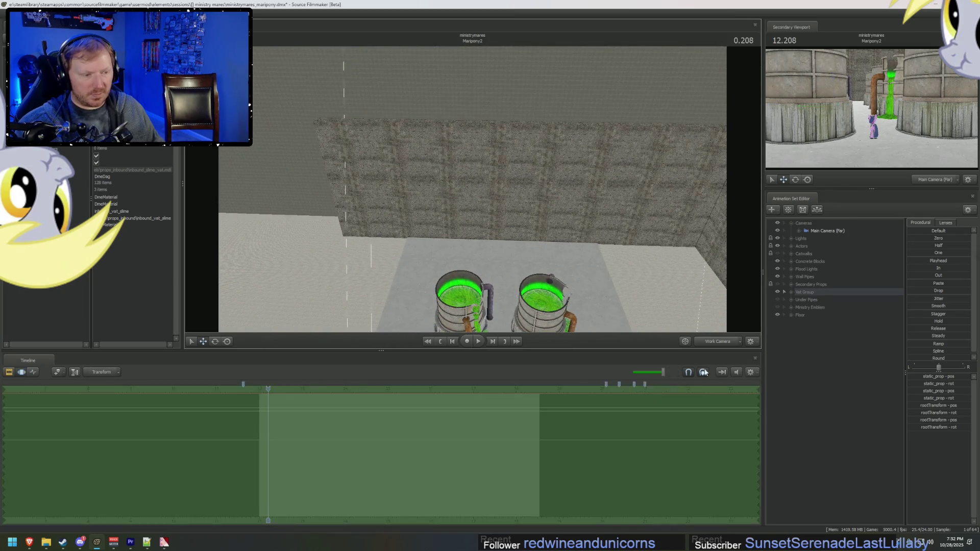
{"action": "key", "text": "F2"}
{"action": "key", "text": "F3"}
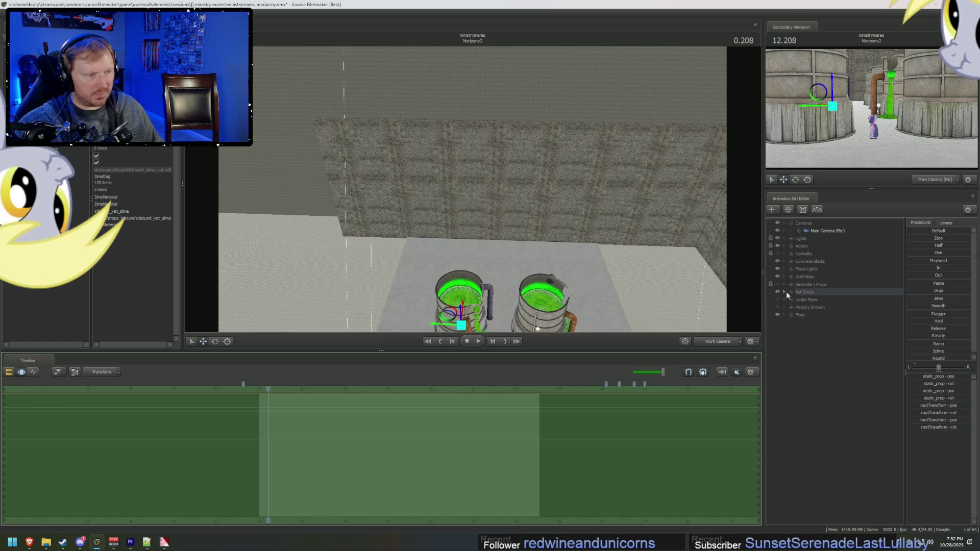
Step: Expand Concrete Blocks and locate the wall blocks, starting with Concrete Block 109
{"action": "left_click", "coordinate": [785, 261]}
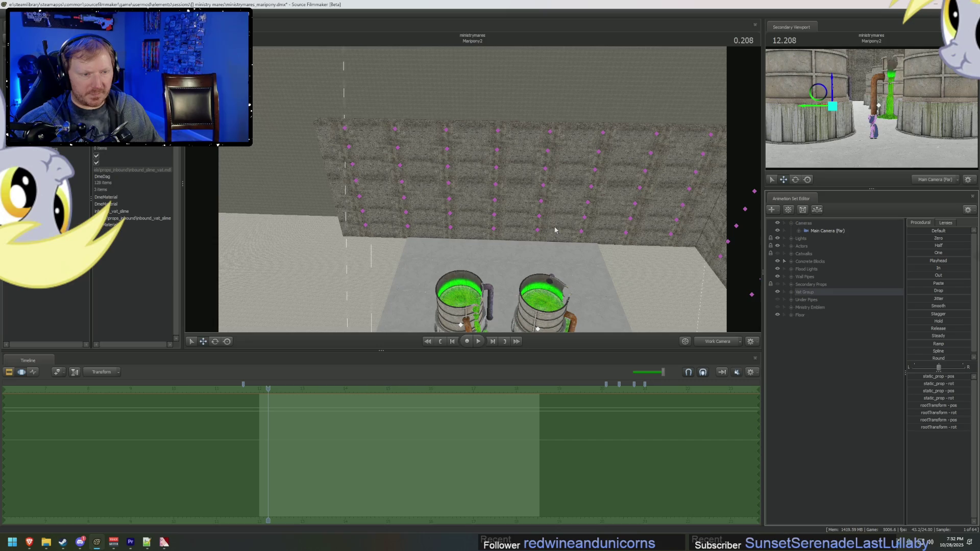
{"action": "mouse_move", "coordinate": [512, 188]}
{"action": "left_mouse_down", "text": "ctrl"}
{"action": "mouse_move", "coordinate": [449, 224]}
{"action": "mouse_move", "coordinate": [540, 250]}
{"action": "mouse_move", "coordinate": [559, 204]}
{"action": "left_mouse_up", "text": "ctrl"}
{"action": "left_click", "coordinate": [784, 261]}
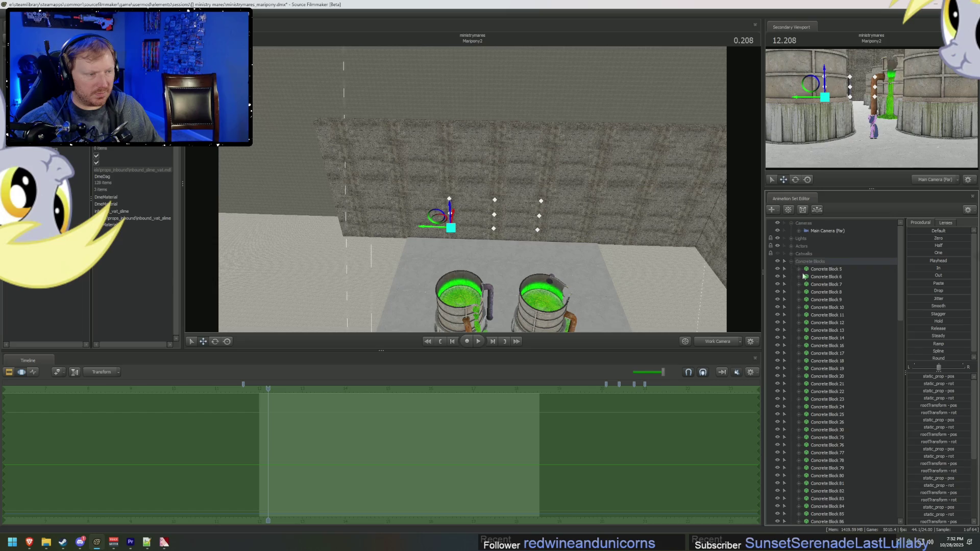
{"action": "scroll", "coordinate": [840, 343], "scroll_direction": "down", "scroll_amount": 10}
{"action": "left_click", "coordinate": [841, 322]}
{"action": "left_click", "coordinate": [842, 353]}
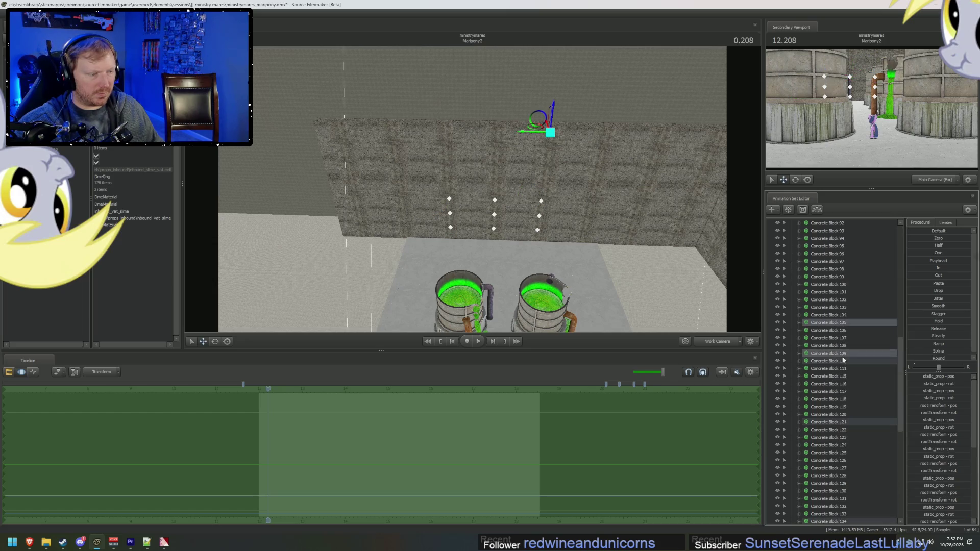
{"action": "left_click", "coordinate": [842, 361]}
{"action": "left_click", "coordinate": [844, 387]}
Step: Select Concrete Blocks 134, 139, 140, 145, 158 and 159 and copy them
{"action": "scroll", "coordinate": [845, 367], "scroll_direction": "down", "scroll_amount": 10}
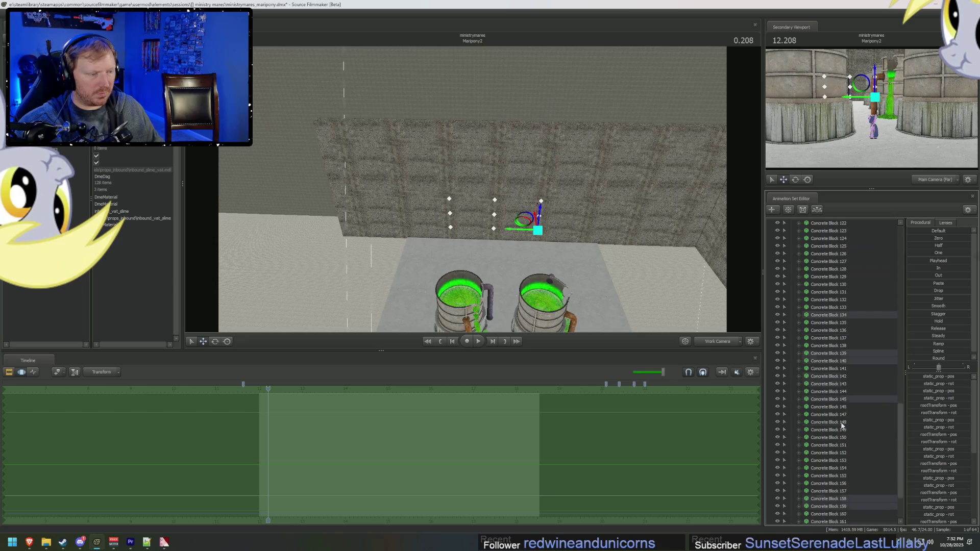
{"action": "left_click", "coordinate": [842, 315]}
{"action": "left_click", "coordinate": [842, 353]}
{"action": "left_click", "coordinate": [842, 361]}
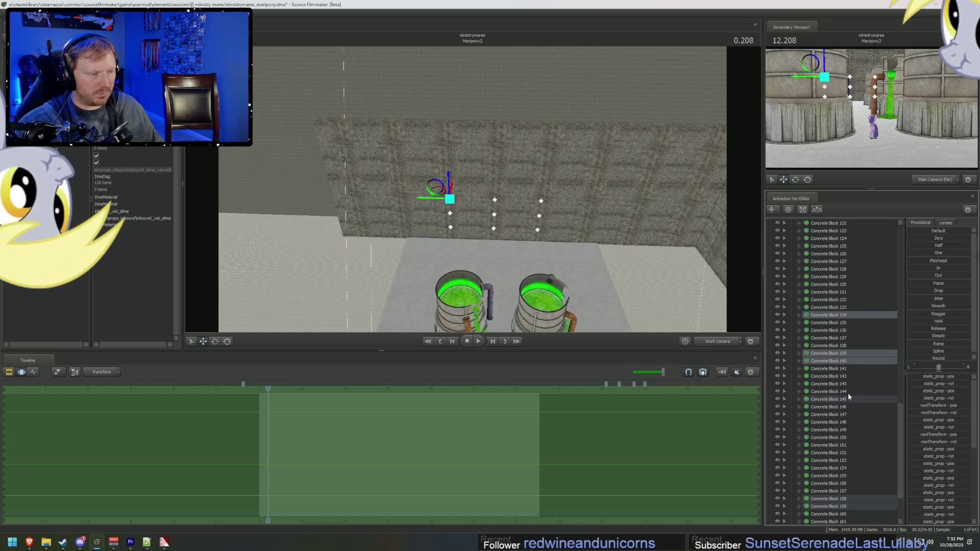
{"action": "left_click", "coordinate": [848, 398]}
{"action": "scroll", "coordinate": [845, 408], "scroll_direction": "down", "scroll_amount": 3}
{"action": "left_click", "coordinate": [843, 437]}
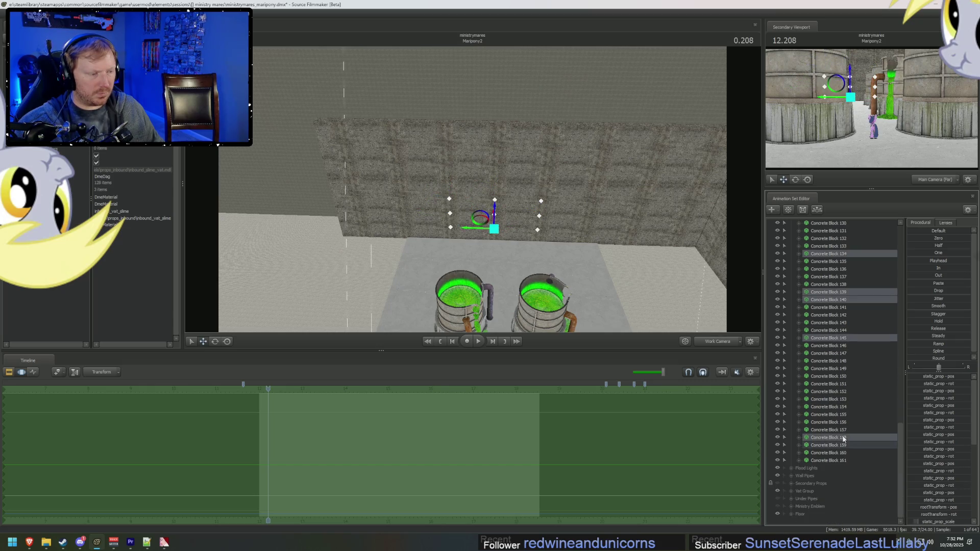
{"action": "left_click", "coordinate": [843, 445]}
{"action": "right_click", "coordinate": [843, 445]}
{"action": "left_click", "coordinate": [850, 345]}
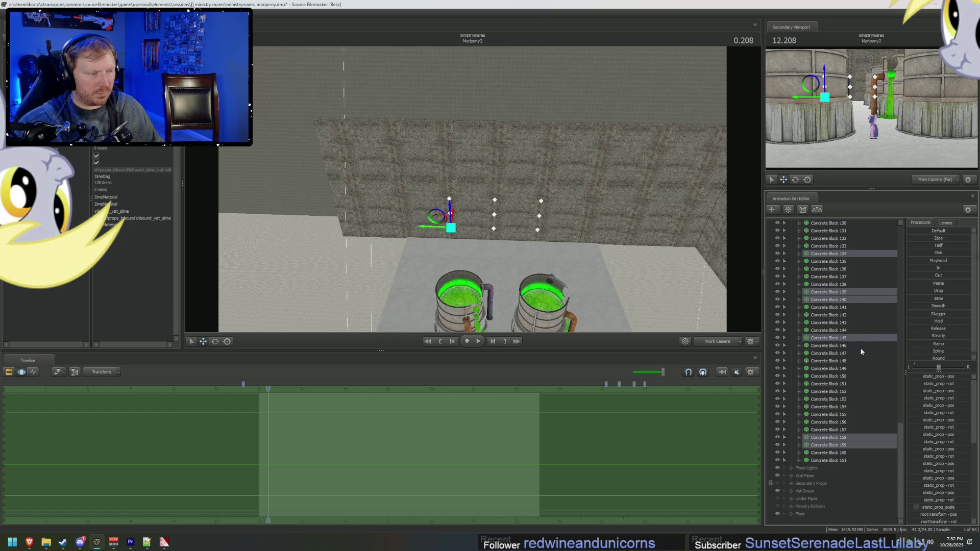
Step: Collapse the Concrete Blocks group and paste the copied blocks as new animation sets
{"action": "scroll", "coordinate": [849, 349], "scroll_direction": "up", "scroll_amount": 15}
{"action": "scroll", "coordinate": [842, 354], "scroll_direction": "up", "scroll_amount": 20}
{"action": "left_click", "coordinate": [784, 261]}
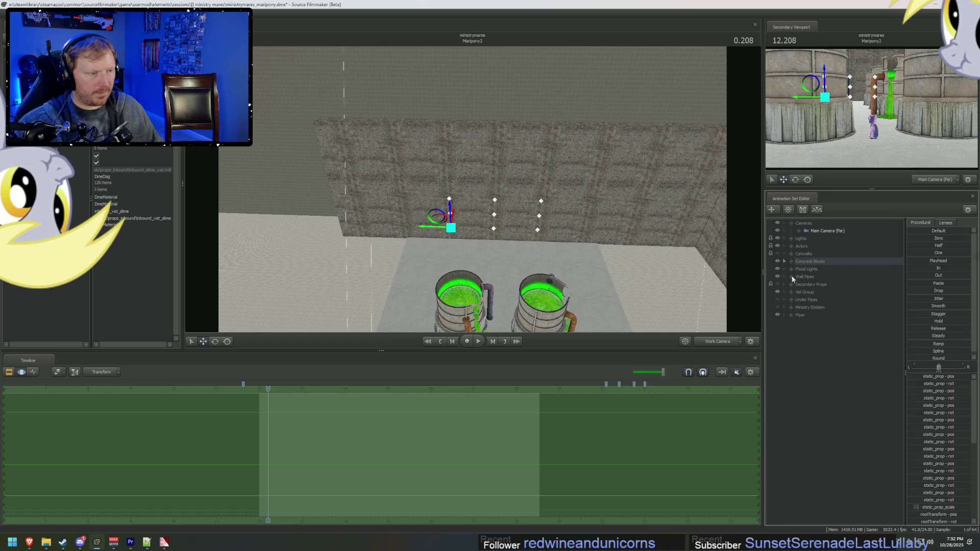
{"action": "right_click", "coordinate": [846, 396]}
{"action": "left_click", "coordinate": [846, 399]}
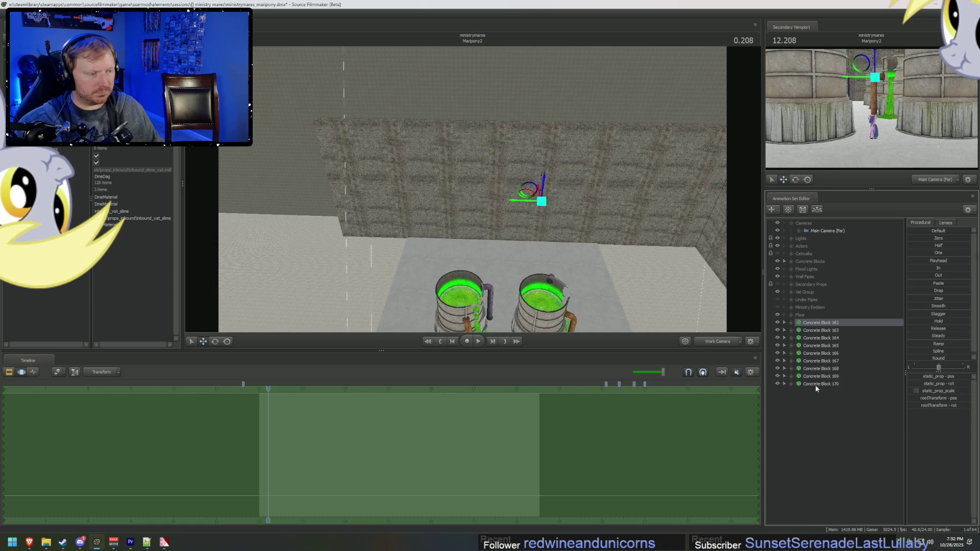
Step: Remove Concrete Block 169 from the pasted blocks
{"action": "left_click", "coordinate": [816, 384], "text": "shift"}
{"action": "mouse_move", "coordinate": [641, 260]}
{"action": "left_mouse_down"}
{"action": "mouse_move", "coordinate": [641, 296]}
{"action": "mouse_move", "coordinate": [471, 108]}
{"action": "mouse_move", "coordinate": [501, 228]}
{"action": "left_mouse_up"}
{"action": "left_click", "coordinate": [501, 229]}
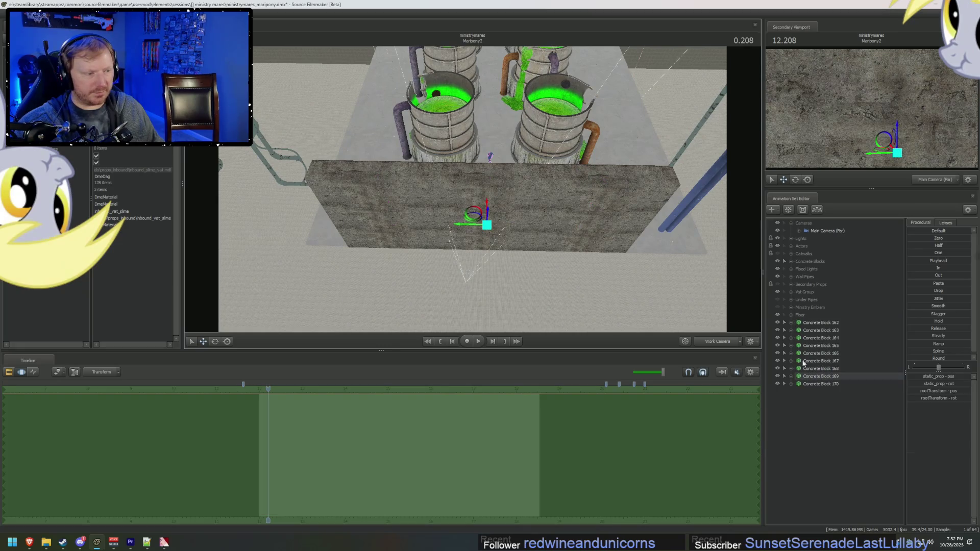
{"action": "right_click", "coordinate": [815, 376]}
{"action": "left_click", "coordinate": [844, 402]}
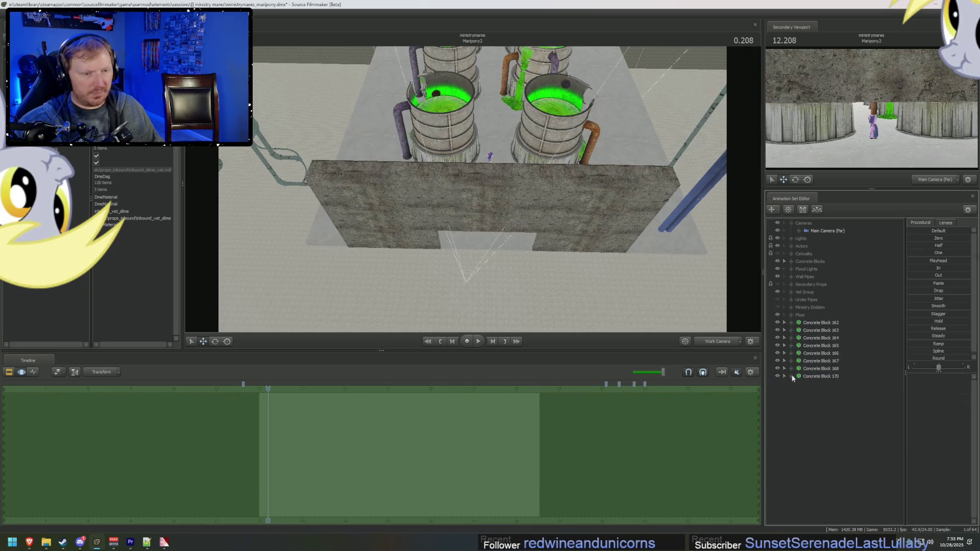
Step: Remove Concrete Block 166, then select the remaining pasted blocks from 162 onward
{"action": "left_click_drag", "start_coordinate": [476, 185], "coordinate": [475, 181]}
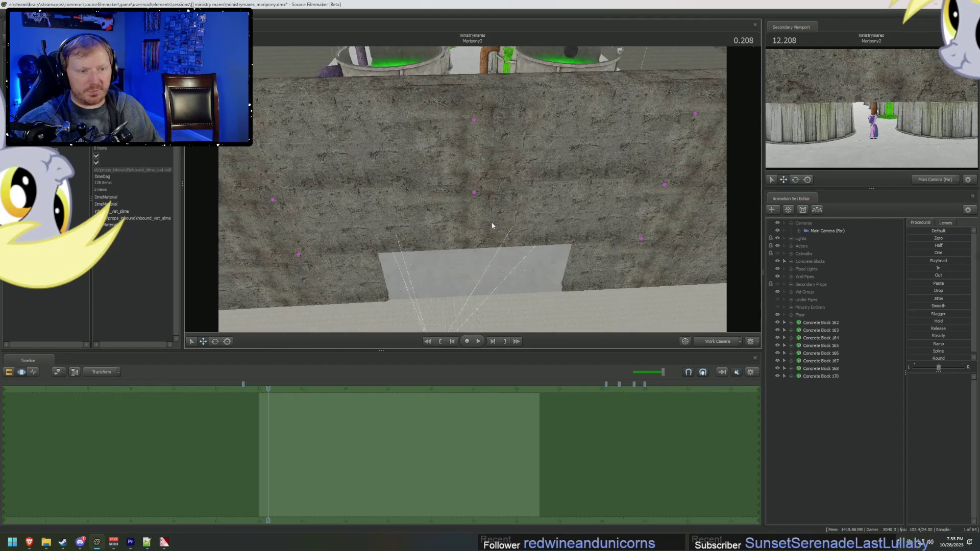
{"action": "left_click", "coordinate": [486, 219]}
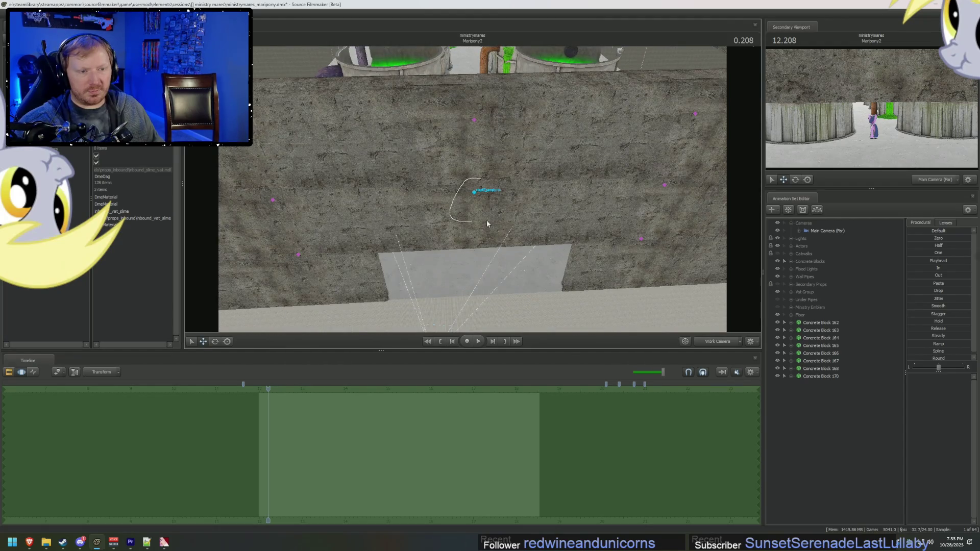
{"action": "left_click", "coordinate": [820, 353]}
{"action": "right_click", "coordinate": [818, 355]}
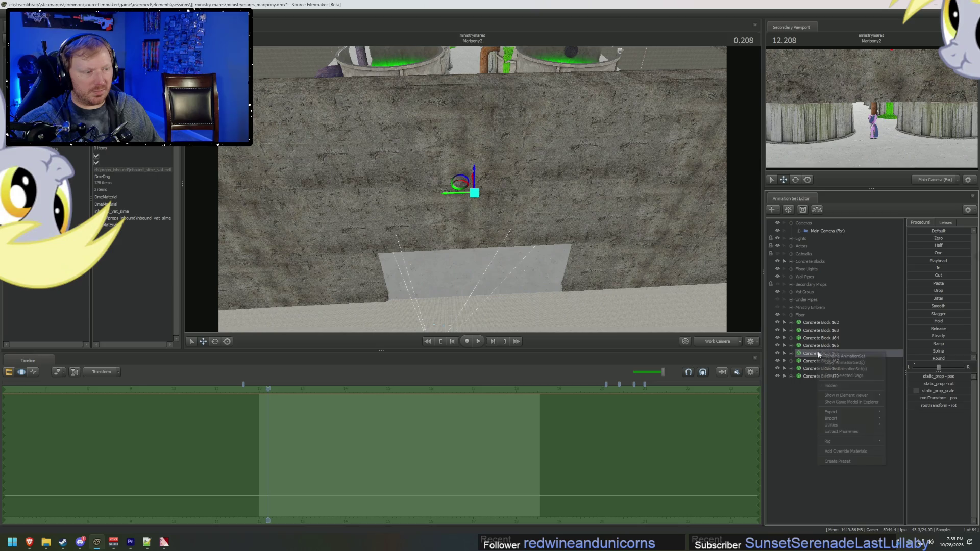
{"action": "left_click", "coordinate": [845, 451]}
{"action": "left_click", "coordinate": [813, 326]}
{"action": "left_click", "coordinate": [825, 369], "text": "shift"}
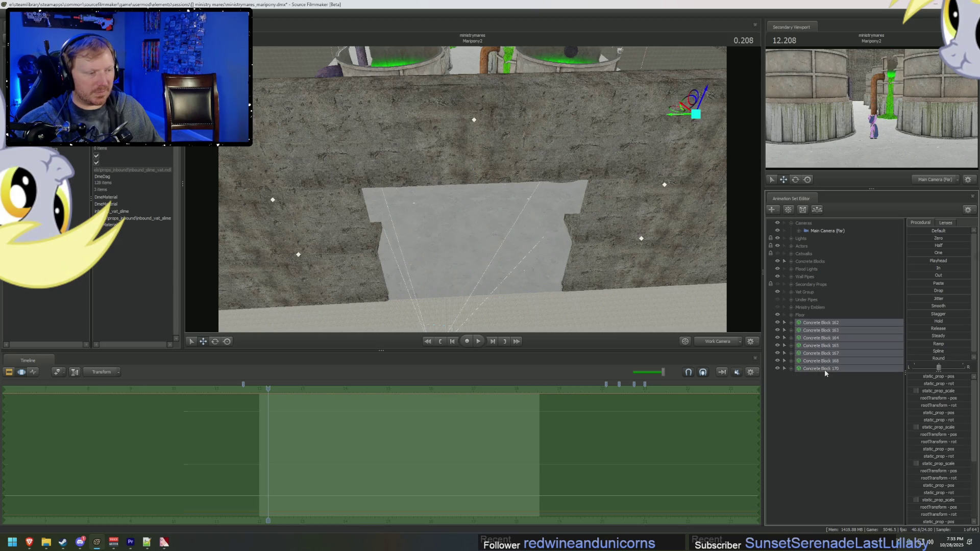
Step: Frame the pasted blocks, raise them, and nudge them into place beside the vats
{"action": "key", "text": "f"}
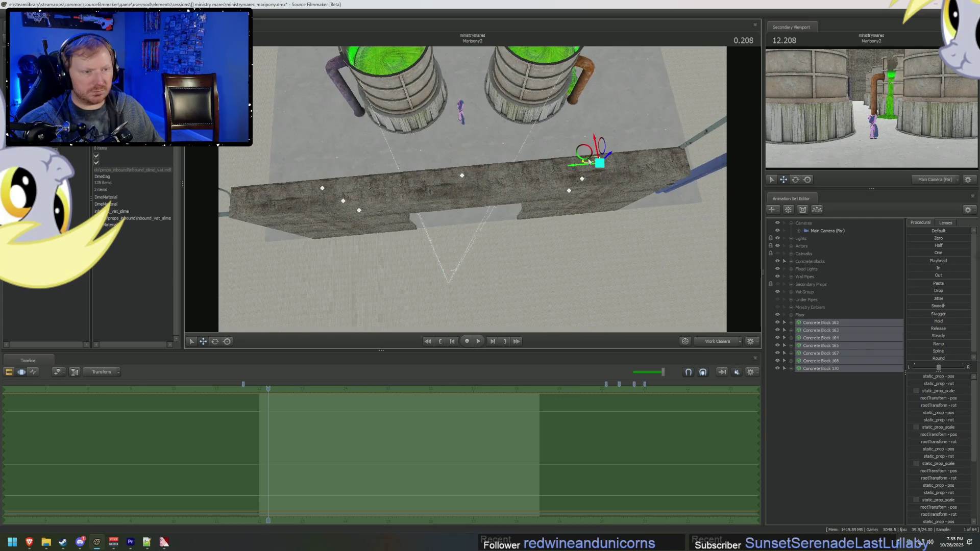
{"action": "left_click_drag", "start_coordinate": [585, 155], "coordinate": [591, 118]}
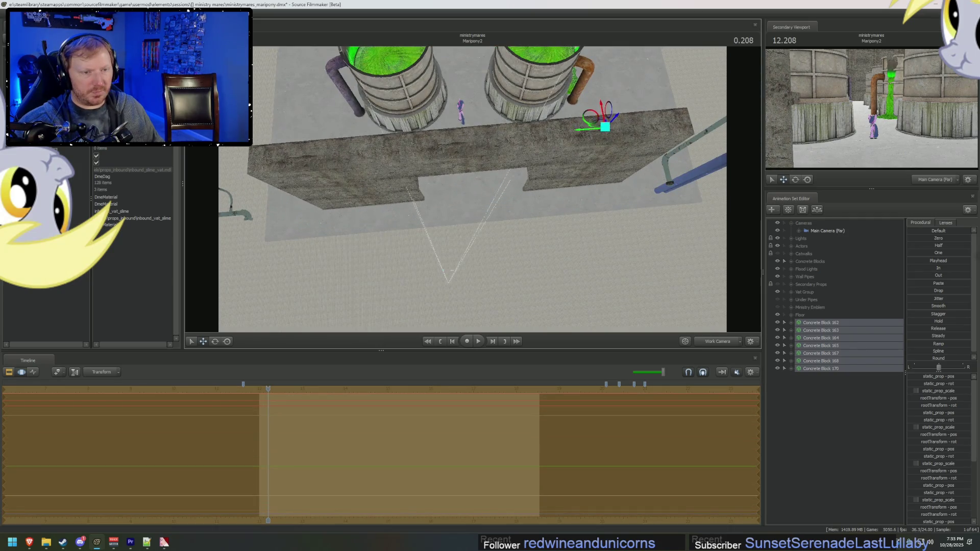
{"action": "left_click_drag", "start_coordinate": [561, 153], "coordinate": [316, 184]}
{"action": "left_click_drag", "start_coordinate": [473, 192], "coordinate": [472, 192]}
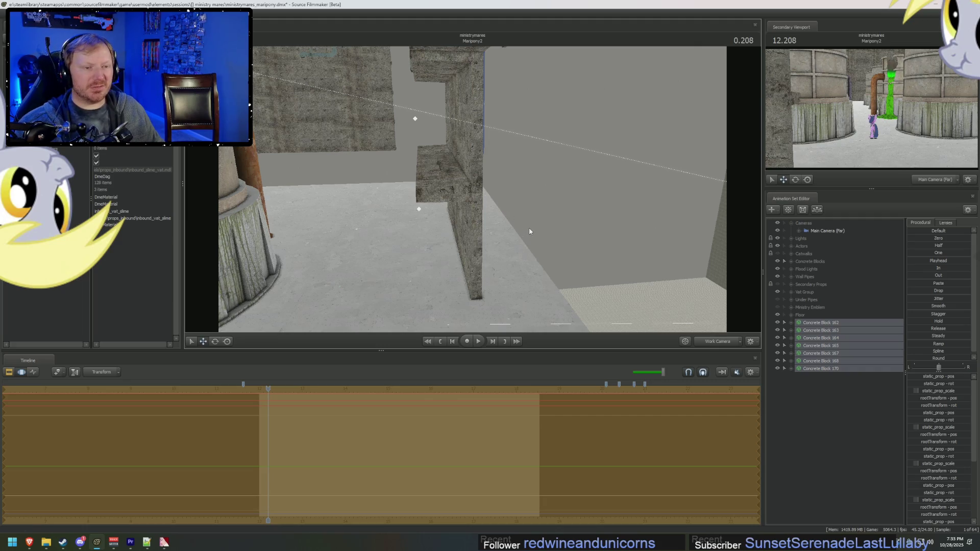
{"action": "mouse_move", "coordinate": [541, 145]}
{"action": "left_mouse_down"}
{"action": "mouse_move", "coordinate": [600, 217]}
{"action": "mouse_move", "coordinate": [637, 155]}
{"action": "mouse_move", "coordinate": [663, 169]}
{"action": "mouse_move", "coordinate": [367, 208]}
{"action": "left_mouse_up"}
{"action": "key", "text": "w"}
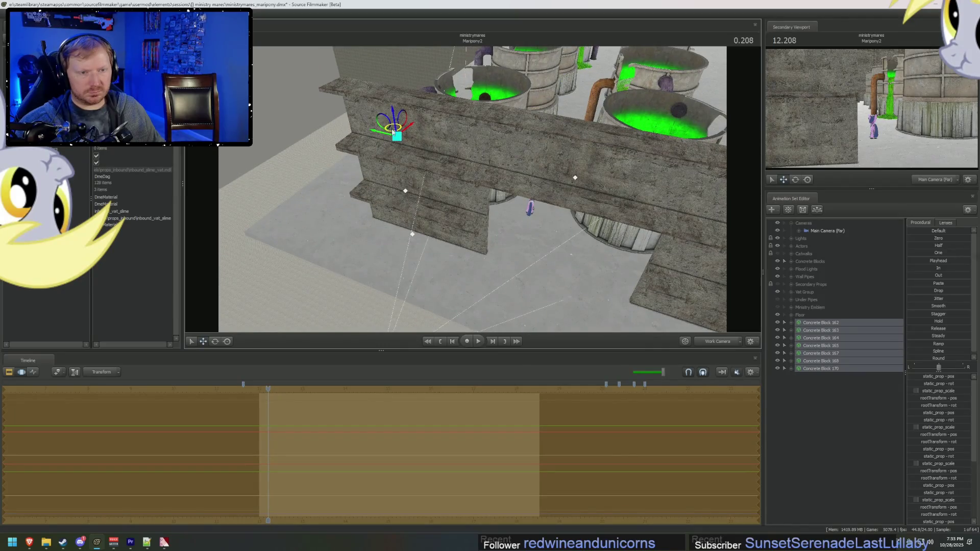
{"action": "mouse_move", "coordinate": [373, 129]}
{"action": "left_mouse_down"}
{"action": "mouse_move", "coordinate": [367, 146]}
{"action": "mouse_move", "coordinate": [453, 197]}
{"action": "left_mouse_up"}
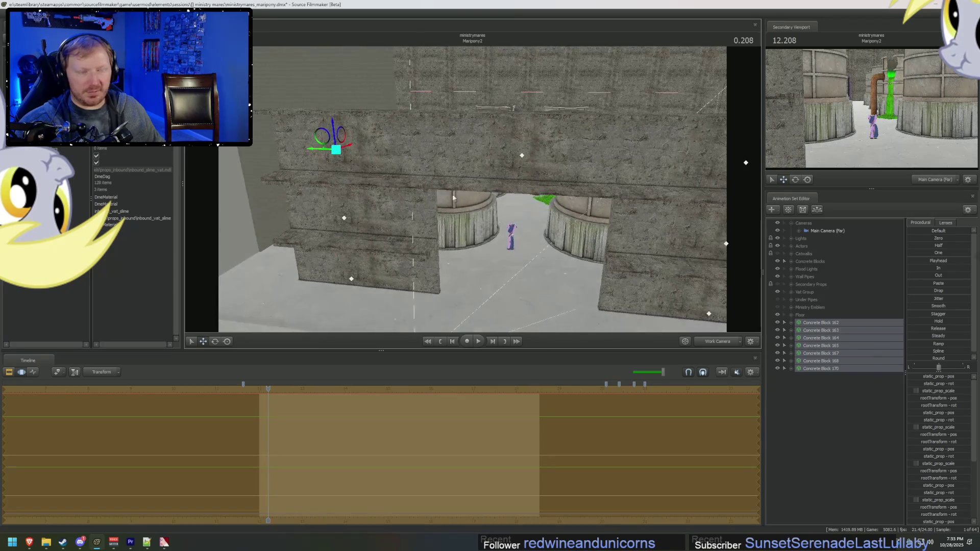
{"action": "left_click_drag", "start_coordinate": [327, 149], "coordinate": [321, 150]}
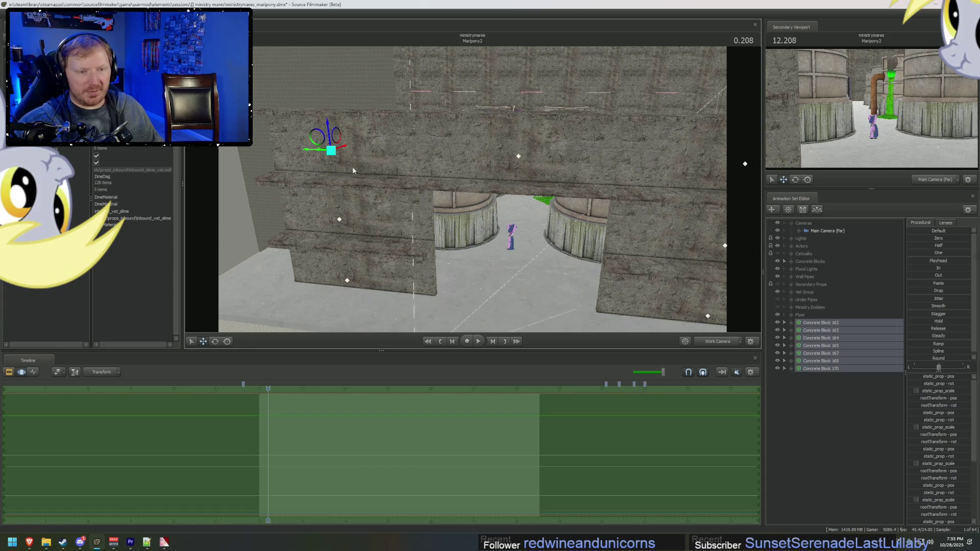
{"action": "left_click_drag", "start_coordinate": [317, 153], "coordinate": [310, 158]}
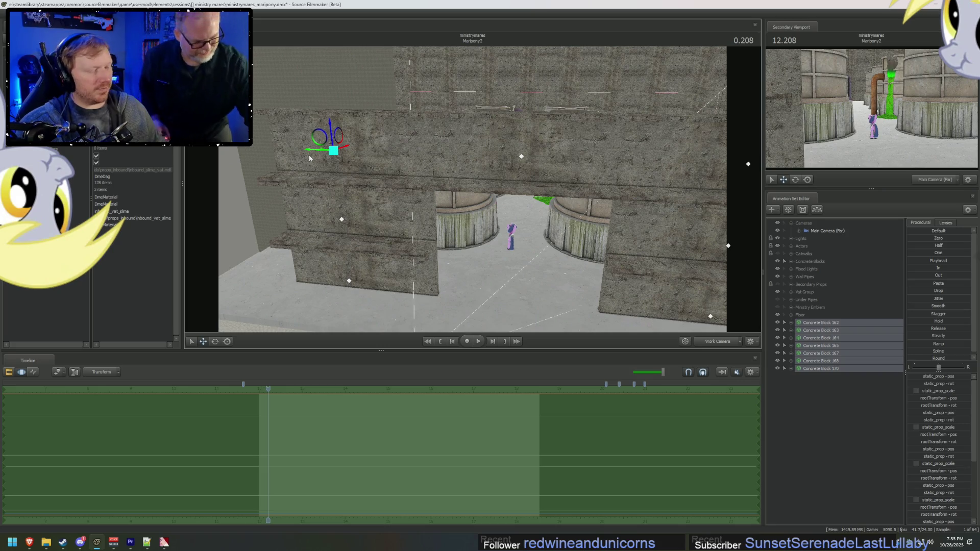
Step: Slide the front wall right, then select Concrete Blocks 162–170 and move them left
{"action": "mouse_move", "coordinate": [516, 224]}
{"action": "left_mouse_down"}
{"action": "mouse_move", "coordinate": [515, 195]}
{"action": "mouse_move", "coordinate": [515, 221]}
{"action": "left_mouse_up"}
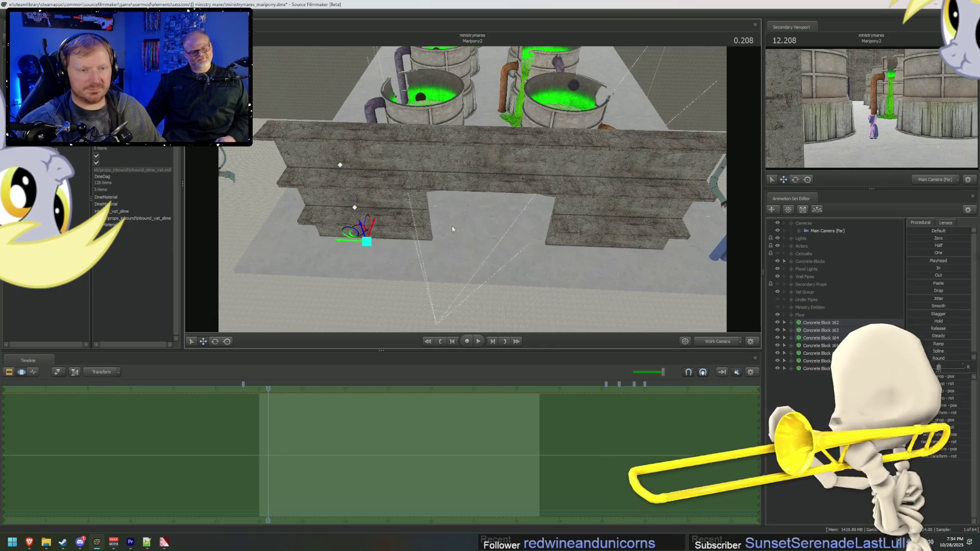
{"action": "left_click", "coordinate": [499, 160]}
{"action": "left_click", "coordinate": [498, 160]}
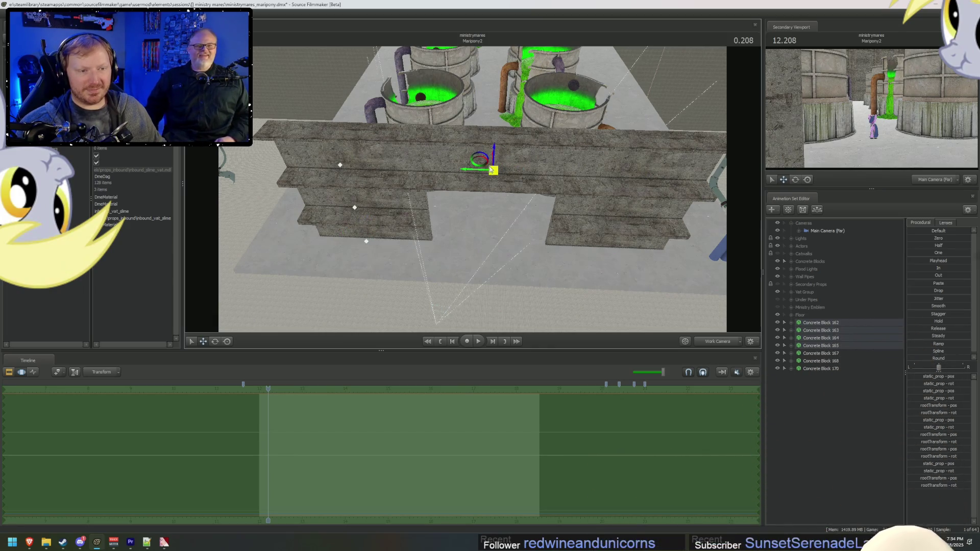
{"action": "left_click_drag", "start_coordinate": [490, 173], "coordinate": [536, 169]}
{"action": "left_click", "coordinate": [818, 323]}
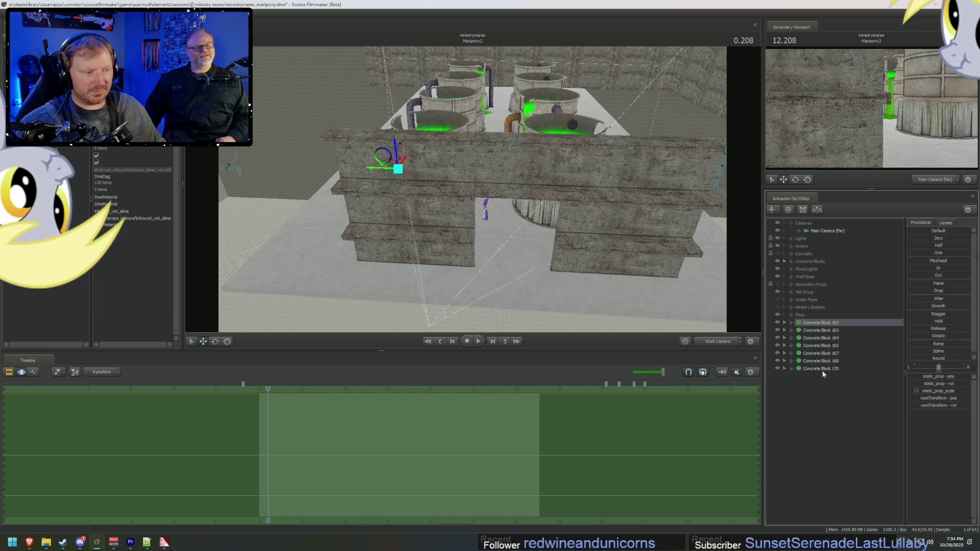
{"action": "left_click", "coordinate": [821, 369], "text": "shift"}
{"action": "left_click_drag", "start_coordinate": [385, 172], "coordinate": [342, 173]}
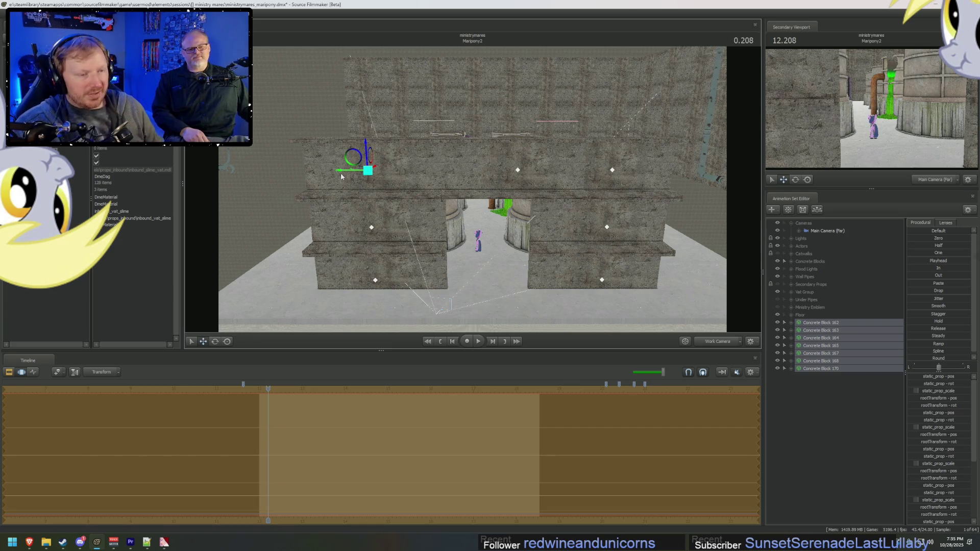
Step: Fly the work camera toward the archway's doorway to check placement, then deselect the blocks
{"action": "mouse_move", "coordinate": [341, 176]}
{"action": "left_mouse_down"}
{"action": "mouse_move", "coordinate": [505, 164]}
{"action": "mouse_move", "coordinate": [511, 185]}
{"action": "mouse_move", "coordinate": [467, 206]}
{"action": "mouse_move", "coordinate": [478, 191]}
{"action": "left_mouse_up"}
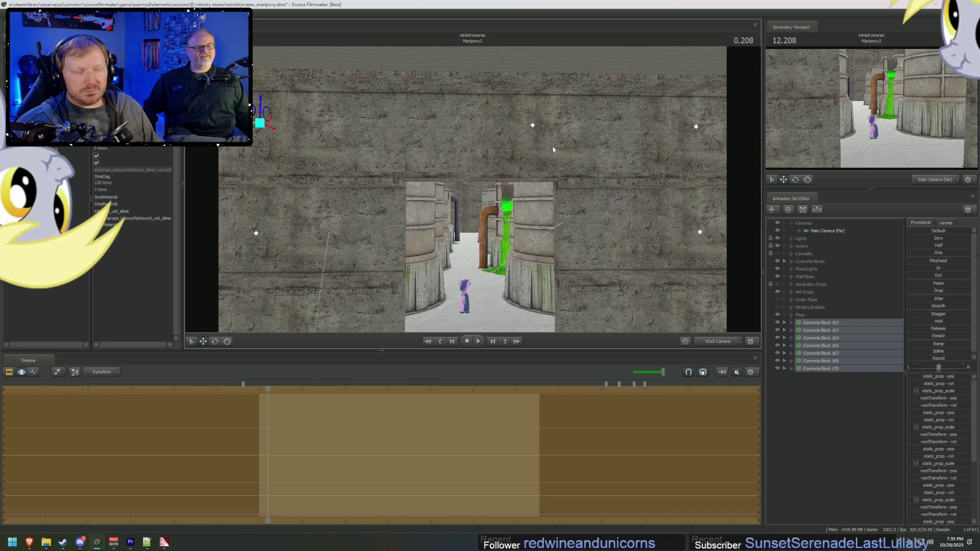
{"action": "mouse_move", "coordinate": [552, 148]}
{"action": "left_mouse_down"}
{"action": "mouse_move", "coordinate": [504, 204]}
{"action": "mouse_move", "coordinate": [503, 232]}
{"action": "mouse_move", "coordinate": [437, 137]}
{"action": "mouse_move", "coordinate": [296, 128]}
{"action": "mouse_move", "coordinate": [646, 164]}
{"action": "mouse_move", "coordinate": [580, 153]}
{"action": "left_mouse_up"}
{"action": "left_click", "coordinate": [437, 136]}
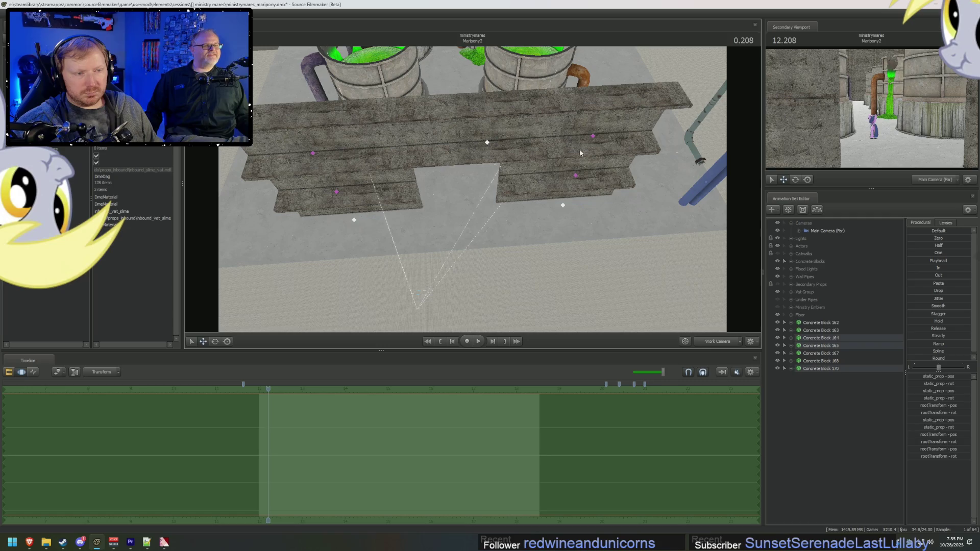
Step: Select Concrete Blocks 162 and 163 in the Animation Set Editor
{"action": "left_click", "coordinate": [562, 205]}
{"action": "left_click", "coordinate": [823, 323]}
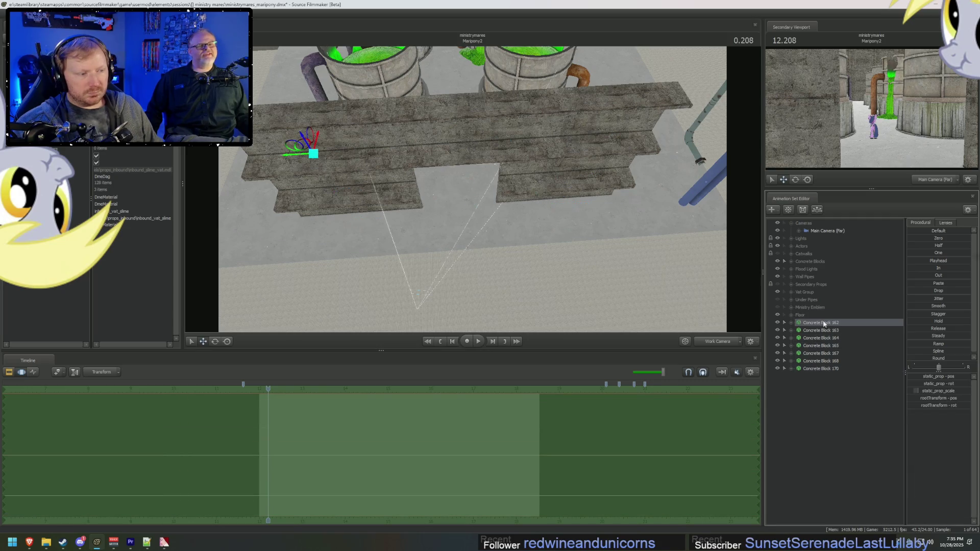
{"action": "left_click", "coordinate": [831, 369], "text": "shift"}
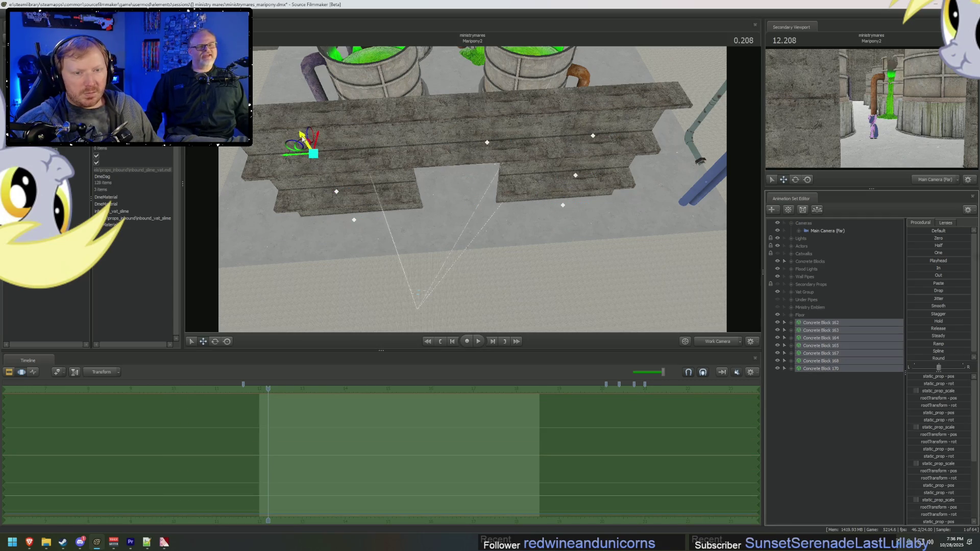
{"action": "left_click_drag", "start_coordinate": [302, 137], "coordinate": [325, 104]}
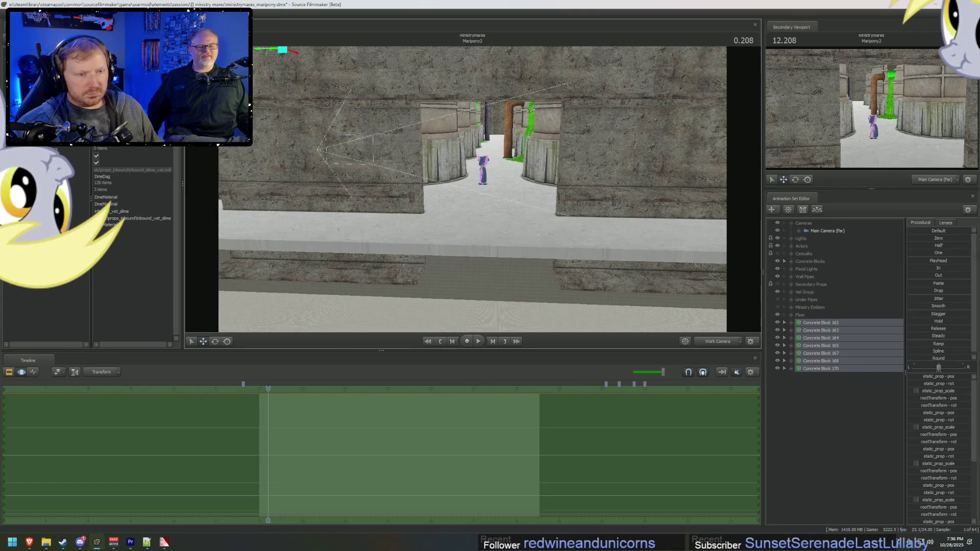
{"action": "left_click", "coordinate": [817, 330]}
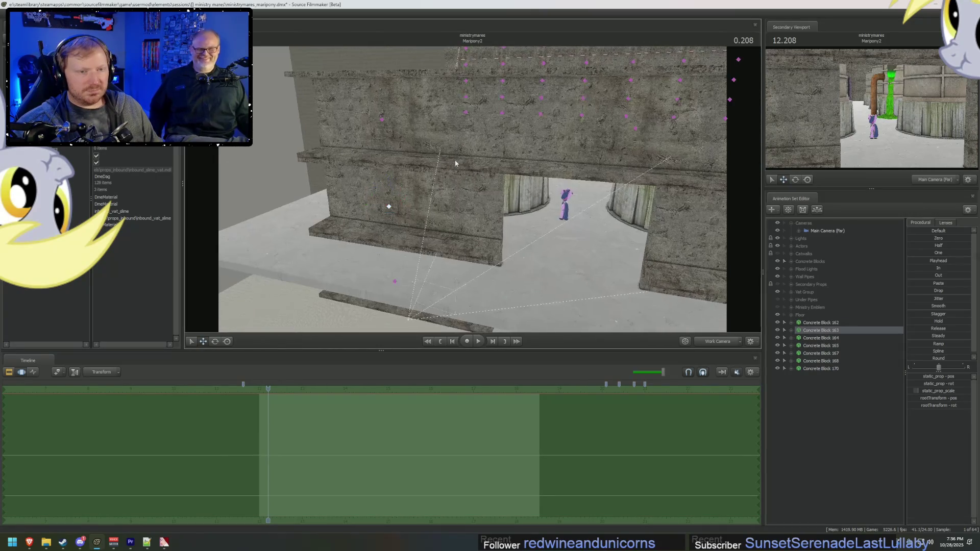
{"action": "left_click", "coordinate": [808, 331]}
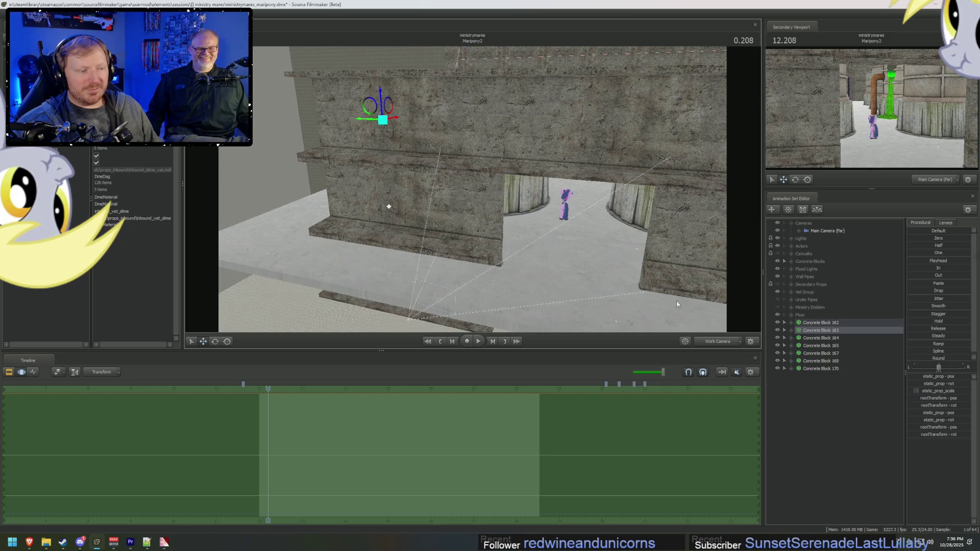
{"action": "left_click", "coordinate": [819, 325], "text": "ctrl"}
Step: Copy the two blocks and paste them as Concrete Blocks 171 and 172
{"action": "right_click", "coordinate": [819, 326]}
{"action": "left_click", "coordinate": [837, 398]}
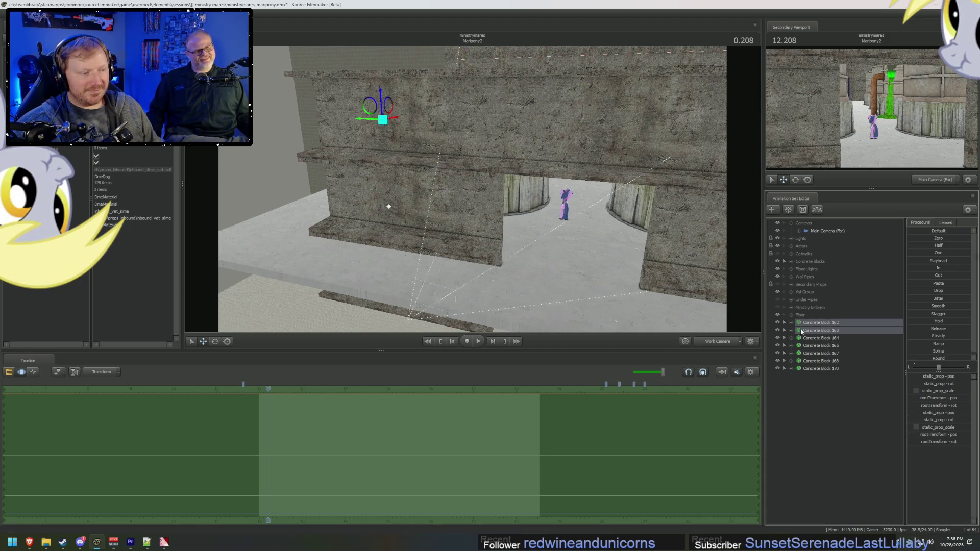
{"action": "right_click", "coordinate": [838, 398]}
{"action": "left_click", "coordinate": [844, 405]}
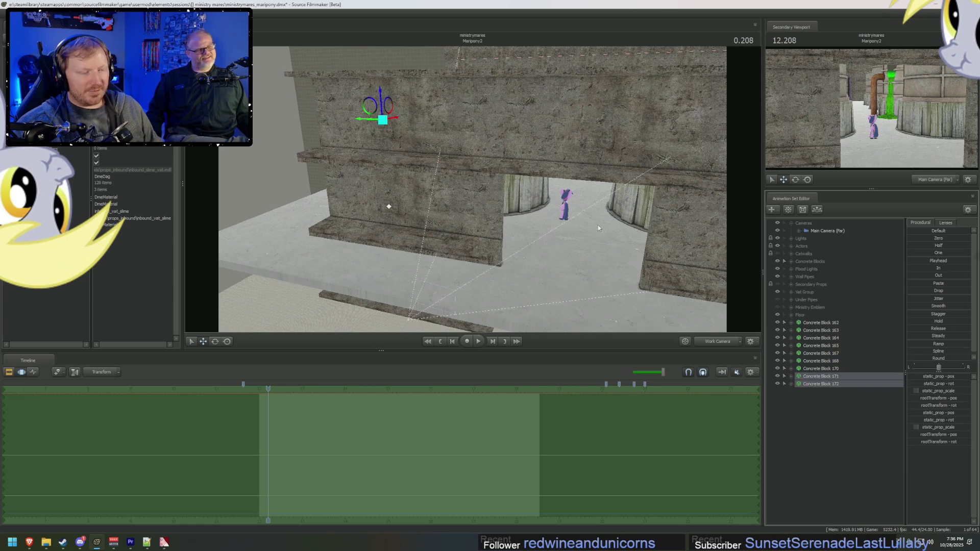
Step: Rotate Concrete Blocks 171 and 172, lower them against the wall's edge, and copy them
{"action": "mouse_move", "coordinate": [598, 225]}
{"action": "left_mouse_down"}
{"action": "mouse_move", "coordinate": [477, 201]}
{"action": "mouse_move", "coordinate": [505, 127]}
{"action": "mouse_move", "coordinate": [473, 90]}
{"action": "mouse_move", "coordinate": [452, 171]}
{"action": "mouse_move", "coordinate": [449, 306]}
{"action": "mouse_move", "coordinate": [446, 104]}
{"action": "mouse_move", "coordinate": [473, 185]}
{"action": "left_mouse_up"}
{"action": "key", "text": "e"}
{"action": "key", "text": "w"}
{"action": "left_click_drag", "start_coordinate": [437, 85], "coordinate": [440, 112]}
{"action": "left_click_drag", "start_coordinate": [437, 256], "coordinate": [468, 188]}
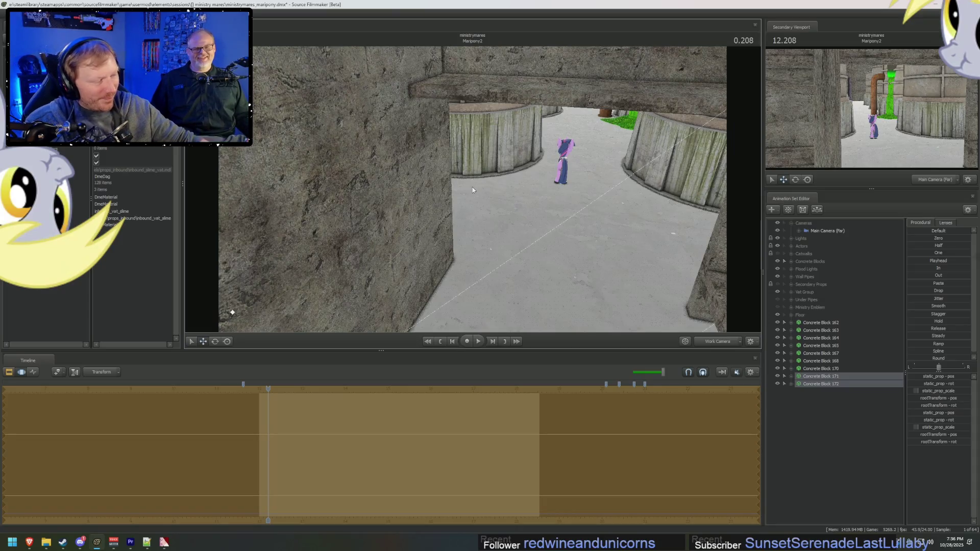
{"action": "mouse_move", "coordinate": [474, 182]}
{"action": "left_mouse_down"}
{"action": "mouse_move", "coordinate": [655, 332]}
{"action": "mouse_move", "coordinate": [536, 245]}
{"action": "left_mouse_up"}
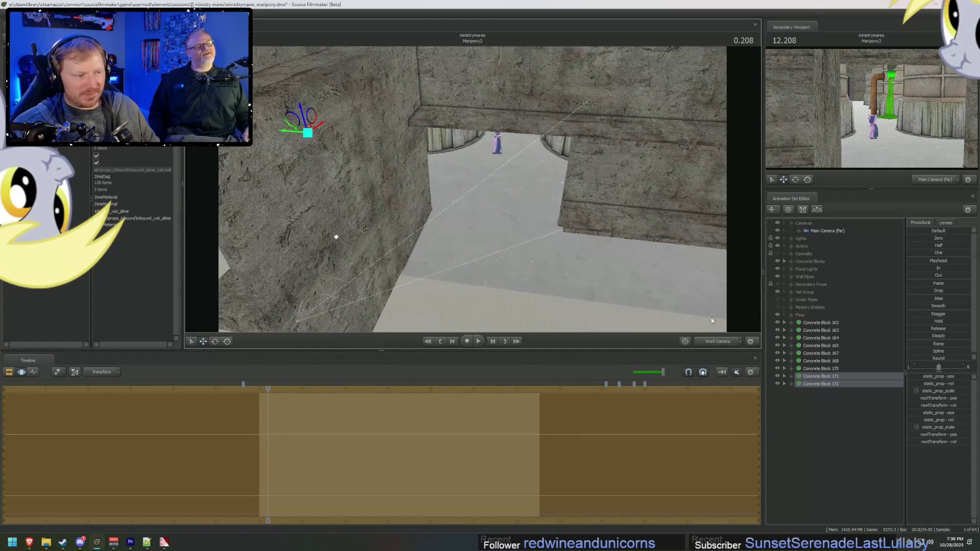
{"action": "right_click", "coordinate": [816, 384]}
{"action": "left_click", "coordinate": [830, 388]}
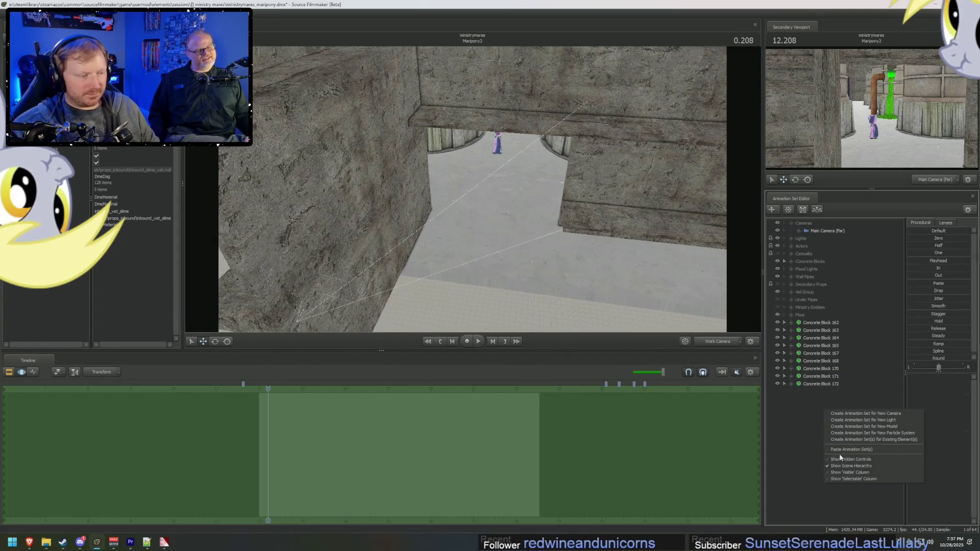
Step: Paste the blocks again as Concrete Blocks 173 and 174 and rotate them
{"action": "left_click", "coordinate": [902, 449]}
{"action": "left_click", "coordinate": [822, 398], "text": "shift"}
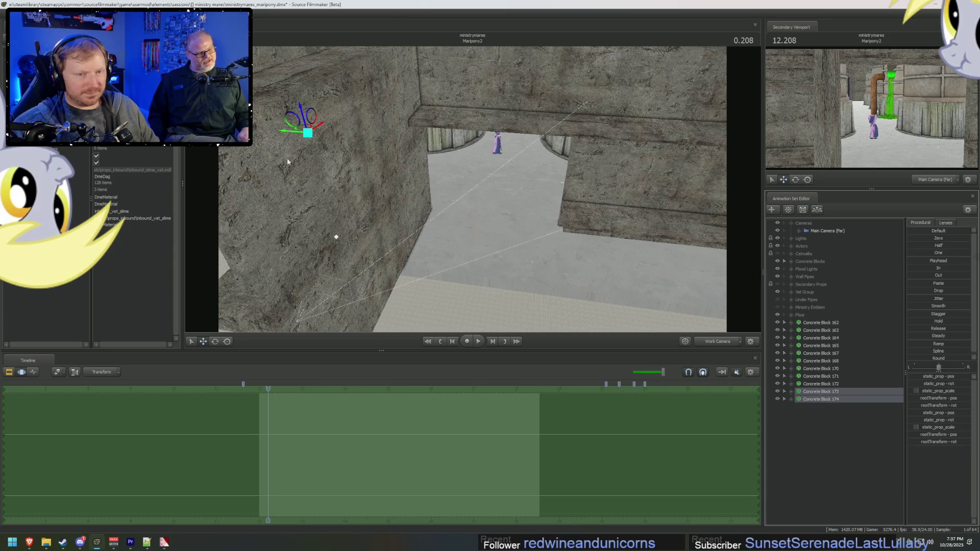
{"action": "mouse_move", "coordinate": [291, 138]}
{"action": "left_mouse_down"}
{"action": "mouse_move", "coordinate": [564, 197]}
{"action": "mouse_move", "coordinate": [470, 205]}
{"action": "left_mouse_up"}
{"action": "key", "text": "e"}
{"action": "left_click_drag", "start_coordinate": [533, 153], "coordinate": [580, 117]}
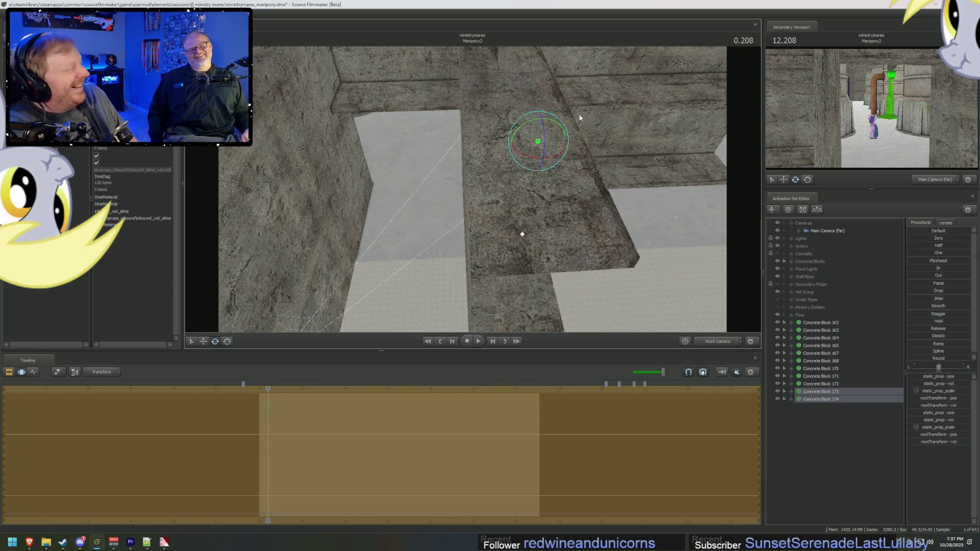
{"action": "mouse_move", "coordinate": [388, 148]}
{"action": "left_mouse_down"}
{"action": "mouse_move", "coordinate": [441, 186]}
{"action": "mouse_move", "coordinate": [473, 193]}
{"action": "left_mouse_up"}
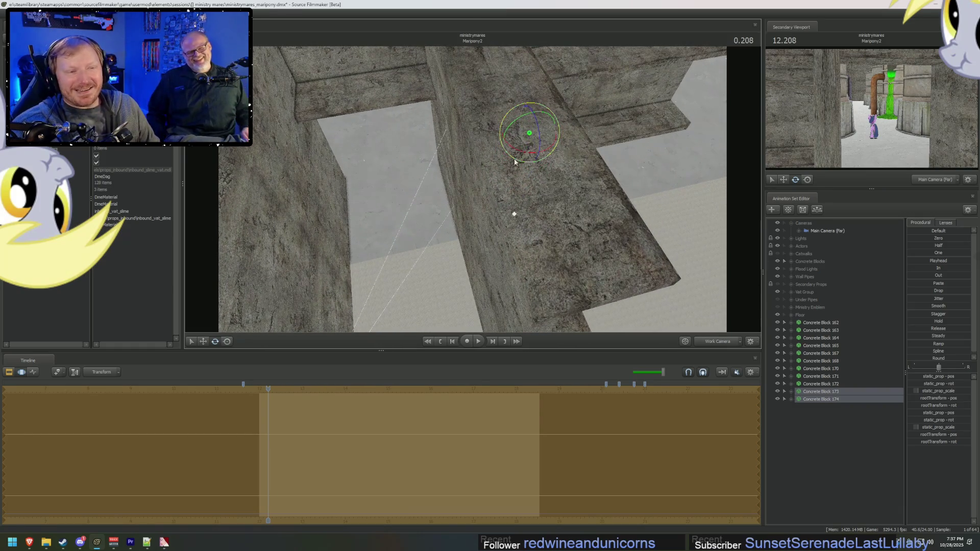
{"action": "mouse_move", "coordinate": [514, 162]}
{"action": "left_mouse_down"}
{"action": "mouse_move", "coordinate": [511, 154]}
{"action": "mouse_move", "coordinate": [585, 121]}
{"action": "mouse_move", "coordinate": [497, 82]}
{"action": "mouse_move", "coordinate": [538, 215]}
{"action": "left_mouse_up"}
Step: Nudge Blocks 173 and 174 slightly left to fit against the corridor wall
{"action": "key", "text": "w"}
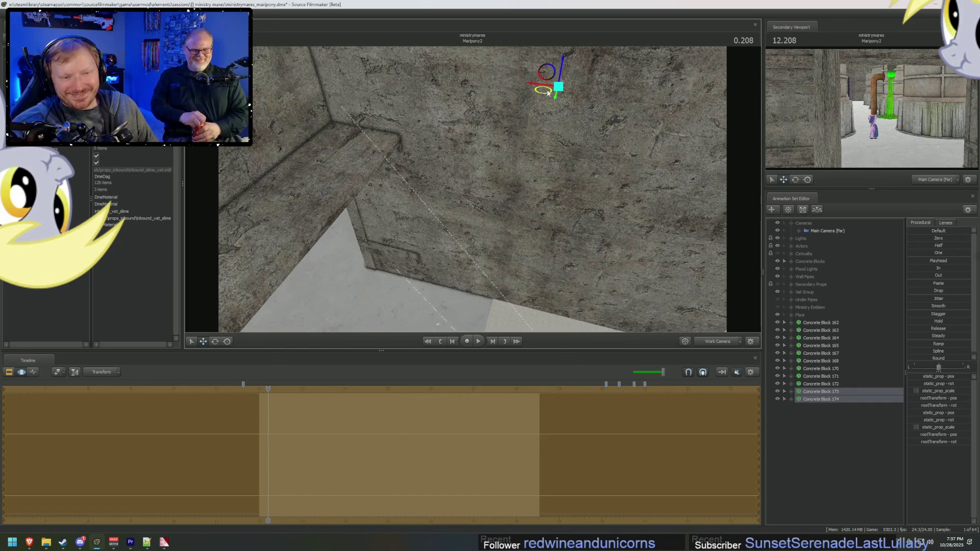
{"action": "left_click_drag", "start_coordinate": [548, 92], "coordinate": [544, 93]}
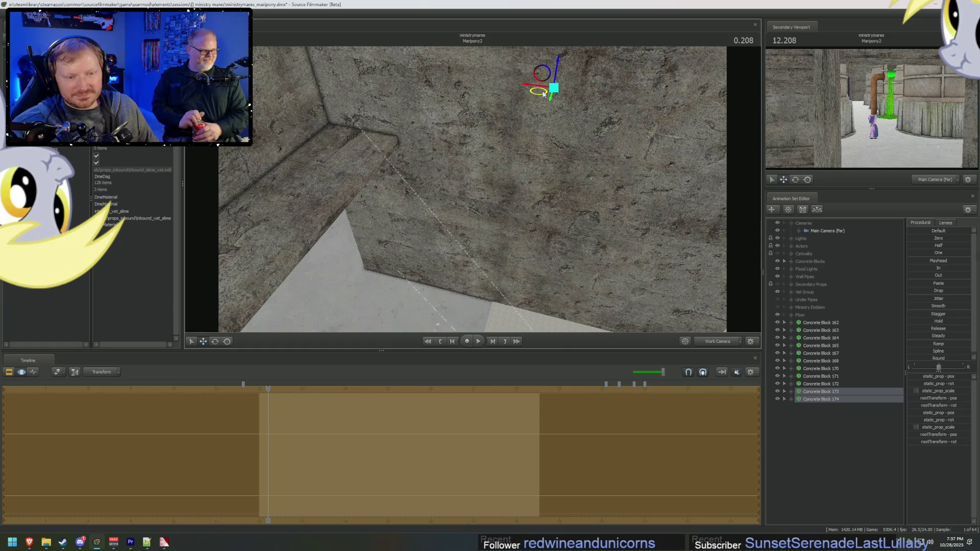
{"action": "mouse_move", "coordinate": [534, 213]}
{"action": "left_mouse_down"}
{"action": "mouse_move", "coordinate": [562, 219]}
{"action": "mouse_move", "coordinate": [580, 291]}
{"action": "mouse_move", "coordinate": [561, 286]}
{"action": "mouse_move", "coordinate": [595, 288]}
{"action": "left_mouse_up"}
{"action": "scroll", "coordinate": [561, 286], "scroll_direction": "up", "scroll_amount": 5}
Step: Zoom the view toward the slime flow beside the pipe to confirm it renders green
{"action": "scroll", "coordinate": [470, 191], "scroll_direction": "up", "scroll_amount": 3}
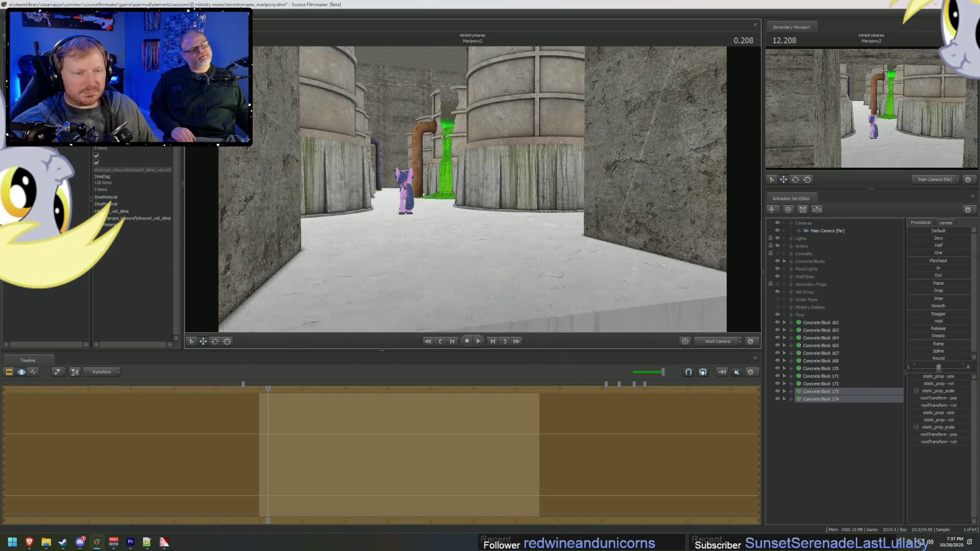
{"action": "scroll", "coordinate": [470, 192], "scroll_direction": "up", "scroll_amount": 3}
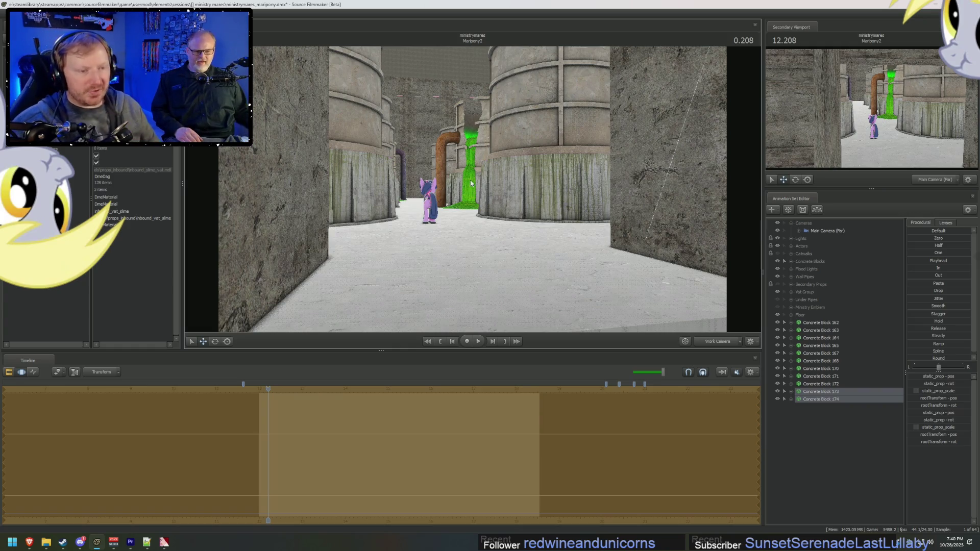
{"action": "mouse_move", "coordinate": [501, 228]}
{"action": "left_mouse_down"}
{"action": "mouse_move", "coordinate": [501, 286]}
{"action": "mouse_move", "coordinate": [484, 188]}
{"action": "left_mouse_up"}
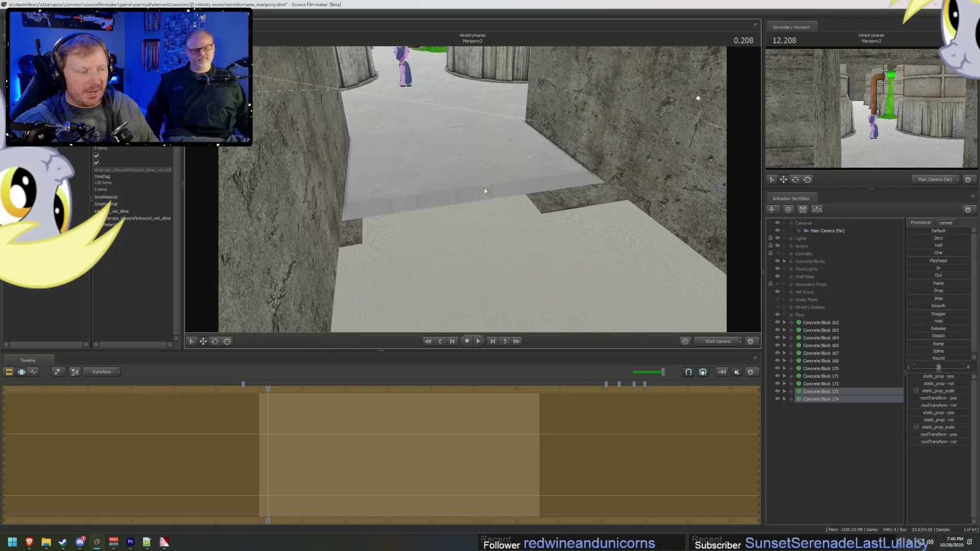
{"action": "left_click", "coordinate": [832, 323]}
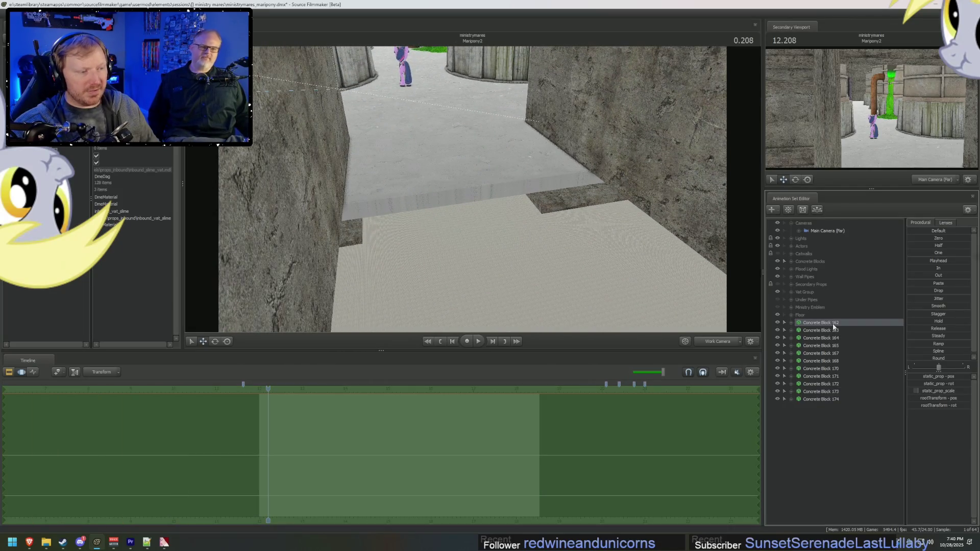
{"action": "left_click", "coordinate": [823, 399], "text": "shift"}
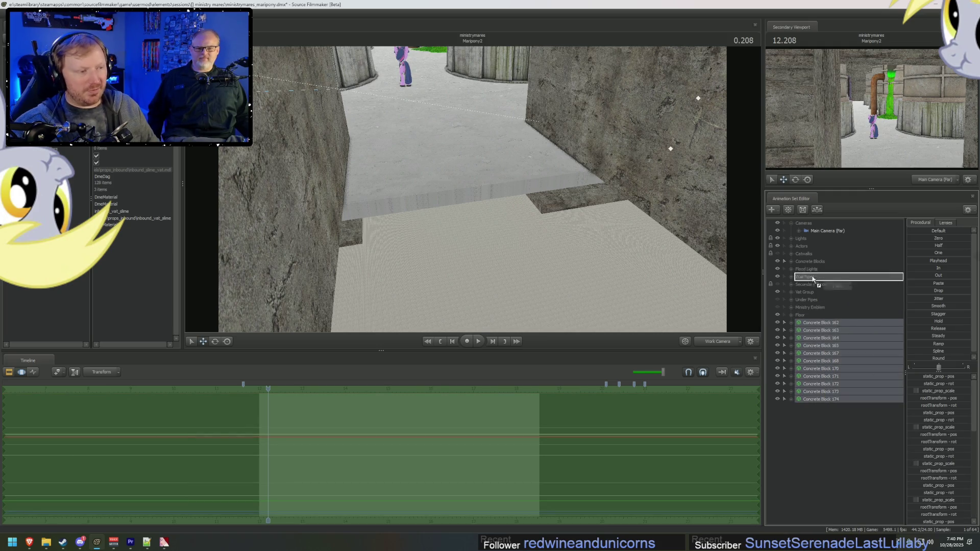
{"action": "double_click", "coordinate": [815, 261]}
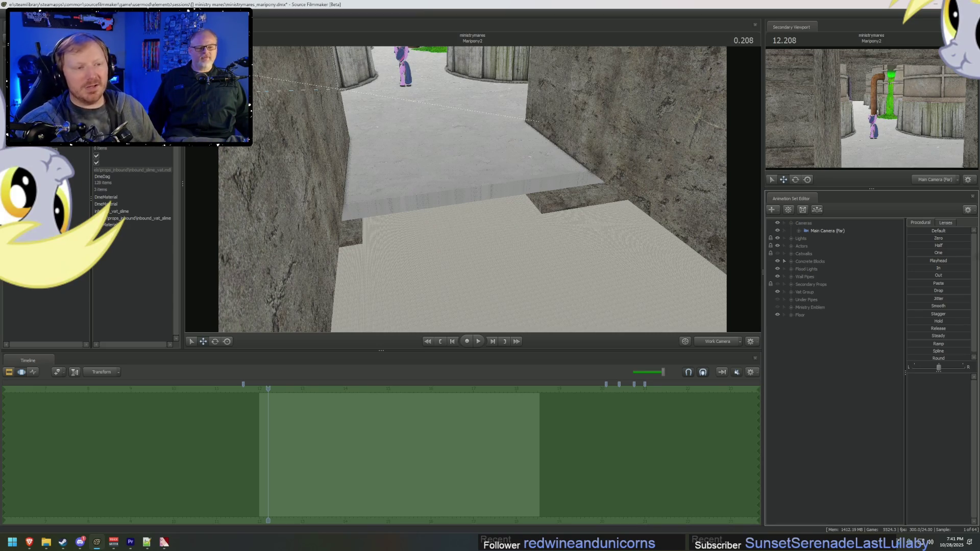
{"action": "right_click_drag", "start_coordinate": [726, 139], "coordinate": [727, 121]}
{"action": "mouse_move", "coordinate": [473, 192]}
{"action": "right_mouse_down"}
{"action": "mouse_move", "coordinate": [481, 192]}
{"action": "mouse_move", "coordinate": [472, 192]}
{"action": "right_mouse_up"}
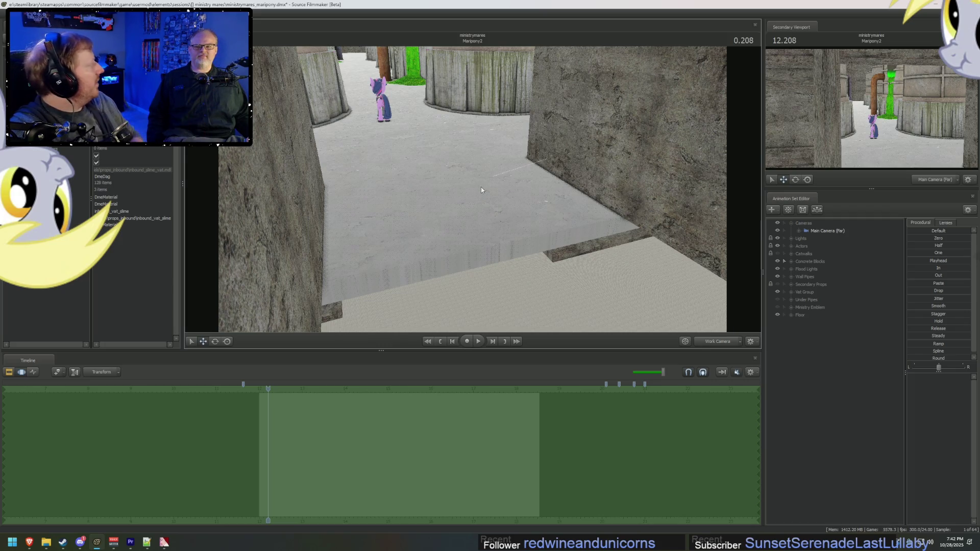
{"action": "mouse_move", "coordinate": [481, 188]}
{"action": "left_mouse_down"}
{"action": "mouse_move", "coordinate": [492, 187]}
{"action": "mouse_move", "coordinate": [472, 206]}
{"action": "mouse_move", "coordinate": [549, 201]}
{"action": "left_mouse_up"}
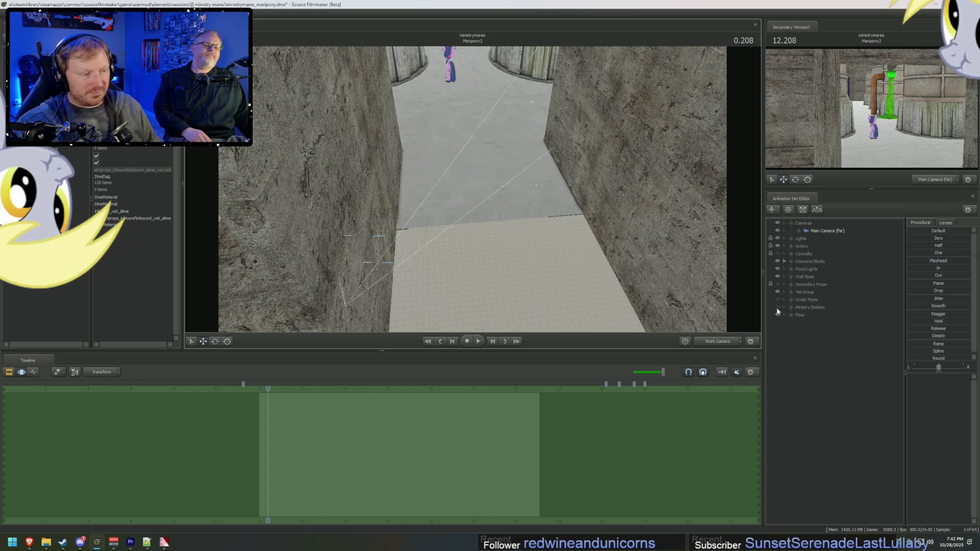
Step: Copy the first piece in the Floor group and paste it as Floor 46
{"action": "left_click", "coordinate": [785, 315]}
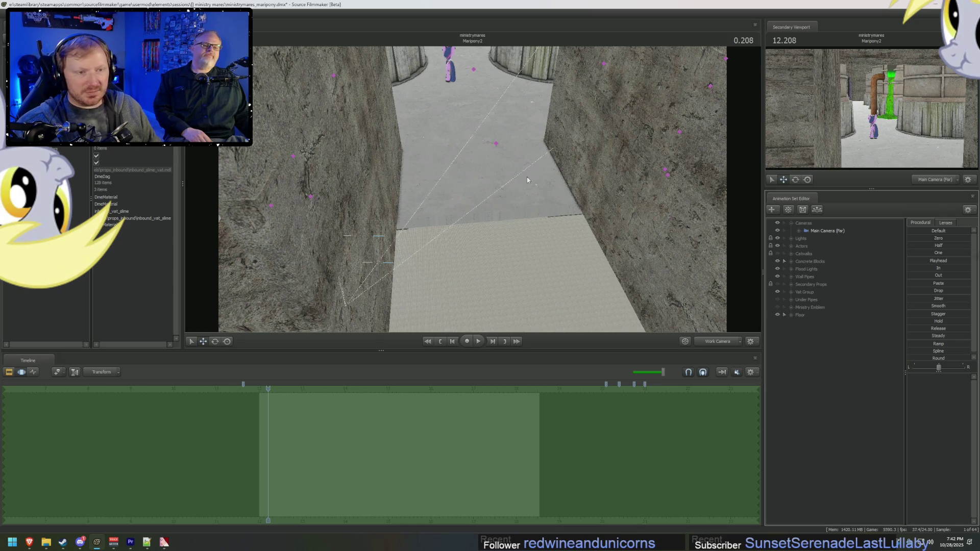
{"action": "left_click", "coordinate": [791, 315]}
{"action": "scroll", "coordinate": [826, 375], "scroll_direction": "down", "scroll_amount": 1}
{"action": "right_click", "coordinate": [822, 299]}
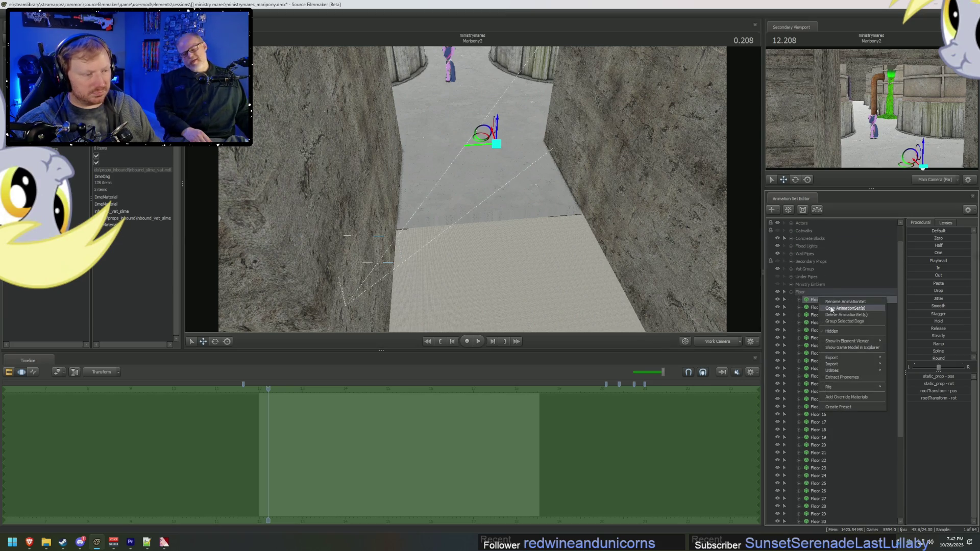
{"action": "left_click", "coordinate": [831, 308]}
{"action": "left_click", "coordinate": [791, 292]}
{"action": "right_click", "coordinate": [819, 348]}
{"action": "left_click", "coordinate": [842, 390]}
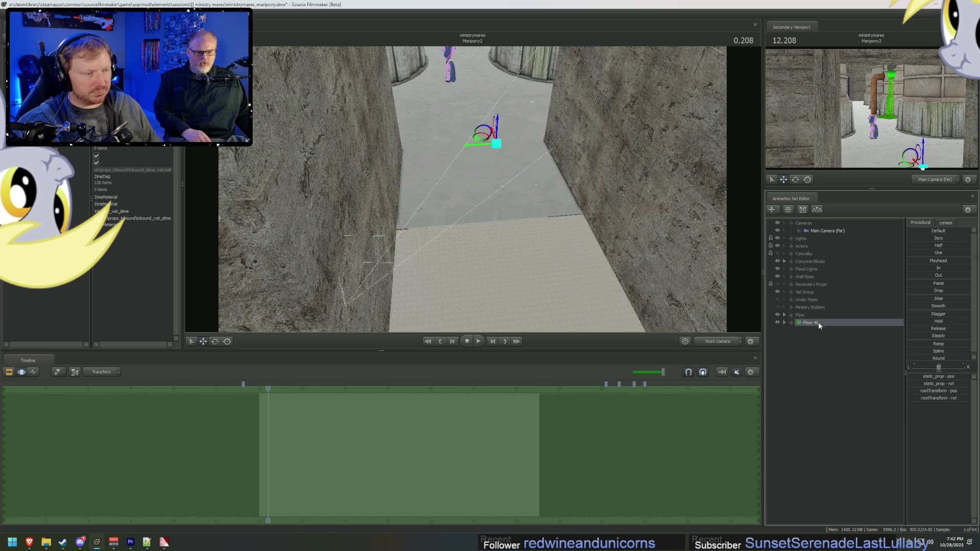
Step: Move Floor 46 down the corridor to fill the floor gap and check its placement
{"action": "left_click_drag", "start_coordinate": [496, 144], "coordinate": [535, 309]}
{"action": "mouse_move", "coordinate": [498, 240]}
{"action": "left_mouse_down"}
{"action": "mouse_move", "coordinate": [500, 306]}
{"action": "mouse_move", "coordinate": [512, 324]}
{"action": "mouse_move", "coordinate": [484, 179]}
{"action": "mouse_move", "coordinate": [619, 87]}
{"action": "left_mouse_up"}
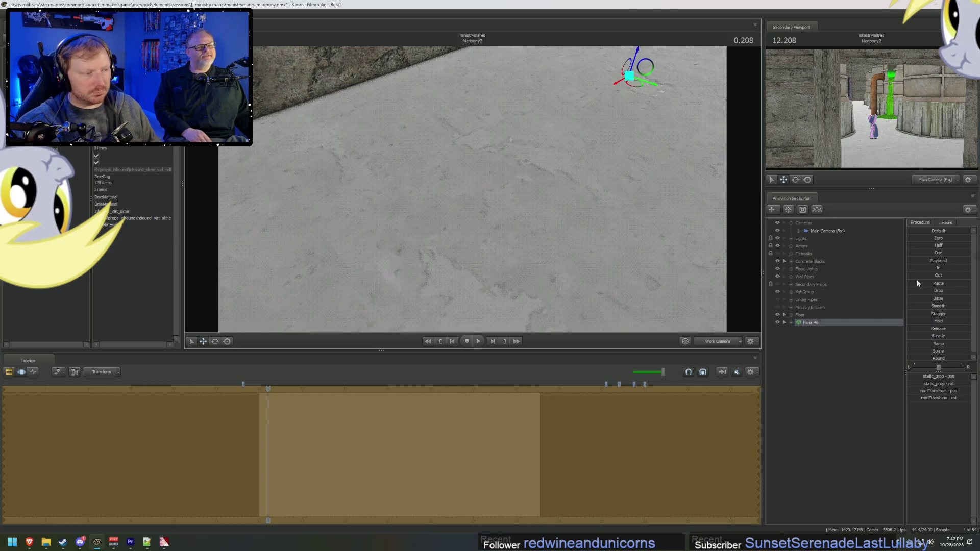
{"action": "mouse_move", "coordinate": [916, 290]}
{"action": "left_mouse_down"}
{"action": "mouse_move", "coordinate": [971, 290]}
{"action": "mouse_move", "coordinate": [962, 290]}
{"action": "left_mouse_up"}
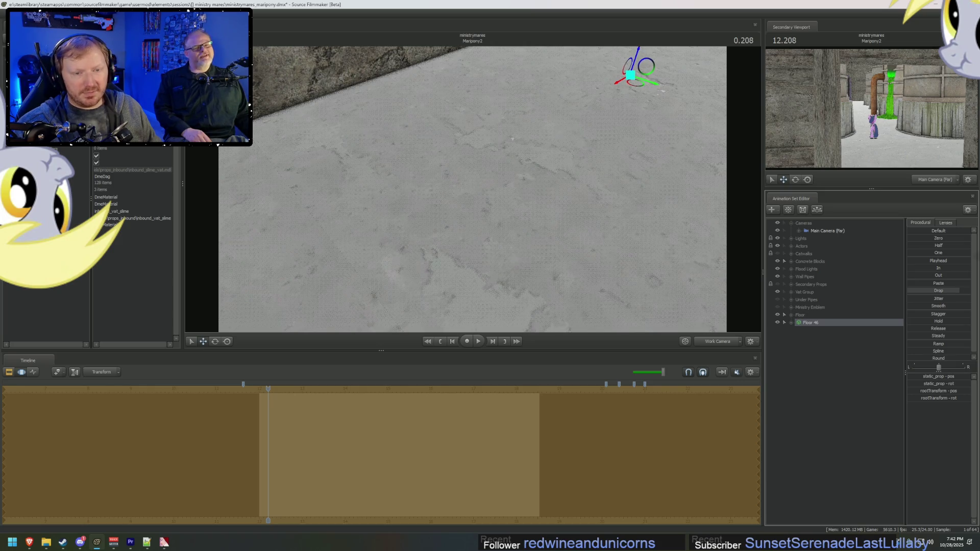
{"action": "left_click_drag", "start_coordinate": [962, 291], "coordinate": [914, 290]}
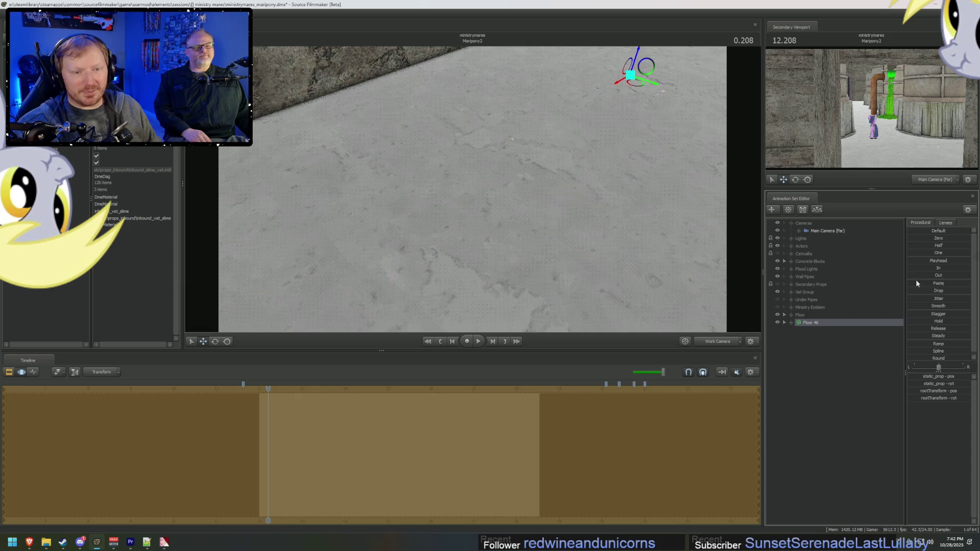
{"action": "mouse_move", "coordinate": [472, 189]}
{"action": "left_mouse_down"}
{"action": "mouse_move", "coordinate": [368, 176]}
{"action": "mouse_move", "coordinate": [358, 115]}
{"action": "mouse_move", "coordinate": [729, 263]}
{"action": "left_mouse_up"}
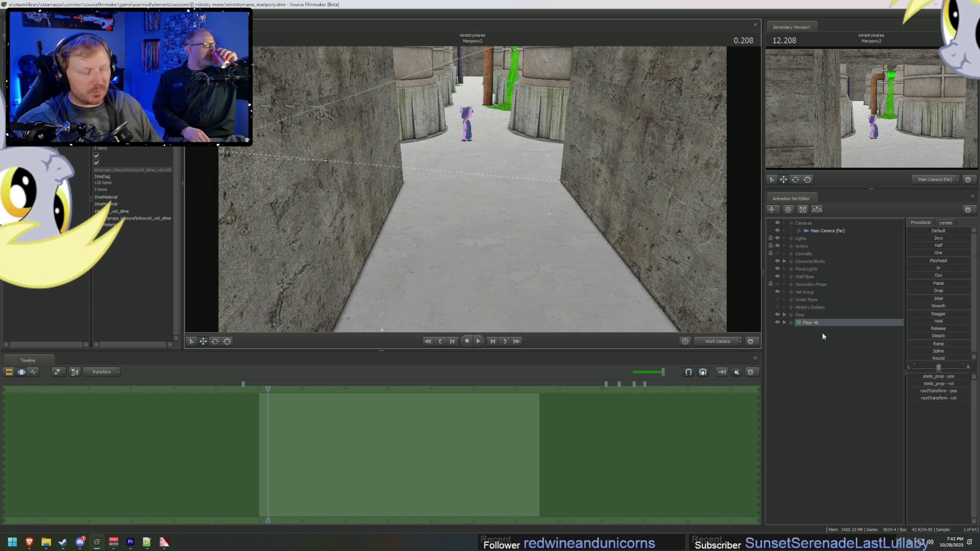
Step: Place Floor 46 inside the Floor group in the Animation Set Editor
{"action": "left_click_drag", "start_coordinate": [813, 324], "coordinate": [812, 319]}
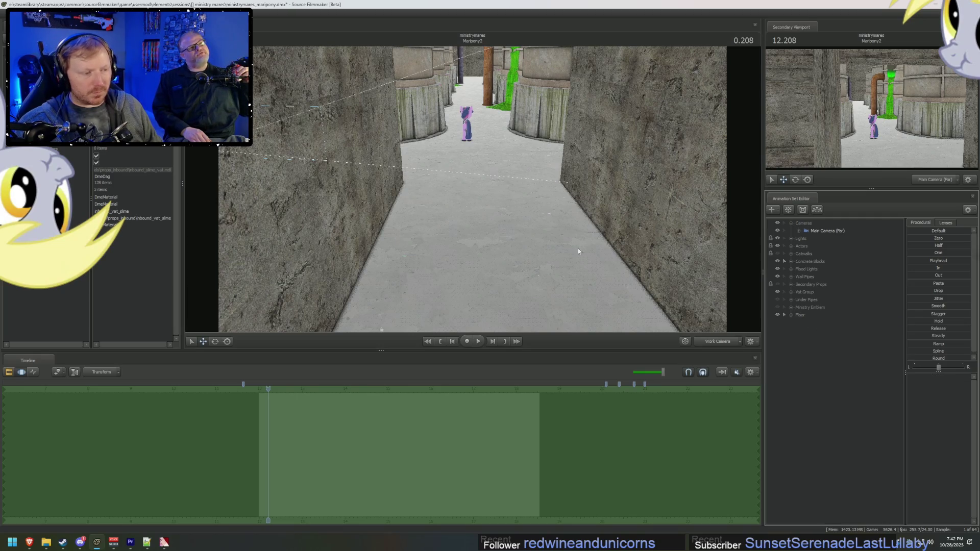
{"action": "mouse_move", "coordinate": [577, 250]}
{"action": "left_mouse_down"}
{"action": "mouse_move", "coordinate": [473, 193]}
{"action": "mouse_move", "coordinate": [463, 226]}
{"action": "left_mouse_up"}
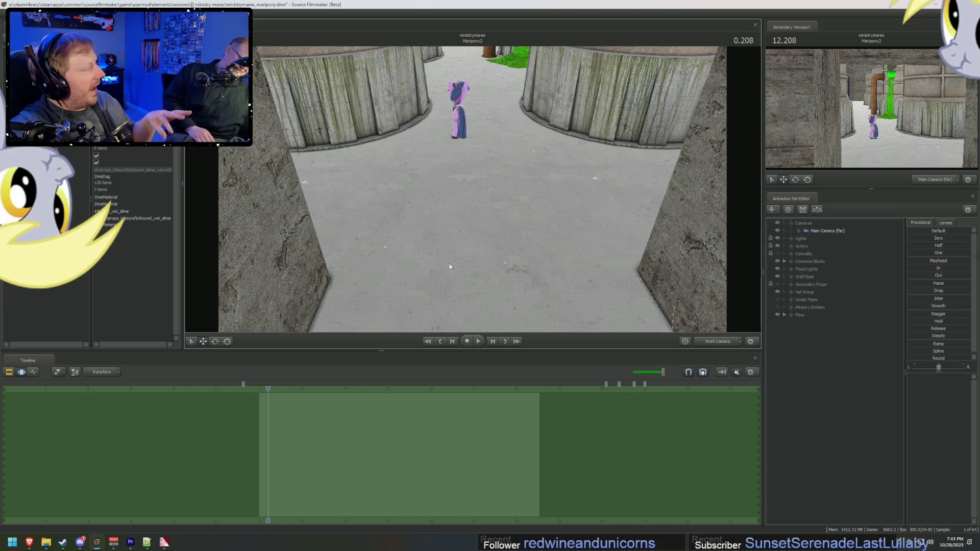
{"action": "left_click_drag", "start_coordinate": [440, 236], "coordinate": [521, 334]}
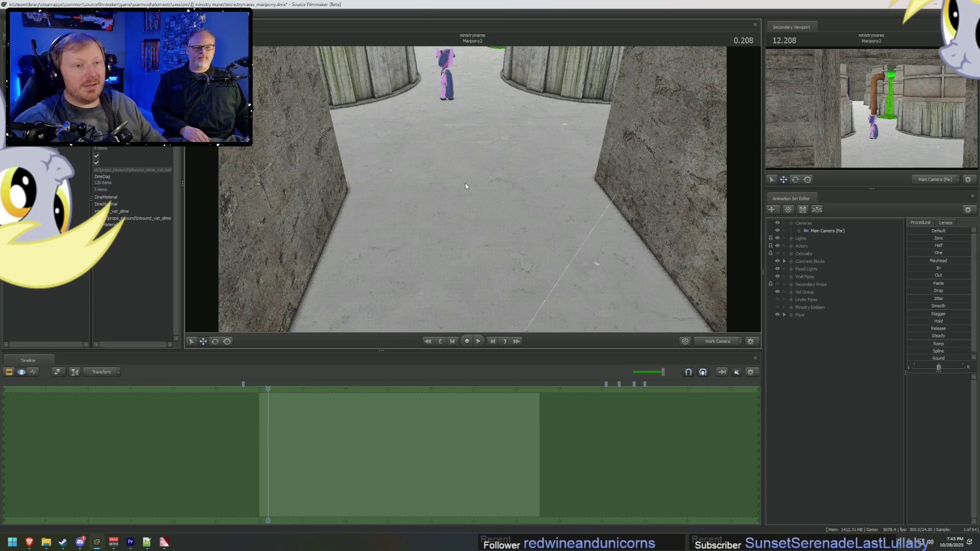
Step: Fly the work camera along the vat corridor to inspect the patched floor toward the pony
{"action": "mouse_move", "coordinate": [464, 183]}
{"action": "left_mouse_down"}
{"action": "mouse_move", "coordinate": [465, 127]}
{"action": "mouse_move", "coordinate": [517, 176]}
{"action": "left_mouse_up"}
{"action": "key", "text": "w"}
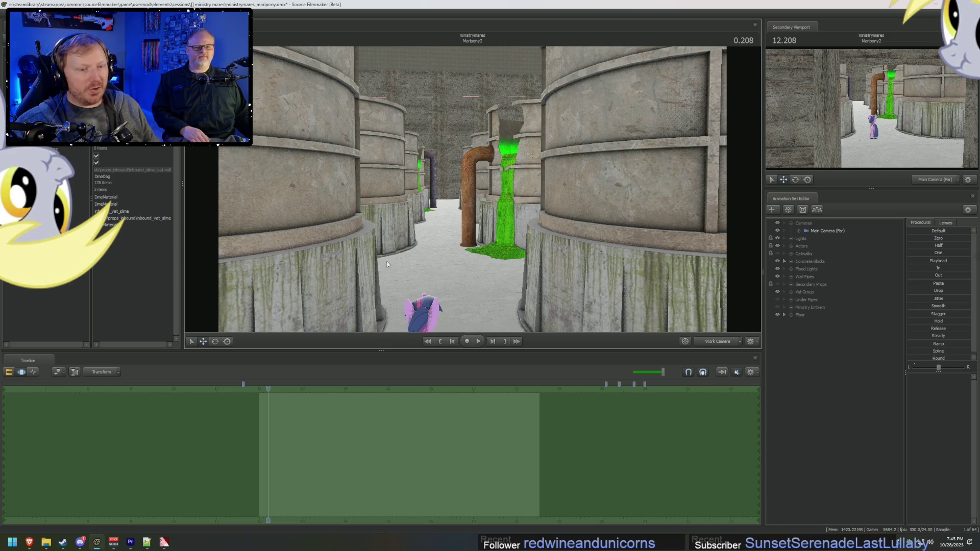
{"action": "key", "text": "s"}
{"action": "left_click_drag", "start_coordinate": [515, 284], "coordinate": [470, 189]}
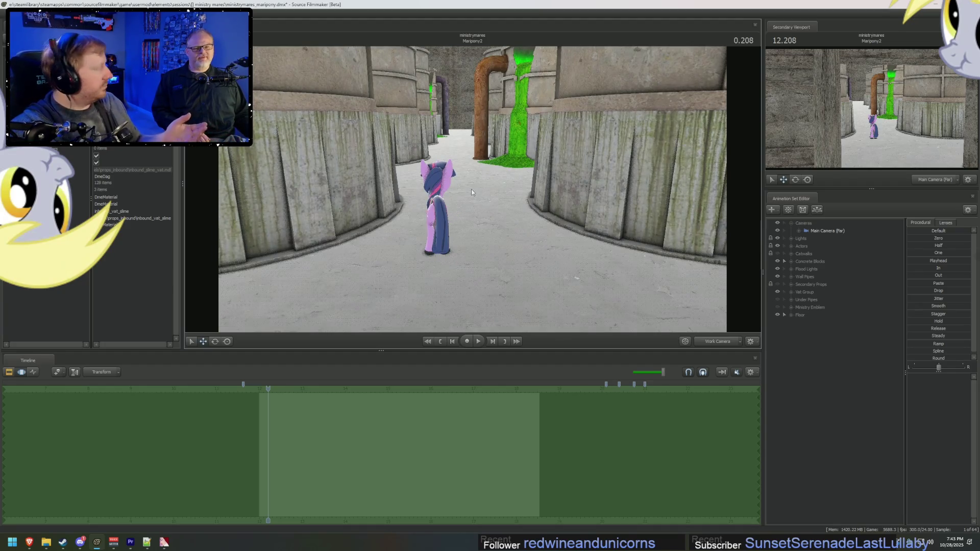
{"action": "mouse_move", "coordinate": [471, 192]}
{"action": "left_mouse_down"}
{"action": "mouse_move", "coordinate": [451, 209]}
{"action": "mouse_move", "coordinate": [472, 193]}
{"action": "left_mouse_up"}
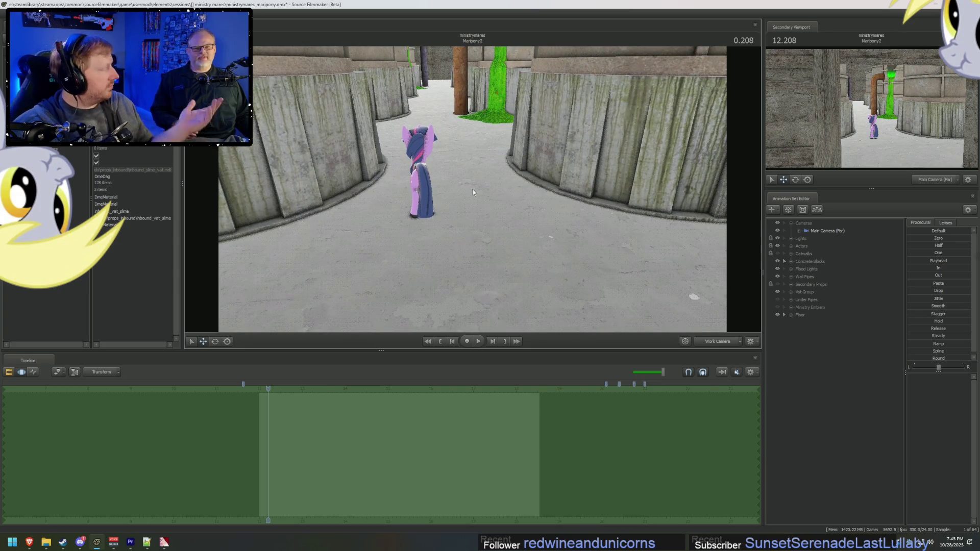
{"action": "left_click_drag", "start_coordinate": [473, 193], "coordinate": [473, 192]}
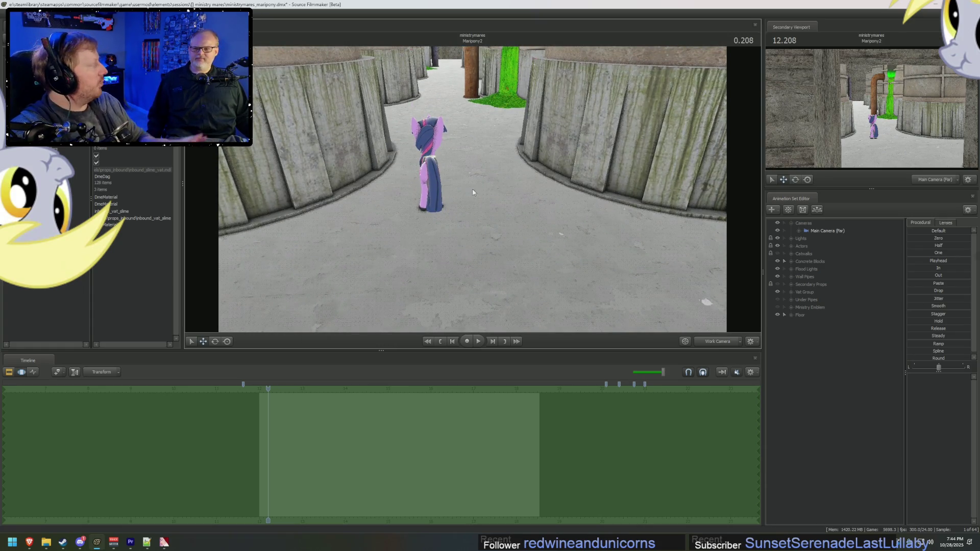
{"action": "left_click_drag", "start_coordinate": [472, 192], "coordinate": [473, 192]}
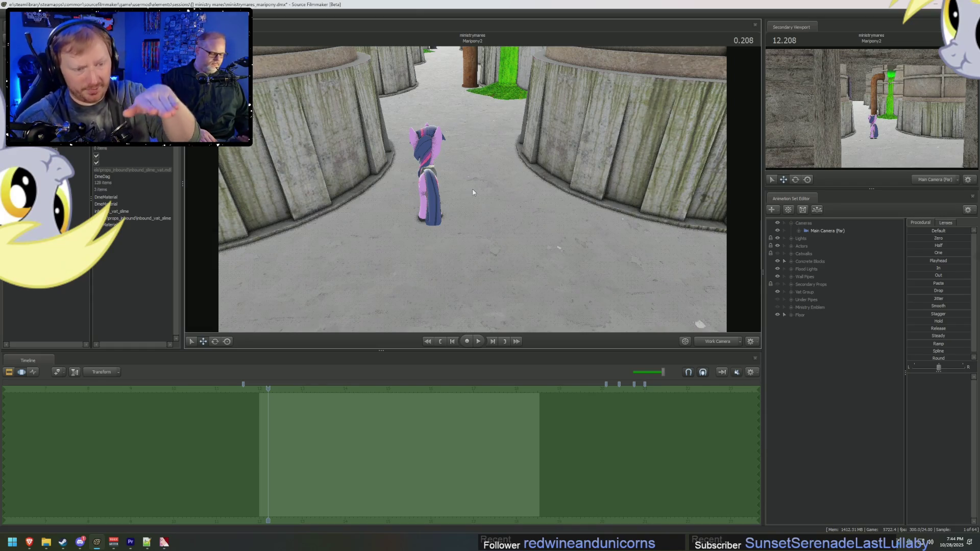
{"action": "left_click_drag", "start_coordinate": [472, 193], "coordinate": [493, 205]}
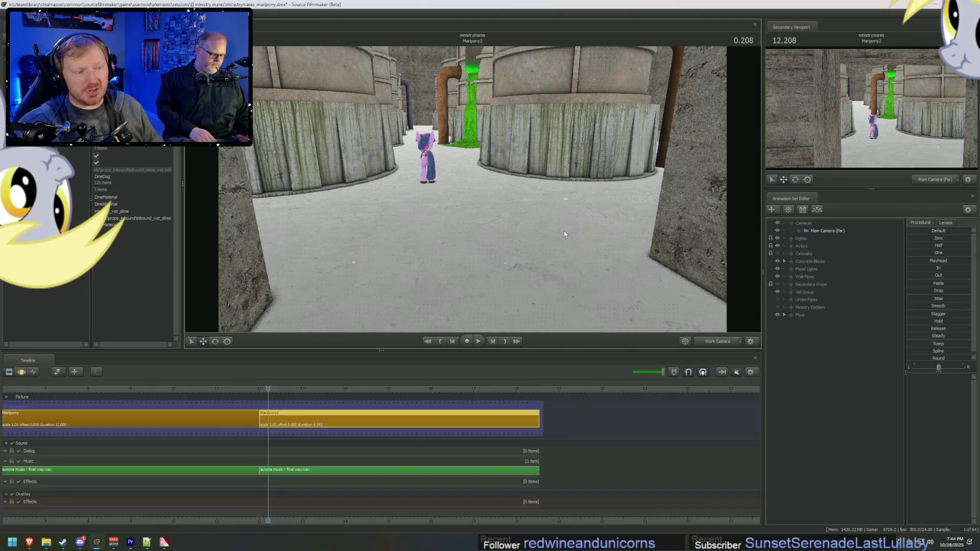
Step: Frame the green slime flow, switch to the clip editor, and open the new animation set menu
{"action": "left_click_drag", "start_coordinate": [615, 239], "coordinate": [615, 239]}
{"action": "key", "text": "F2"}
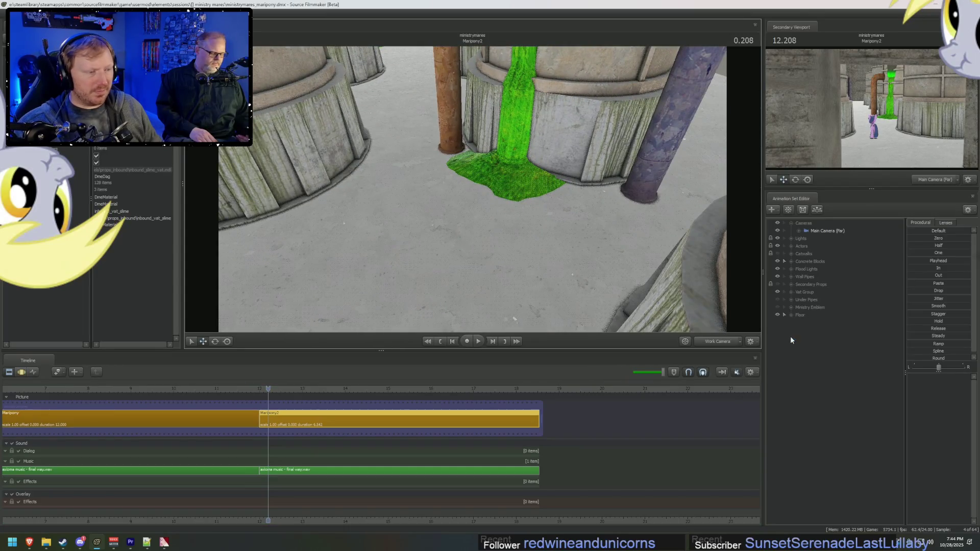
{"action": "right_click", "coordinate": [792, 337]}
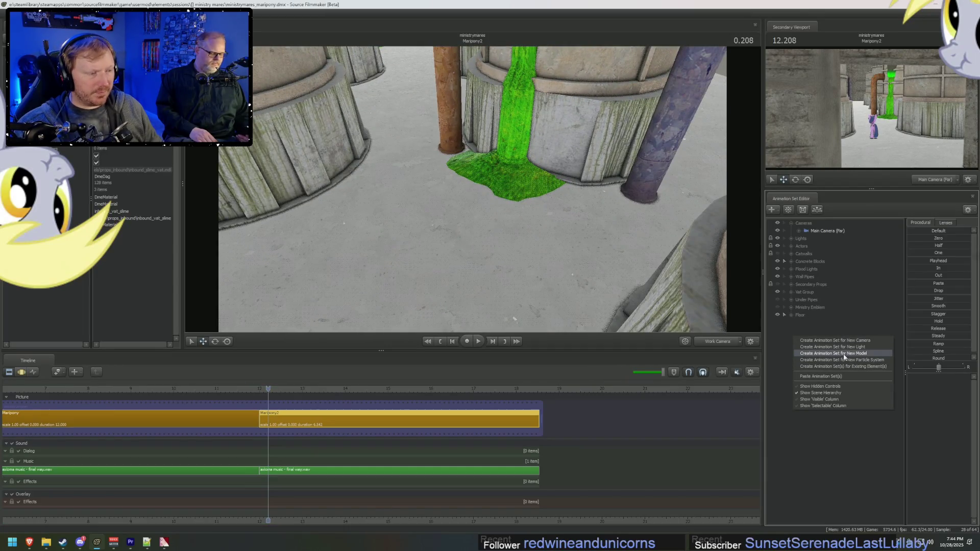
Step: Start adding a model, filter the list by 'blood', and browse the blood models
{"action": "left_click", "coordinate": [842, 354]}
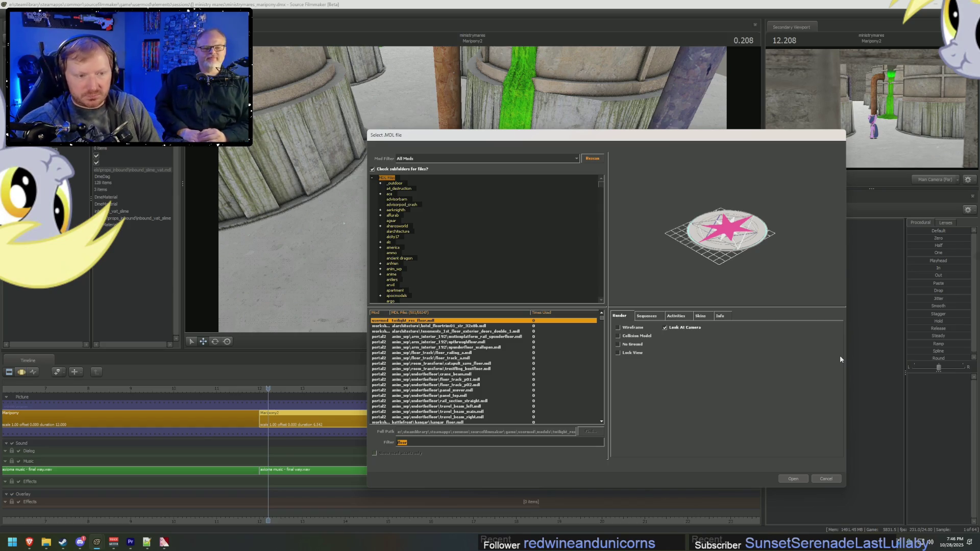
{"action": "type", "text": "blood"}
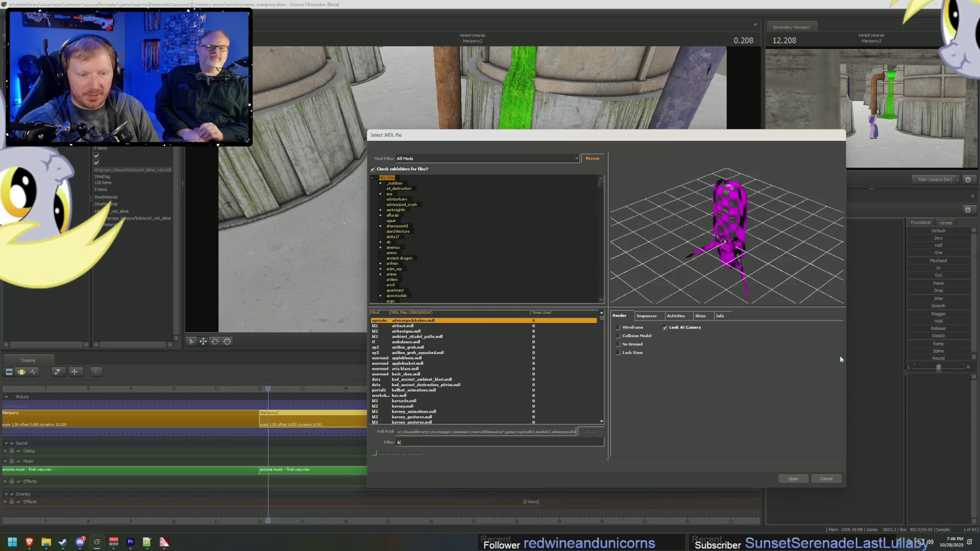
{"action": "left_click_drag", "start_coordinate": [761, 296], "coordinate": [735, 265]}
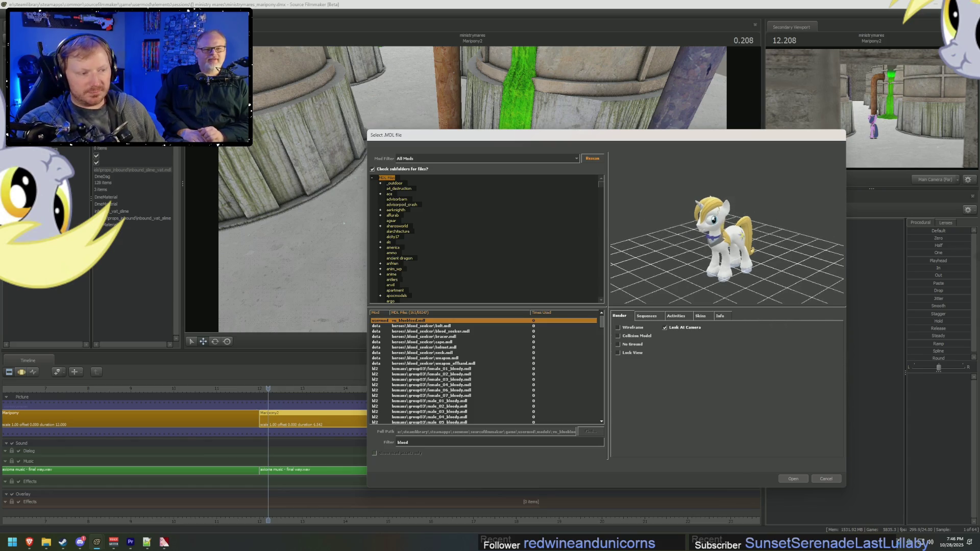
{"action": "key", "text": "Down"}
{"action": "key", "text": "Down"}
{"action": "key", "text": "Down"}
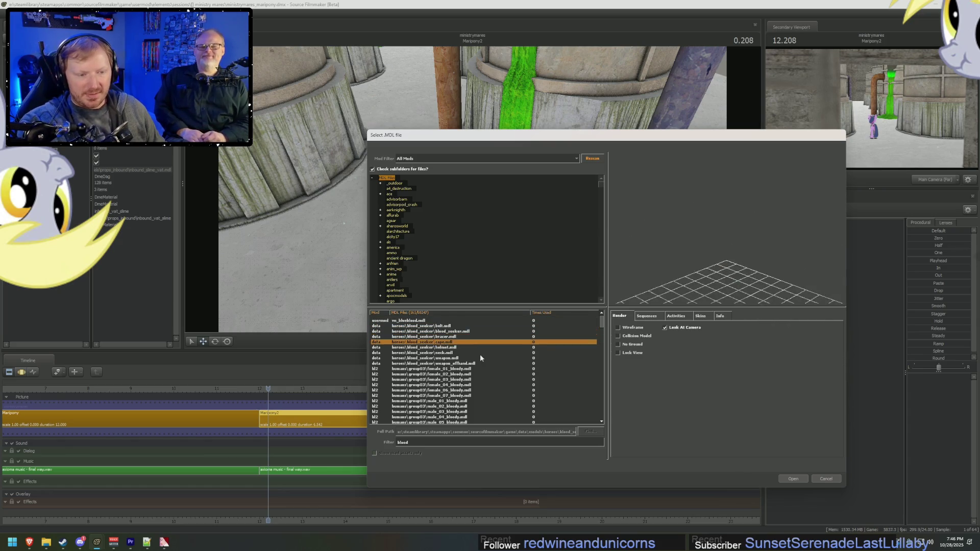
{"action": "key", "text": "Down"}
{"action": "key", "text": "Down"}
{"action": "key", "text": "Down"}
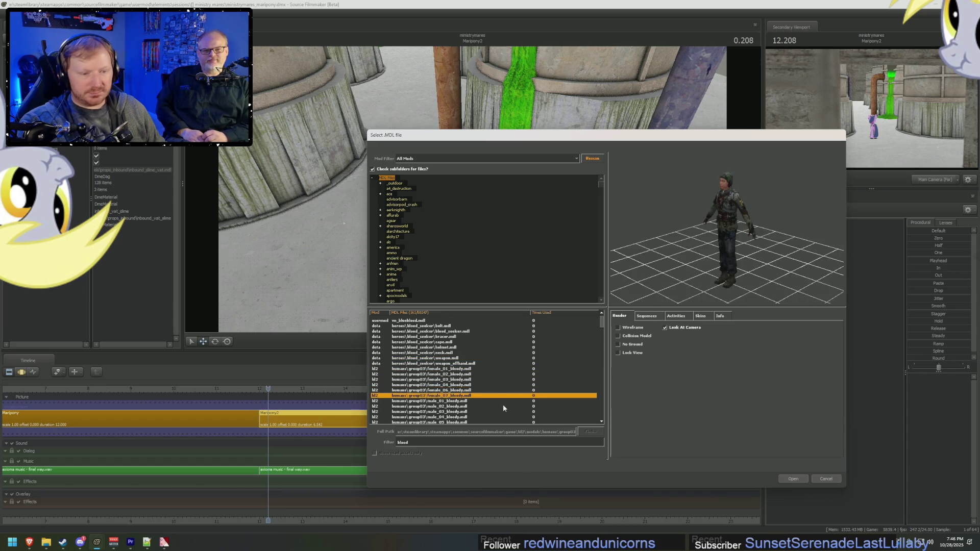
{"action": "key", "text": "Down"}
{"action": "key", "text": "Down"}
{"action": "key", "text": "Down"}
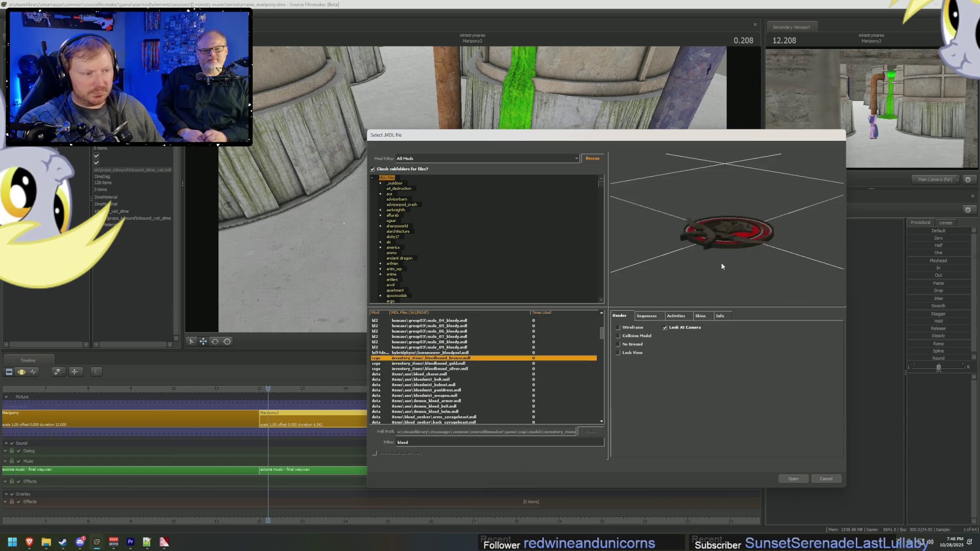
{"action": "key", "text": "Down"}
{"action": "key", "text": "Down"}
{"action": "key", "text": "Down"}
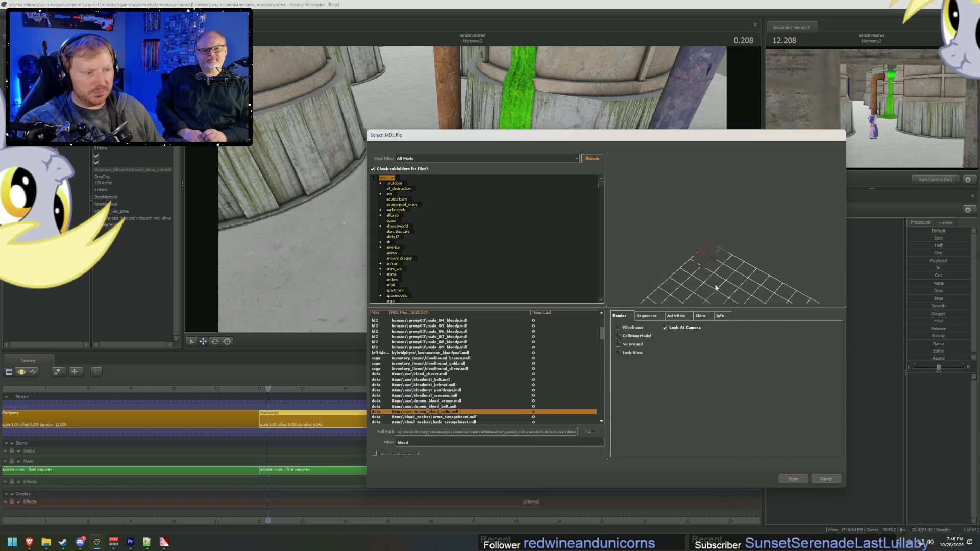
{"action": "key", "text": "Down"}
{"action": "key", "text": "Down"}
{"action": "key", "text": "Down"}
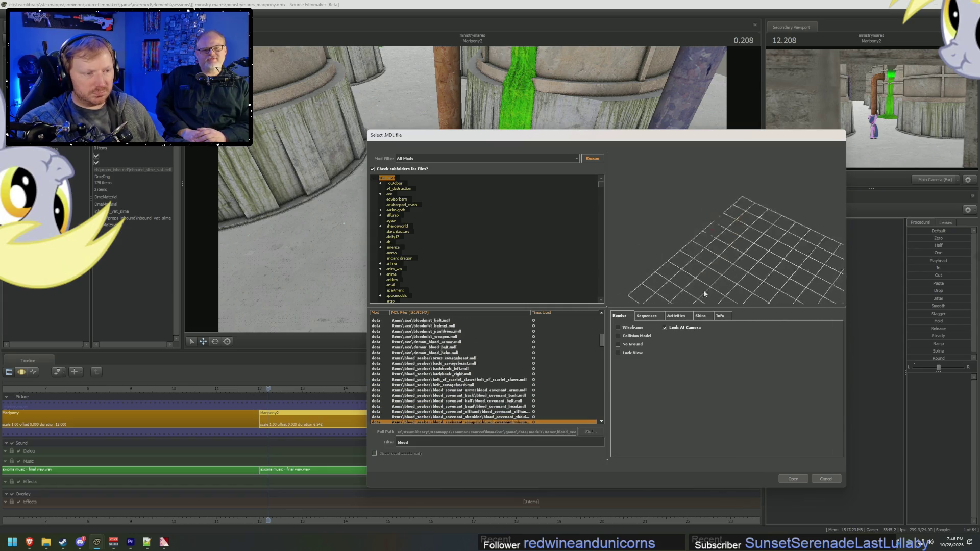
{"action": "key", "text": "Down"}
{"action": "key", "text": "Down"}
{"action": "key", "text": "Down"}
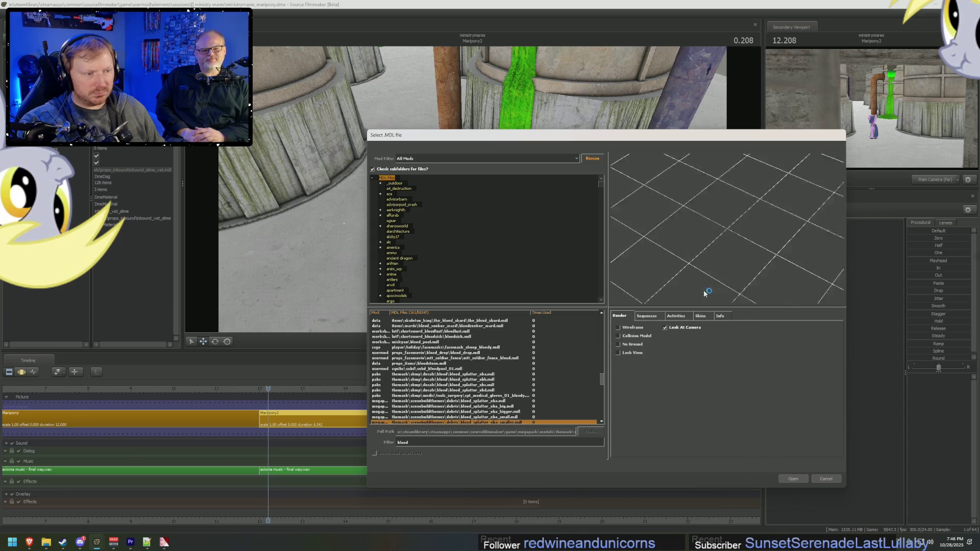
{"action": "key", "text": "Down"}
{"action": "key", "text": "Down"}
{"action": "key", "text": "Down"}
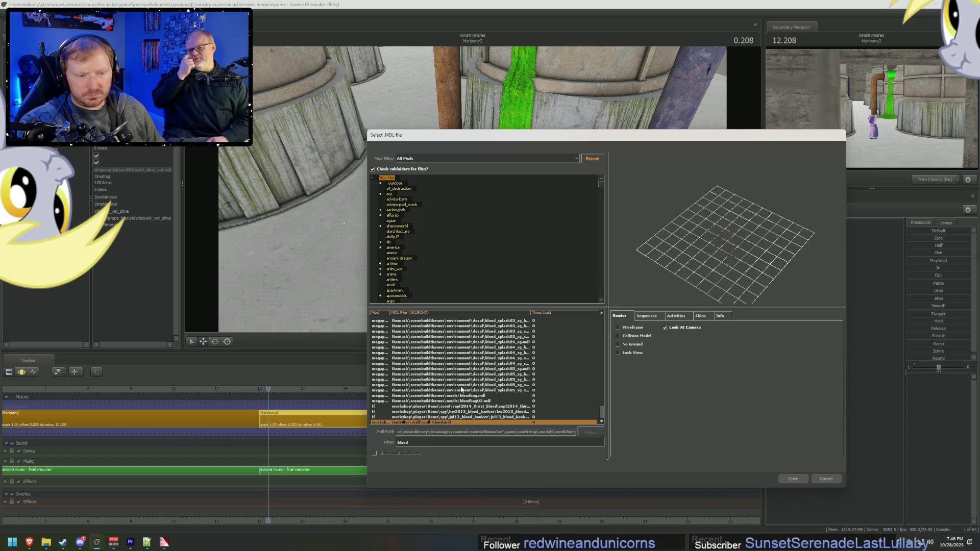
Step: Pick mickyan\blood_pool.mdl and preview it solid with wireframe turned off
{"action": "left_click", "coordinate": [627, 326]}
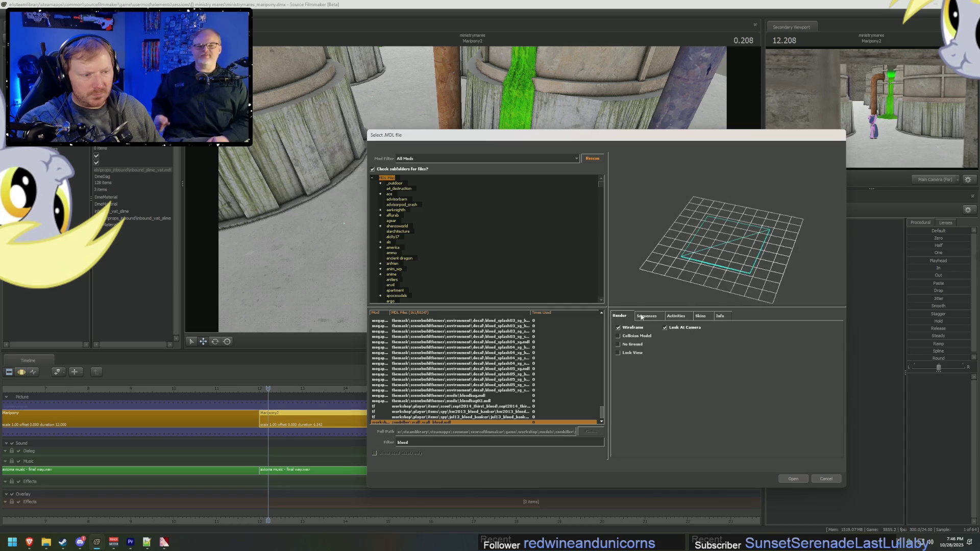
{"action": "key", "text": "Up"}
{"action": "key", "text": "Up"}
{"action": "key", "text": "Up"}
{"action": "key", "text": "Up"}
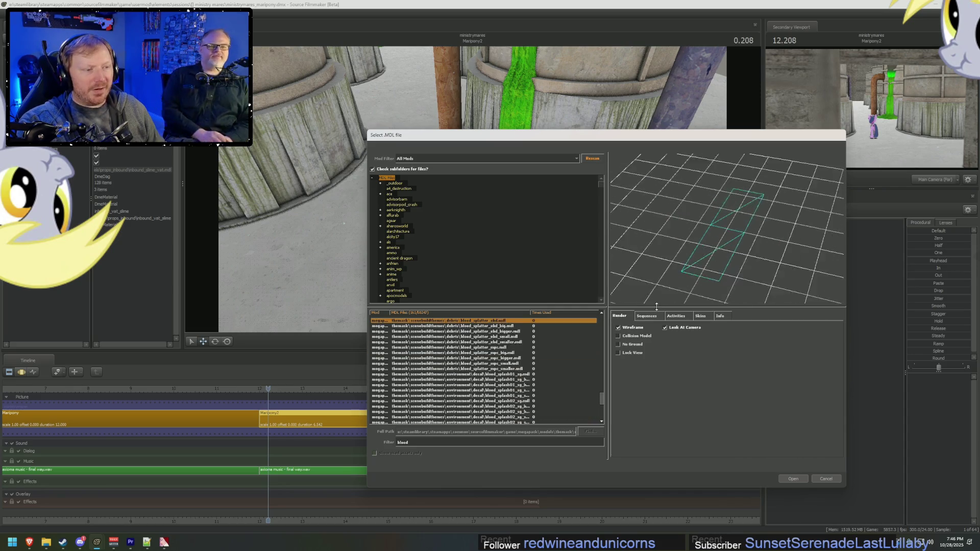
{"action": "key", "text": "Up"}
{"action": "key", "text": "Up"}
{"action": "key", "text": "Up"}
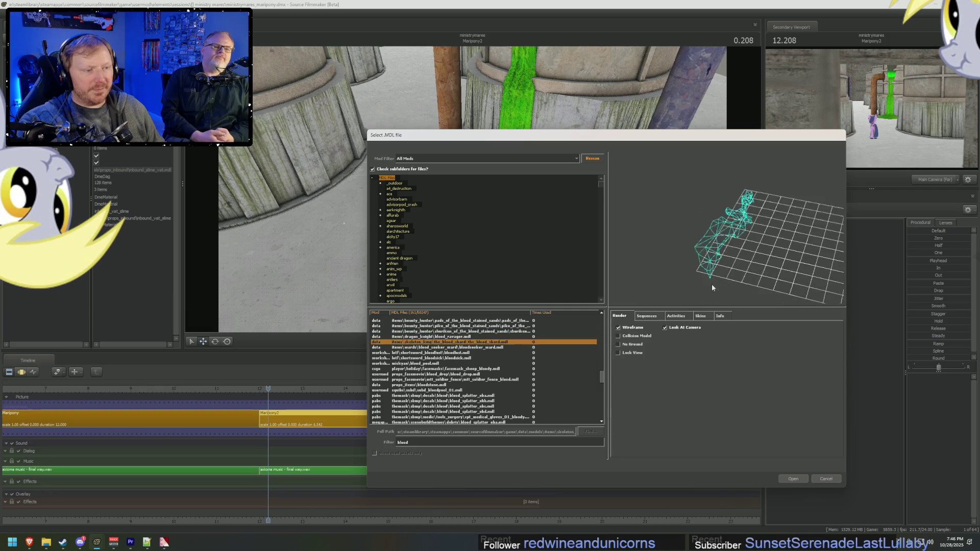
{"action": "key", "text": "Down"}
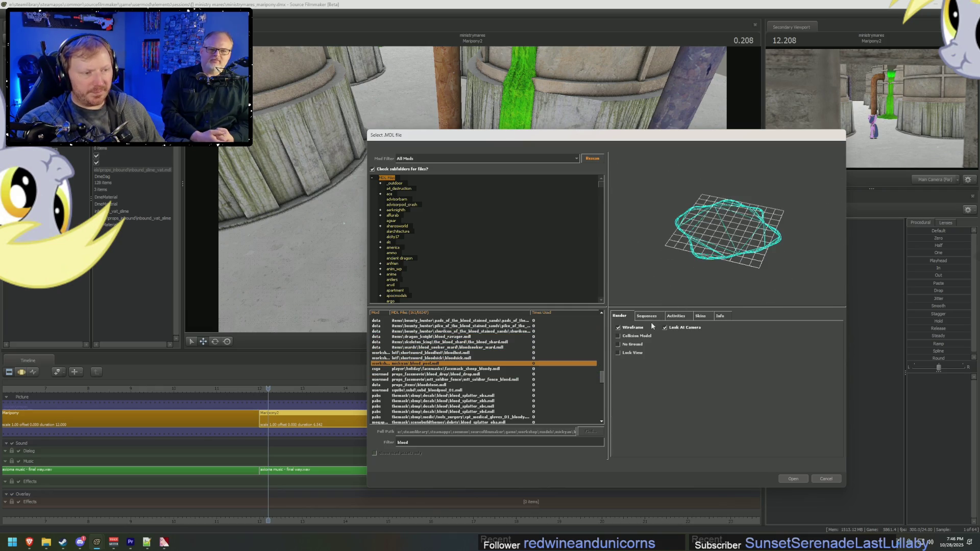
{"action": "left_click", "coordinate": [626, 329]}
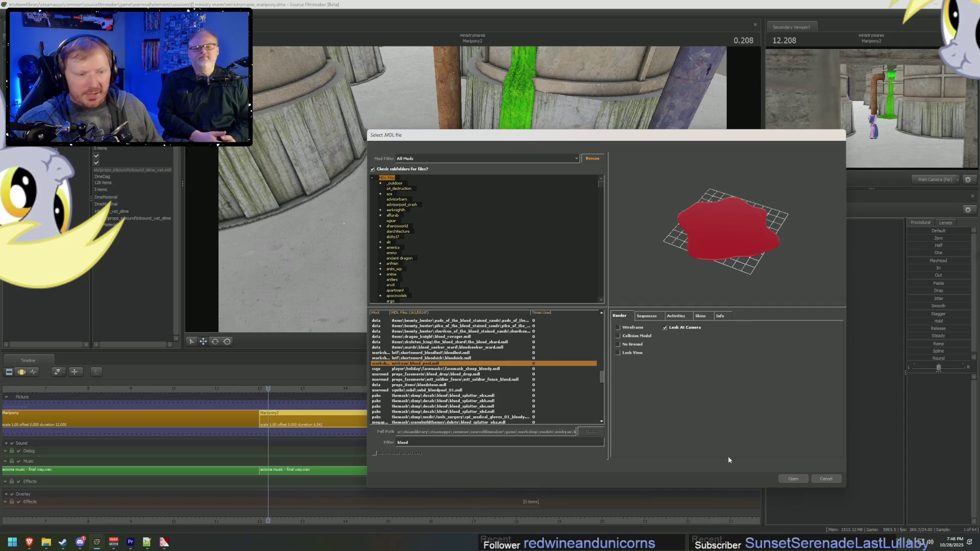
Step: Load blood_pool1 into the scene, select its bloodsmall control, and frame the puddle
{"action": "left_click", "coordinate": [792, 479]}
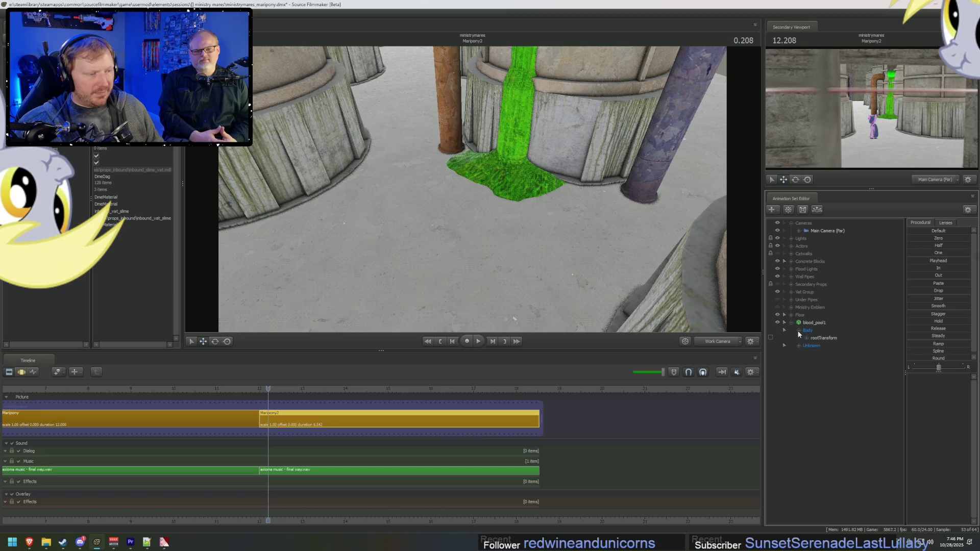
{"action": "left_click", "coordinate": [799, 346]}
{"action": "left_click", "coordinate": [827, 354]}
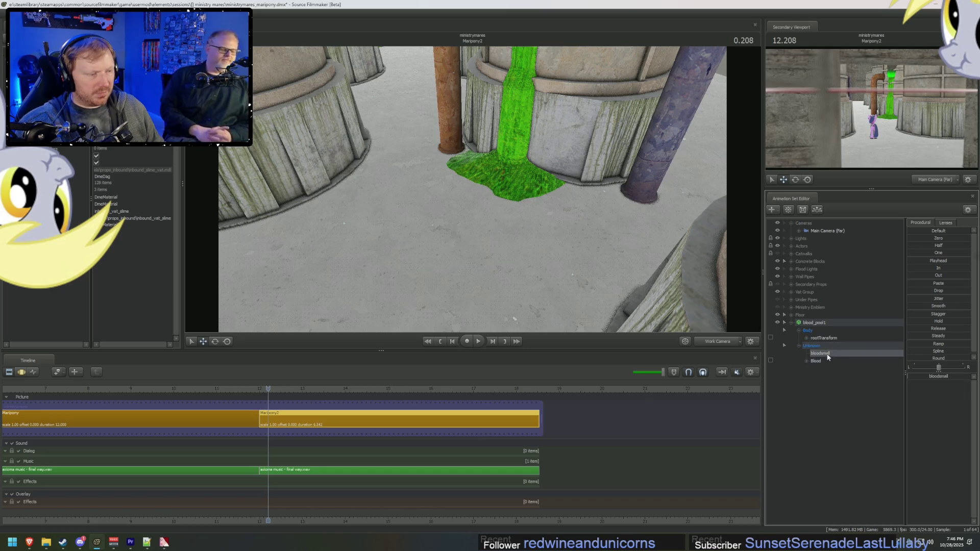
{"action": "key", "text": "F3"}
{"action": "key", "text": "f"}
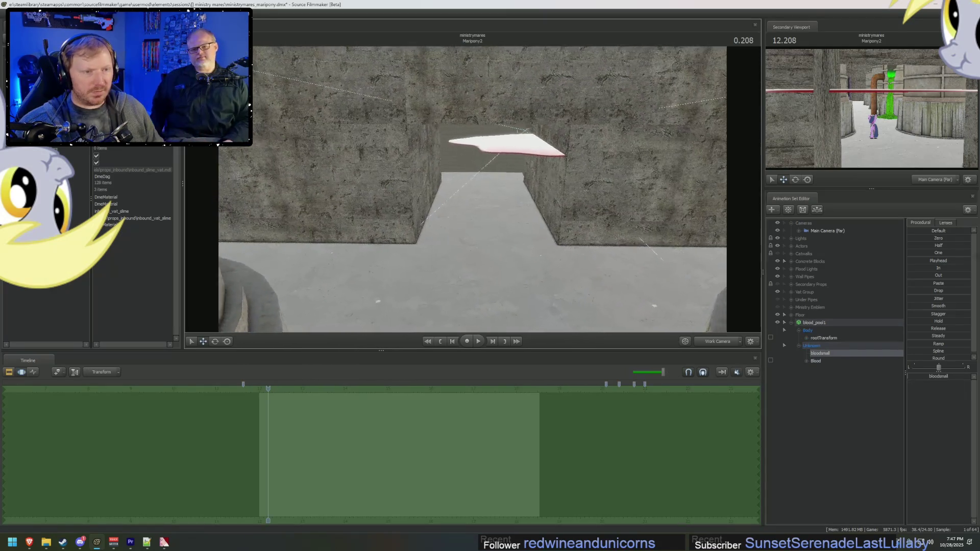
{"action": "left_click_drag", "start_coordinate": [472, 189], "coordinate": [472, 189]}
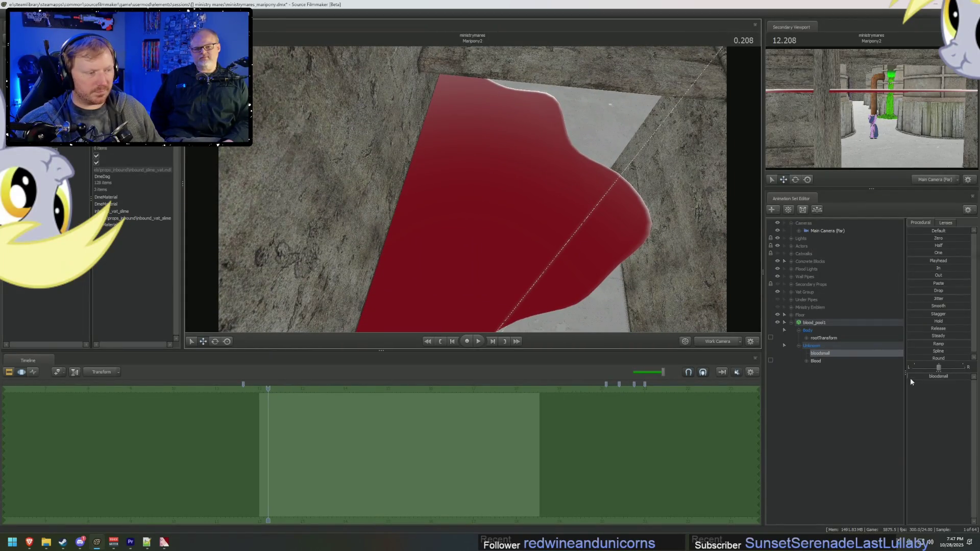
Step: Adjust the bloodsmall amount, then select only the Blood control while facing the puddle
{"action": "mouse_move", "coordinate": [910, 378]}
{"action": "left_mouse_down"}
{"action": "mouse_move", "coordinate": [895, 379]}
{"action": "mouse_move", "coordinate": [918, 379]}
{"action": "mouse_move", "coordinate": [888, 376]}
{"action": "mouse_move", "coordinate": [956, 384]}
{"action": "mouse_move", "coordinate": [946, 377]}
{"action": "left_mouse_up"}
{"action": "left_click", "coordinate": [847, 327]}
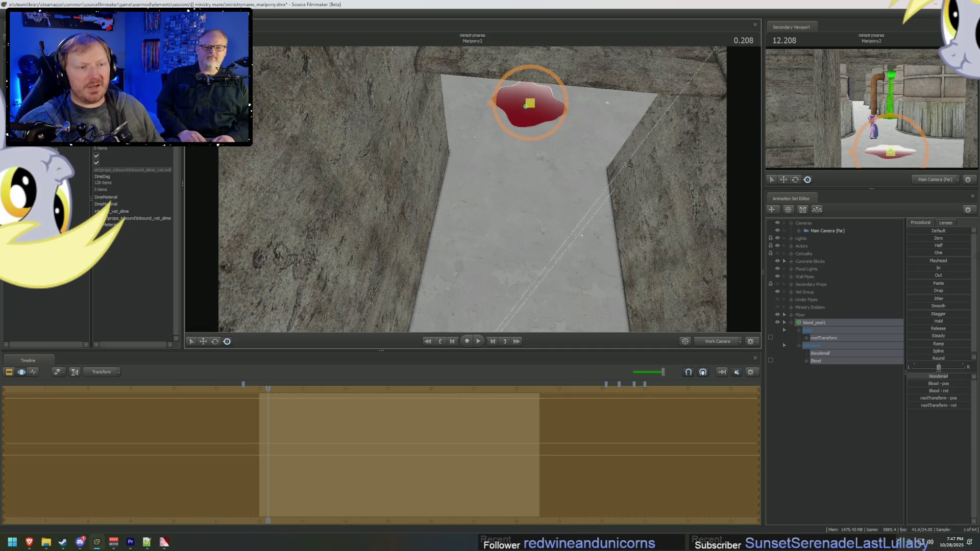
{"action": "left_click_drag", "start_coordinate": [473, 189], "coordinate": [472, 189]}
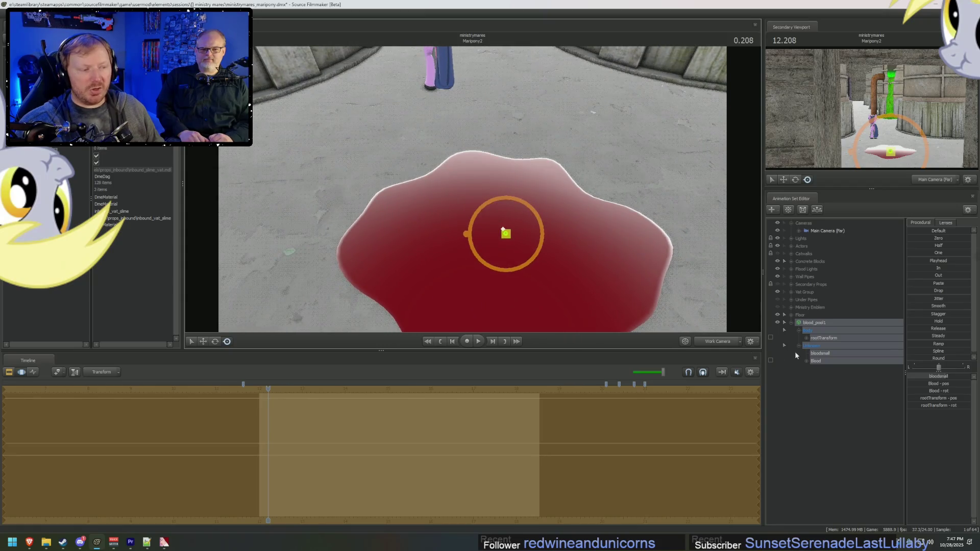
{"action": "left_click", "coordinate": [836, 361]}
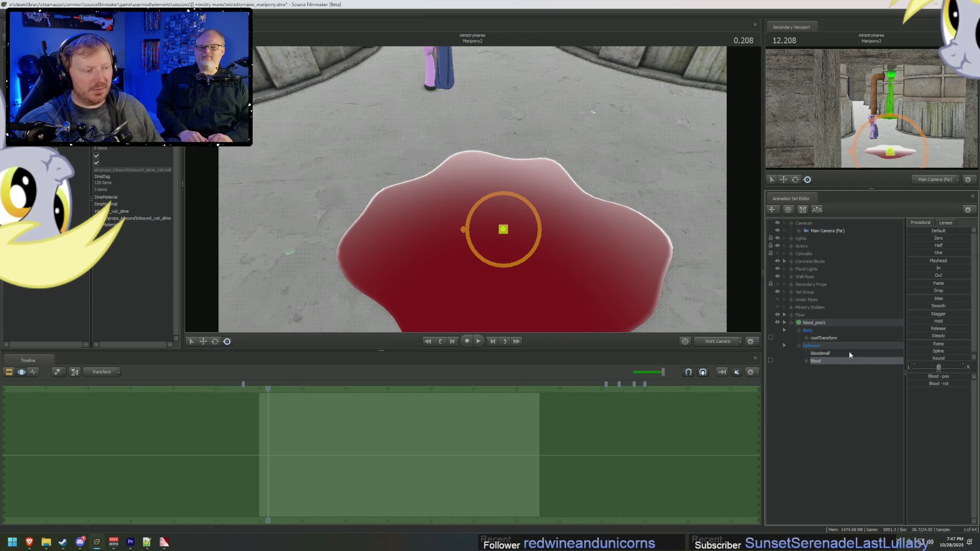
Step: Resize the puddle with the bloodsmall slider and inspect it from overhead and oblique angles
{"action": "left_click", "coordinate": [849, 352]}
{"action": "left_click_drag", "start_coordinate": [936, 378], "coordinate": [934, 372]}
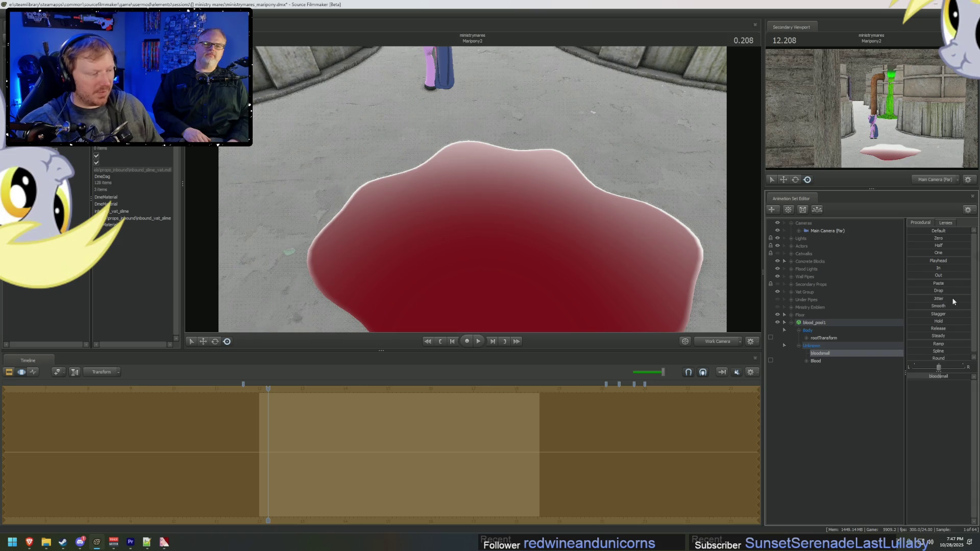
{"action": "left_click_drag", "start_coordinate": [668, 238], "coordinate": [680, 256]}
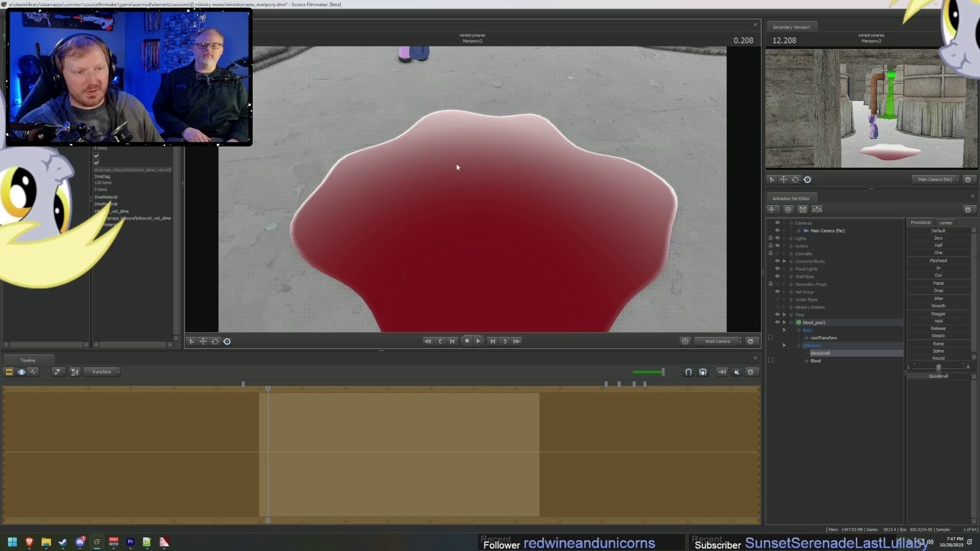
{"action": "left_click_drag", "start_coordinate": [457, 167], "coordinate": [463, 189]}
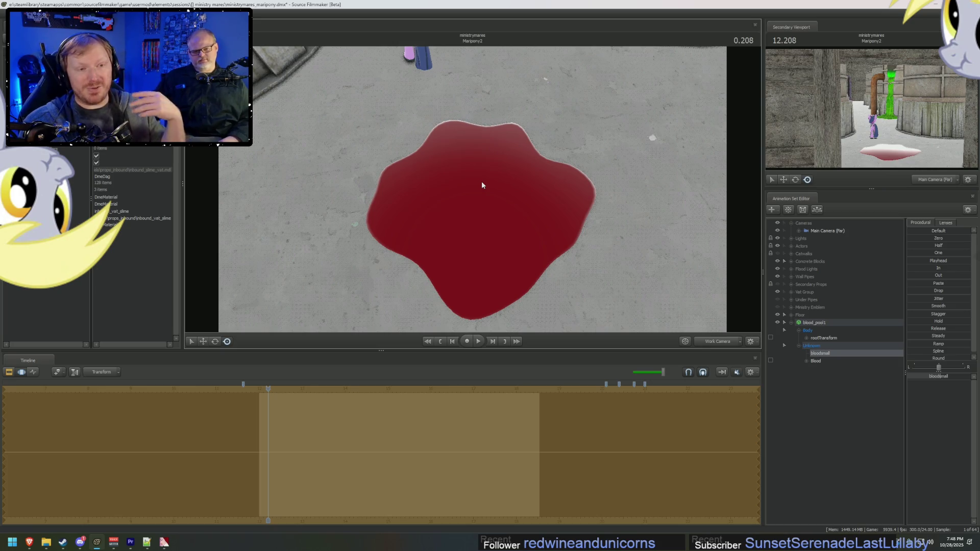
{"action": "left_click_drag", "start_coordinate": [516, 167], "coordinate": [513, 133]}
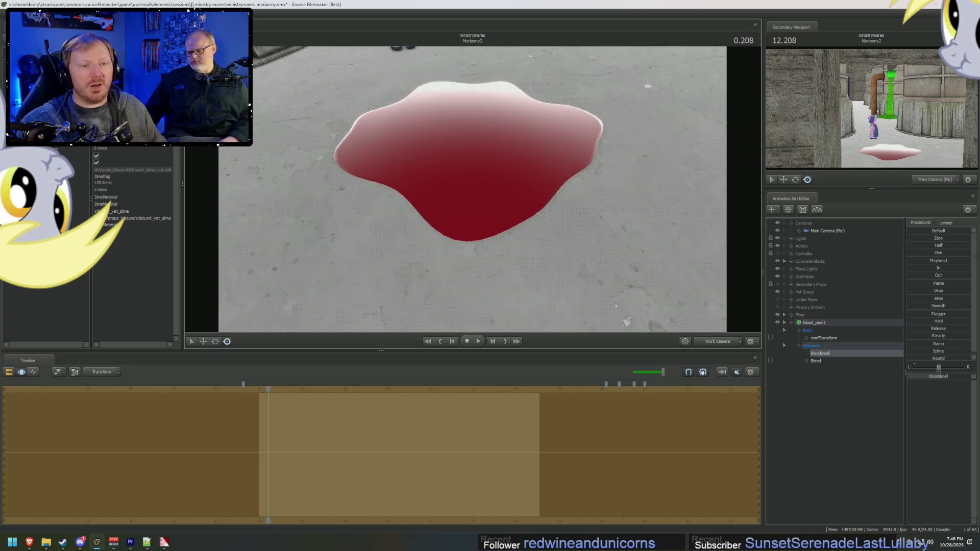
{"action": "right_click_drag", "start_coordinate": [513, 132], "coordinate": [513, 112]}
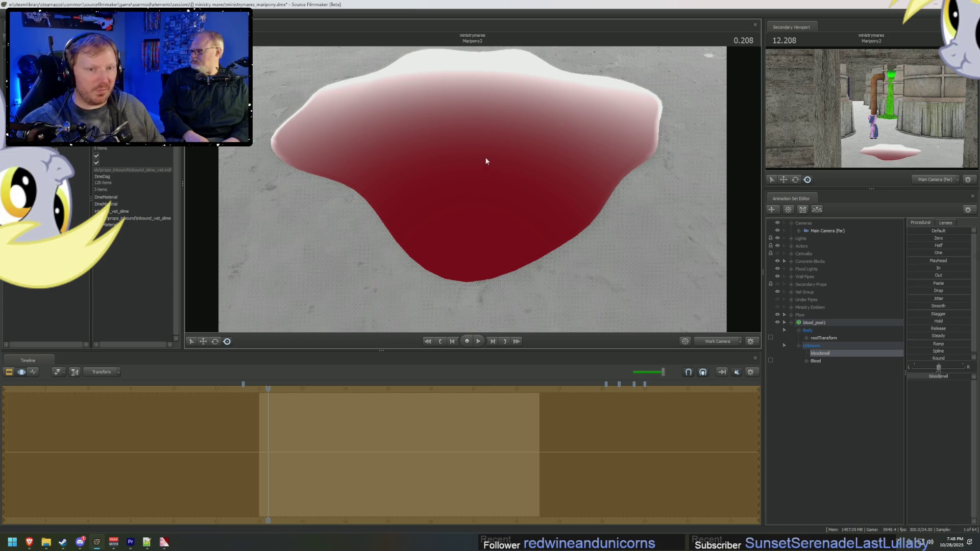
{"action": "left_click_drag", "start_coordinate": [485, 158], "coordinate": [485, 171]}
{"action": "mouse_move", "coordinate": [510, 225]}
{"action": "left_mouse_down"}
{"action": "mouse_move", "coordinate": [510, 234]}
{"action": "mouse_move", "coordinate": [510, 211]}
{"action": "left_mouse_up"}
{"action": "key", "text": "F2"}
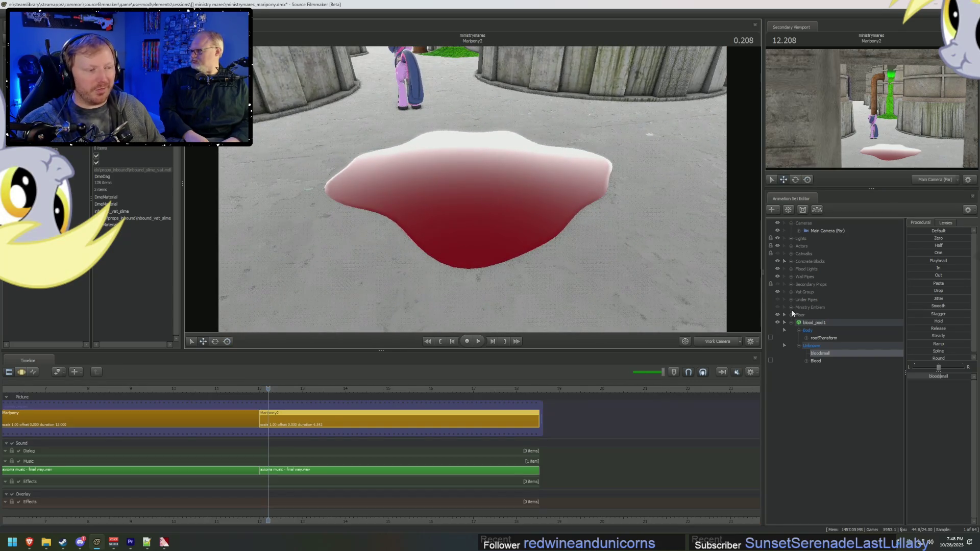
Step: Lower blood_pool1 on its vertical axis onto the floor before the slime flow, then back the camera off
{"action": "left_click", "coordinate": [830, 322]}
{"action": "key", "text": "F3"}
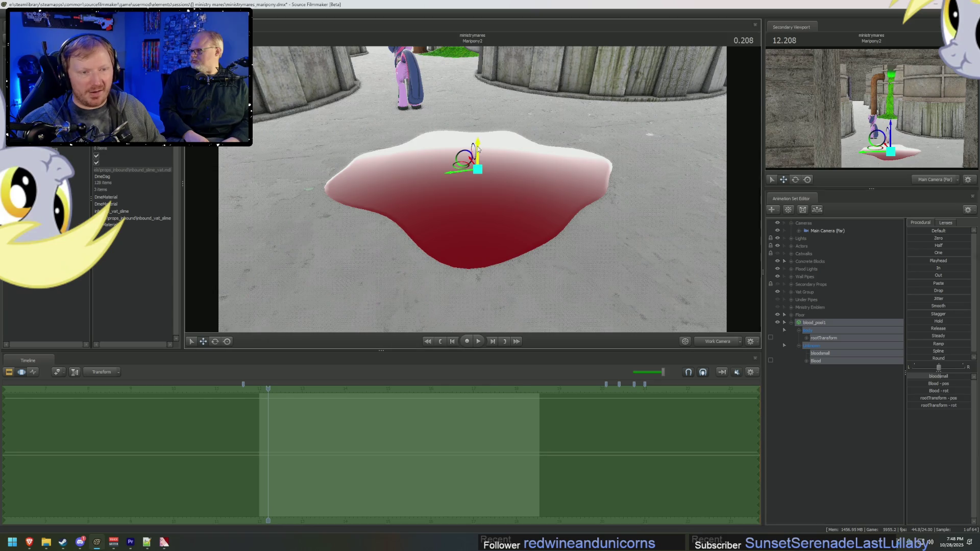
{"action": "left_click", "coordinate": [482, 147]}
{"action": "mouse_move", "coordinate": [481, 146]}
{"action": "left_mouse_down"}
{"action": "mouse_move", "coordinate": [529, 181]}
{"action": "mouse_move", "coordinate": [501, 194]}
{"action": "left_mouse_up"}
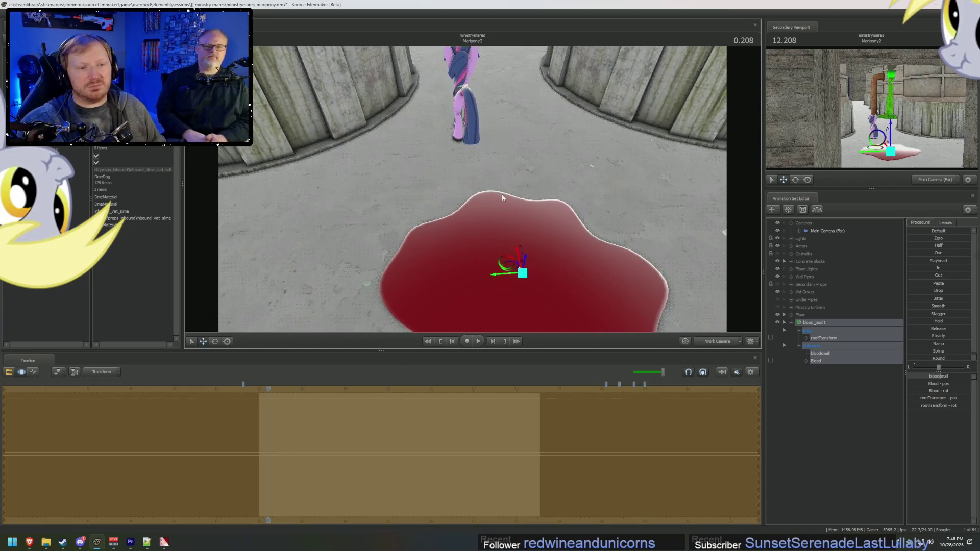
{"action": "mouse_move", "coordinate": [508, 264]}
{"action": "left_mouse_down"}
{"action": "mouse_move", "coordinate": [515, 245]}
{"action": "mouse_move", "coordinate": [493, 196]}
{"action": "mouse_move", "coordinate": [498, 208]}
{"action": "left_mouse_up"}
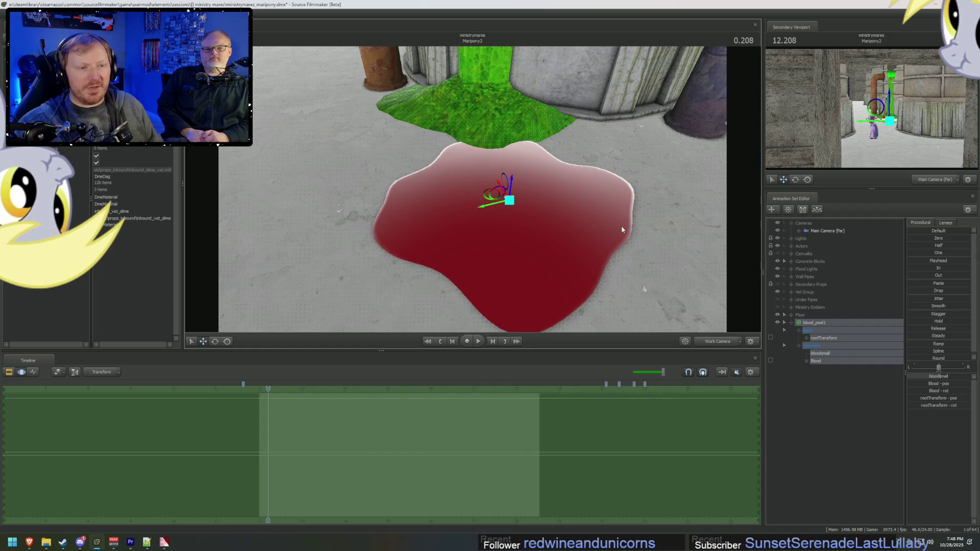
Step: Add override materials to blood_pool1 and expand its model elements
{"action": "right_click", "coordinate": [826, 323]}
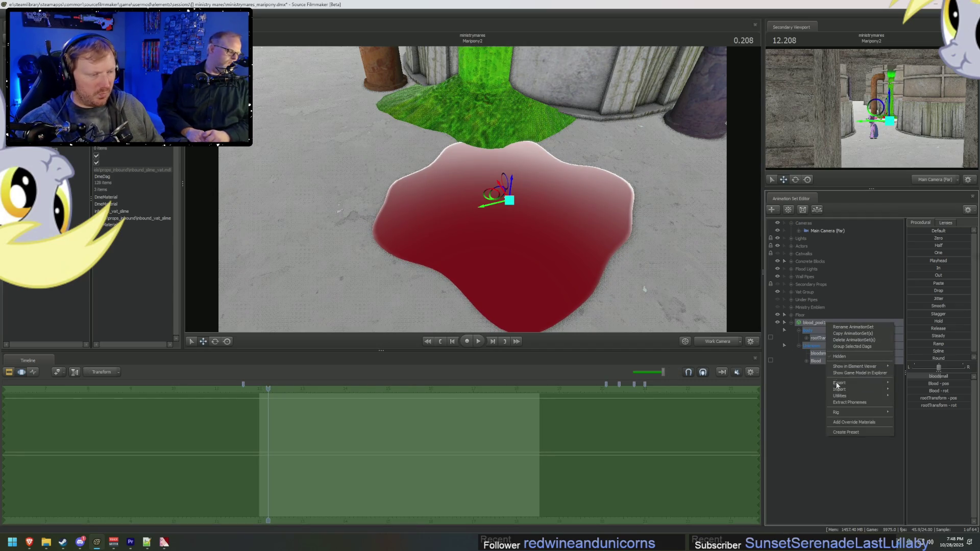
{"action": "left_click", "coordinate": [858, 424]}
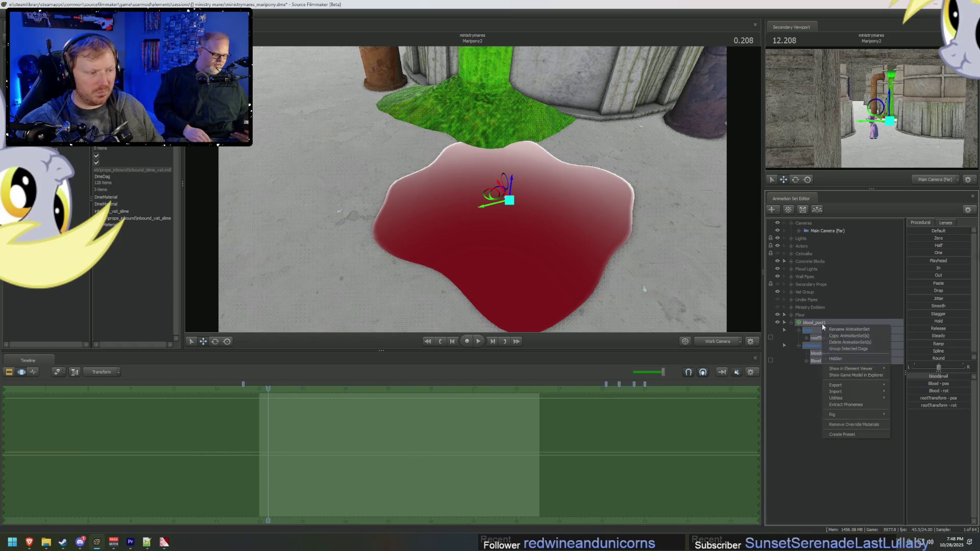
{"action": "right_click", "coordinate": [822, 327]}
{"action": "mouse_move", "coordinate": [874, 370]}
{"action": "left_click", "coordinate": [901, 376]}
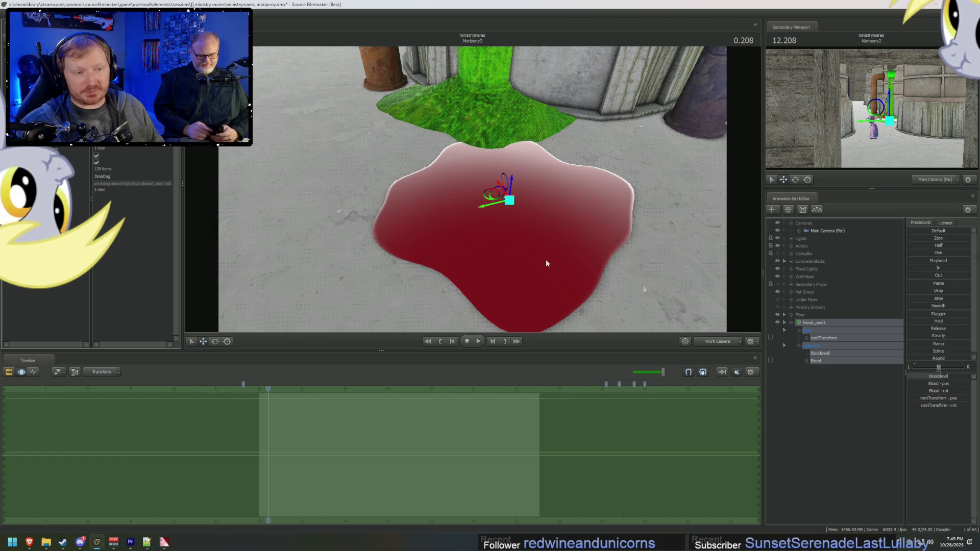
Step: Orbit the view around the puddle at the foot of the green slime
{"action": "left_click_drag", "start_coordinate": [546, 261], "coordinate": [473, 189]}
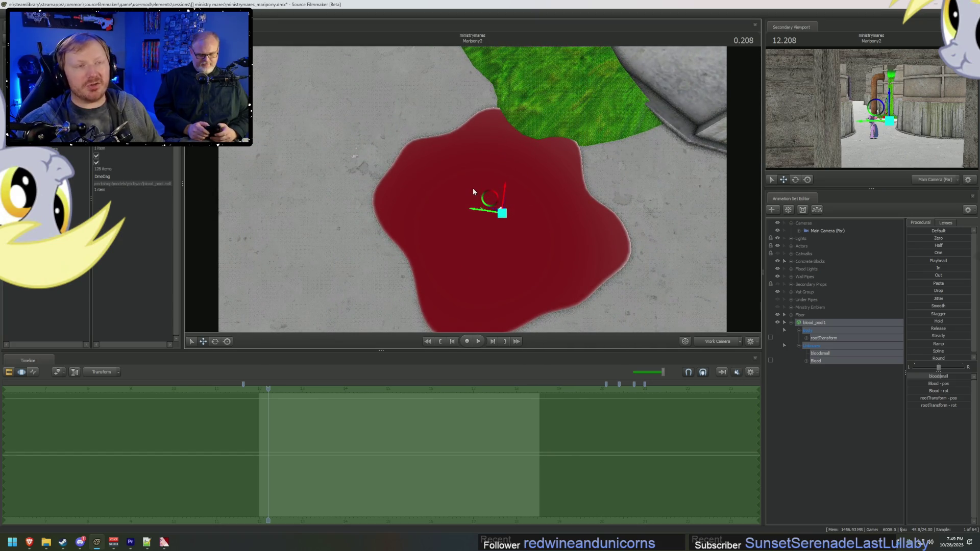
{"action": "left_click_drag", "start_coordinate": [557, 218], "coordinate": [561, 245]}
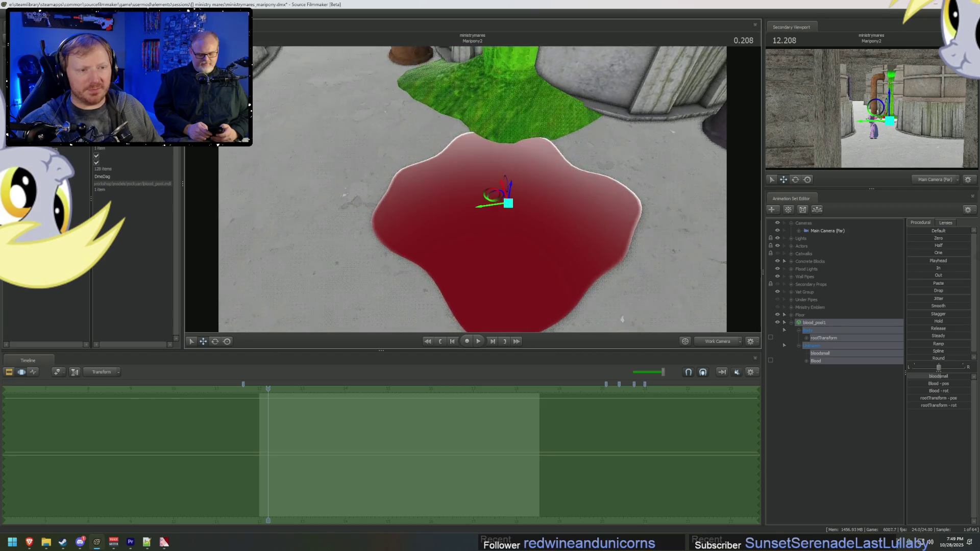
{"action": "mouse_move", "coordinate": [473, 192]}
{"action": "left_mouse_down"}
{"action": "mouse_move", "coordinate": [486, 196]}
{"action": "mouse_move", "coordinate": [427, 163]}
{"action": "mouse_move", "coordinate": [413, 186]}
{"action": "left_mouse_up"}
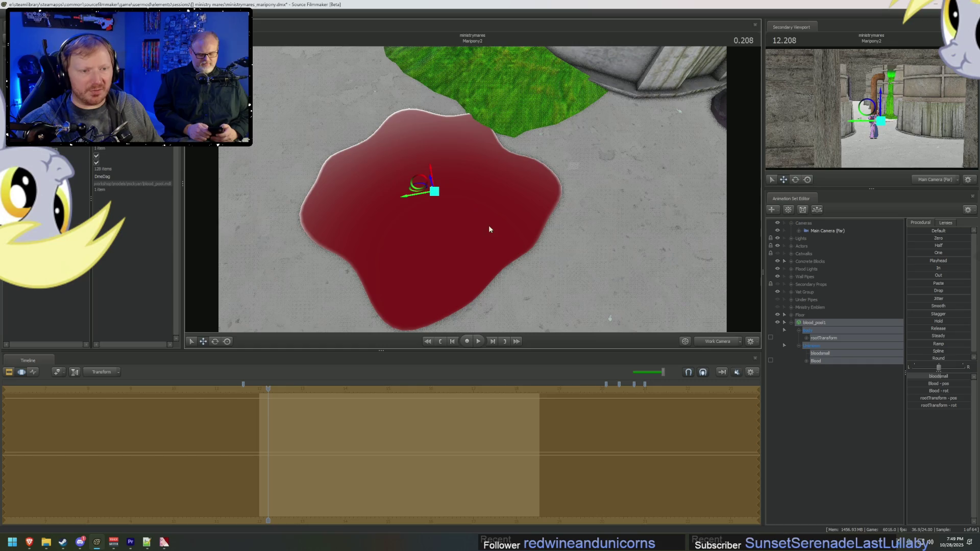
{"action": "mouse_move", "coordinate": [488, 229]}
{"action": "left_mouse_down"}
{"action": "mouse_move", "coordinate": [489, 163]}
{"action": "mouse_move", "coordinate": [444, 240]}
{"action": "mouse_move", "coordinate": [486, 198]}
{"action": "left_mouse_up"}
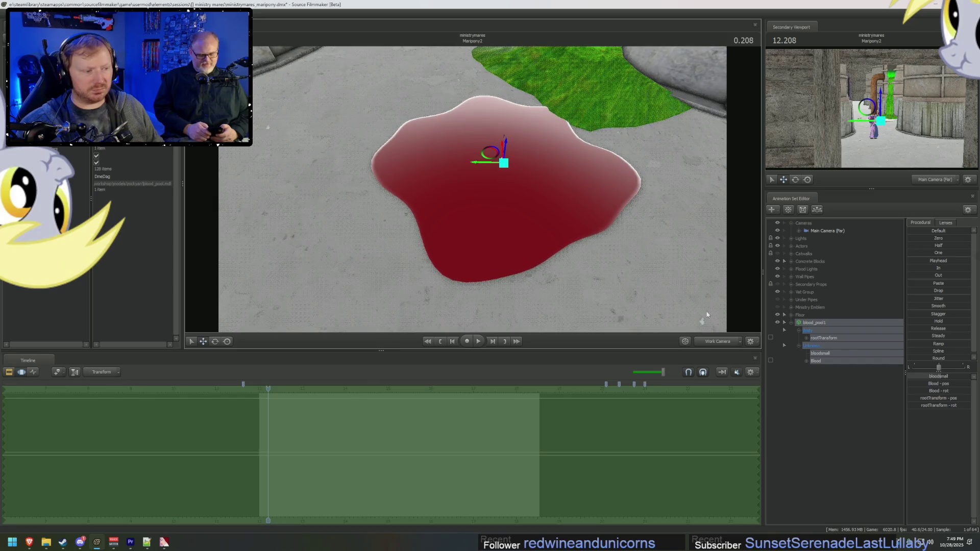
Step: Select blood_pool1 in the Animation Set Editor and collapse its controls
{"action": "right_click", "coordinate": [813, 325]}
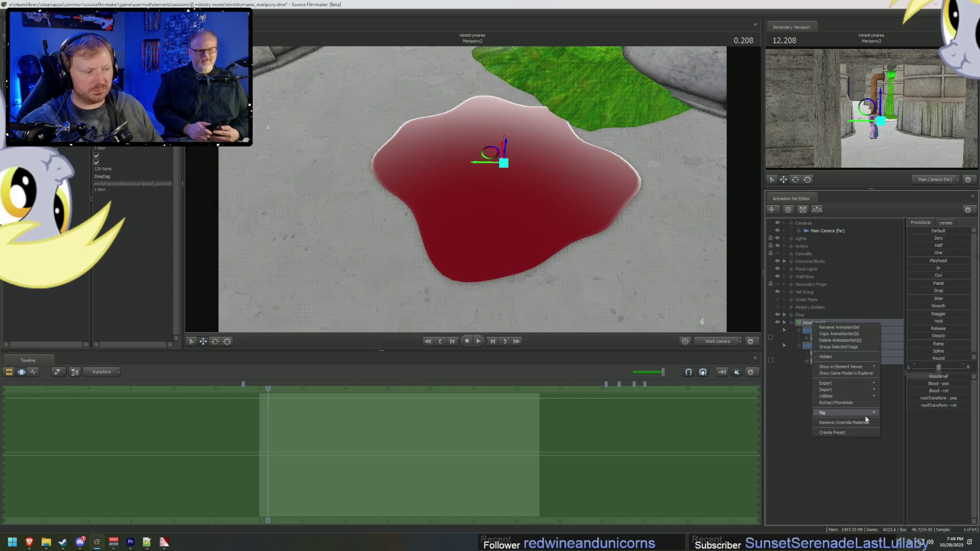
{"action": "left_click", "coordinate": [783, 421]}
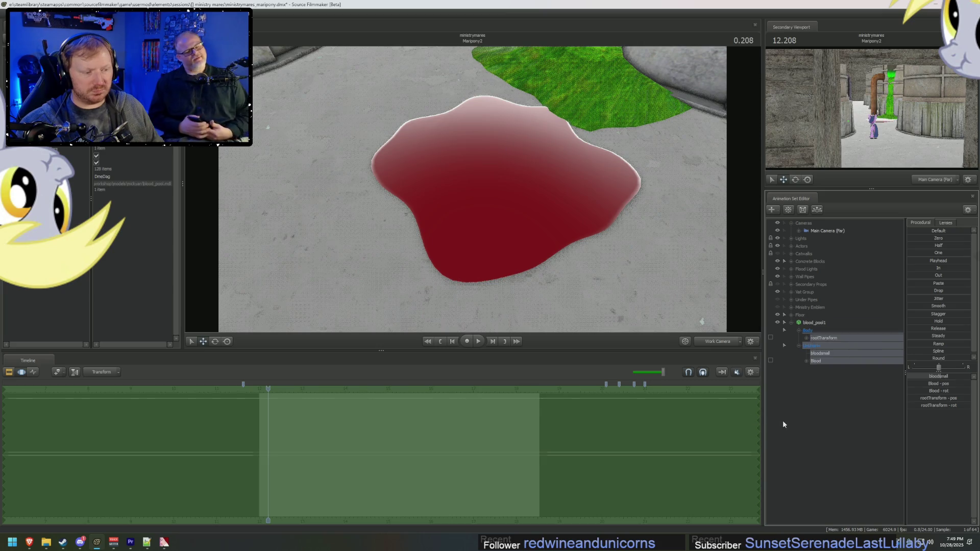
{"action": "left_click", "coordinate": [817, 323]}
{"action": "left_click", "coordinate": [791, 322]}
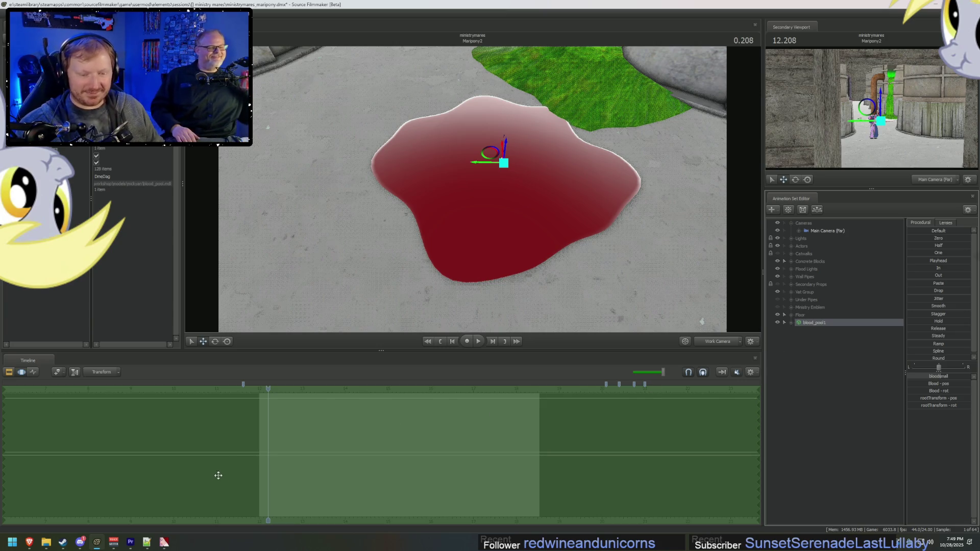
Step: Launch Photoshop and a File Explorer window, then return to Source Filmmaker
{"action": "mouse_move", "coordinate": [129, 545]}
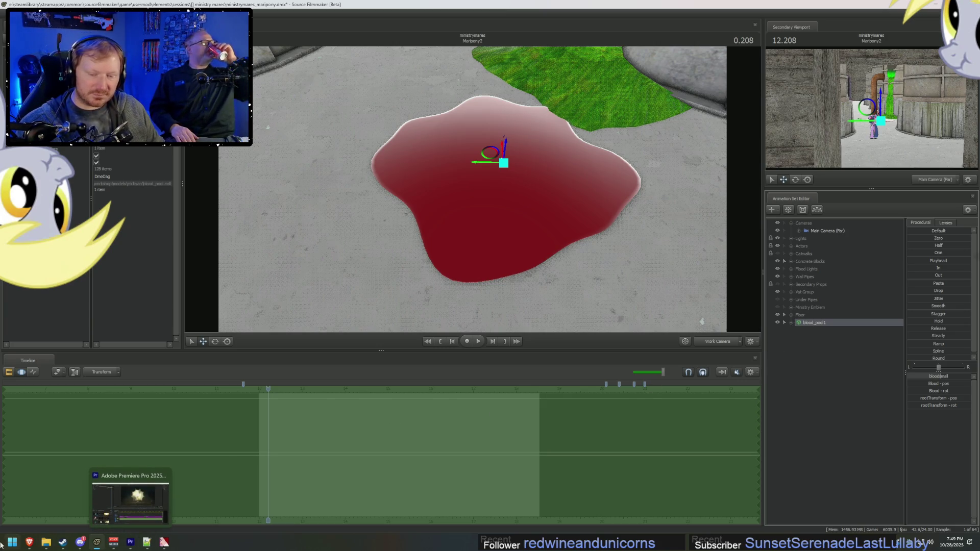
{"action": "left_click", "coordinate": [5, 544]}
{"action": "left_click", "coordinate": [762, 334]}
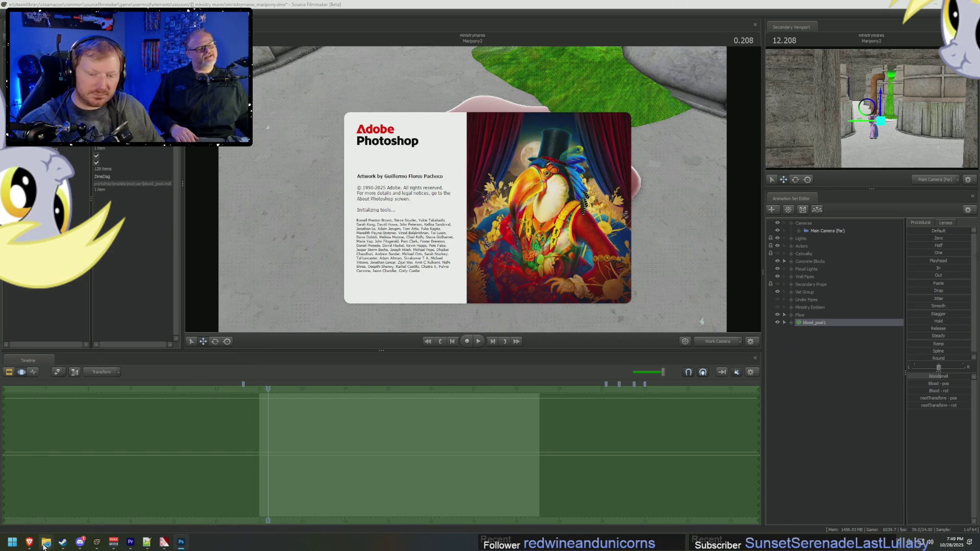
{"action": "mouse_move", "coordinate": [50, 545]}
{"action": "left_click", "coordinate": [68, 515]}
{"action": "left_click", "coordinate": [780, 404]}
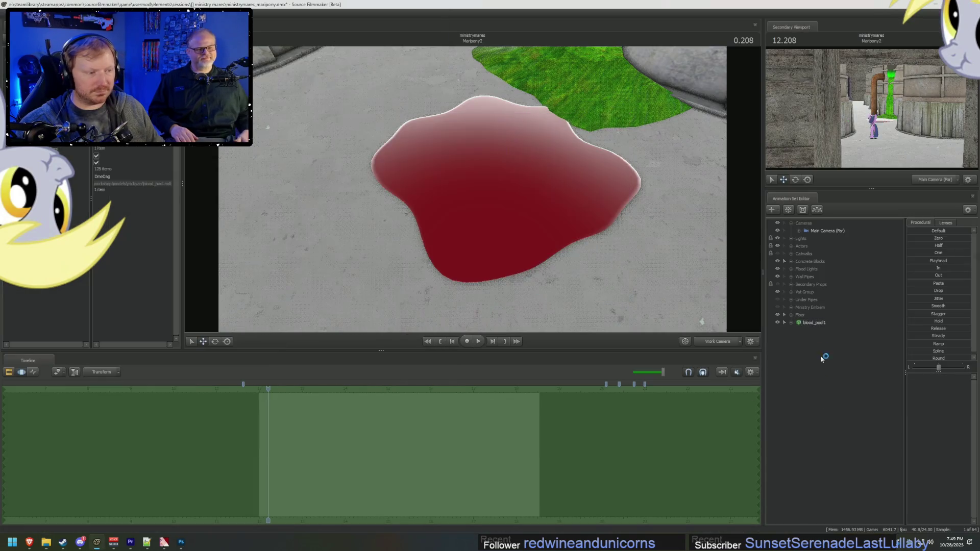
Step: Show blood_pool1's model in the Element Viewer and make its blood basetexture path editable
{"action": "right_click", "coordinate": [816, 323]}
{"action": "mouse_move", "coordinate": [857, 367]}
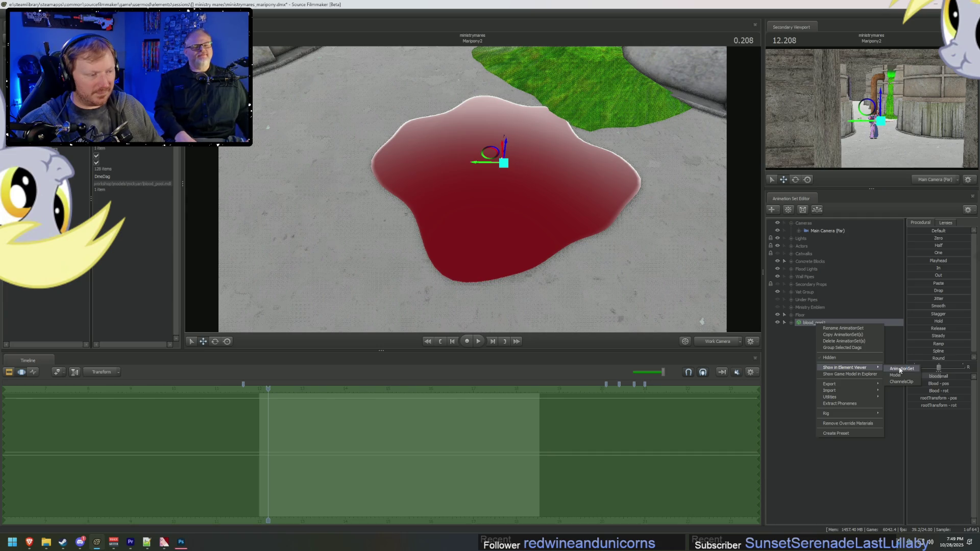
{"action": "left_click", "coordinate": [900, 369]}
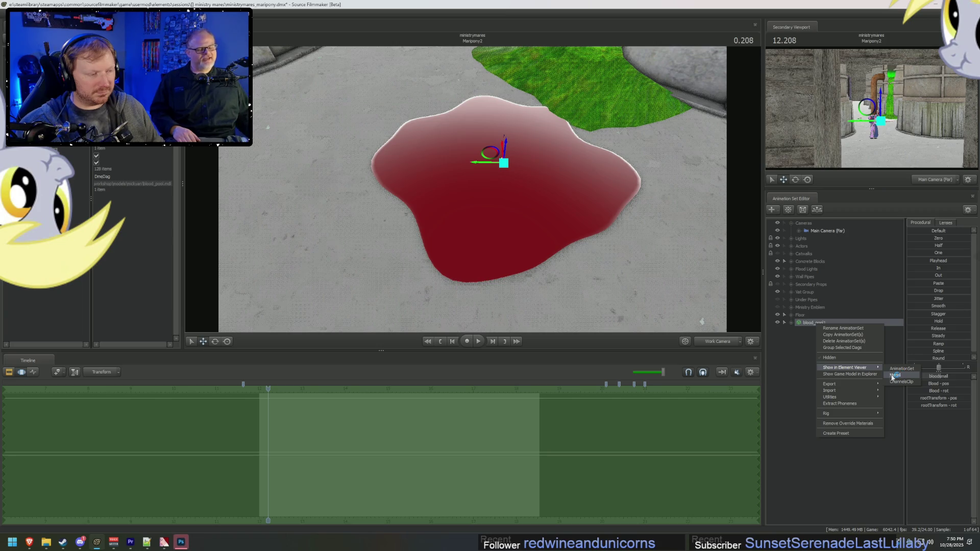
{"action": "left_click", "coordinate": [863, 374]}
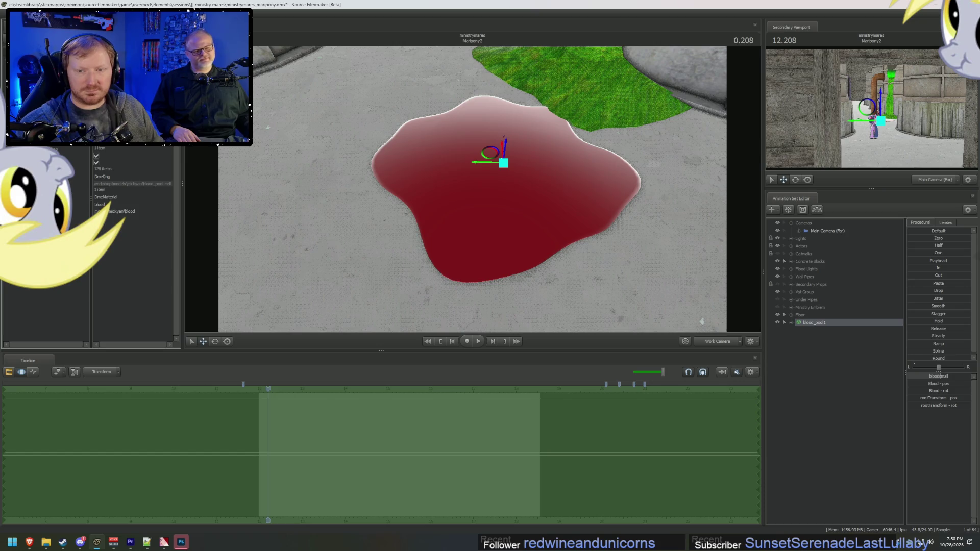
{"action": "double_click", "coordinate": [113, 212]}
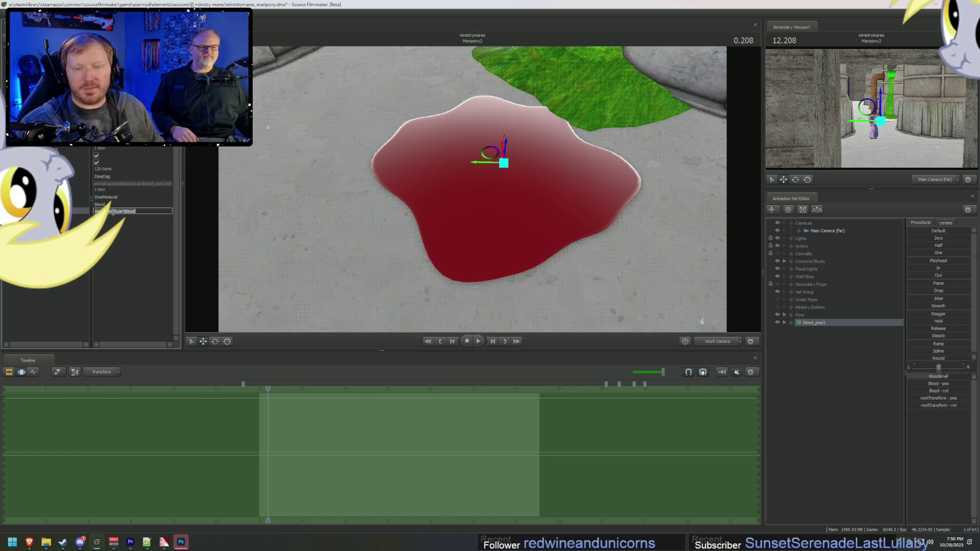
{"action": "mouse_move", "coordinate": [46, 542]}
{"action": "left_click", "coordinate": [72, 500]}
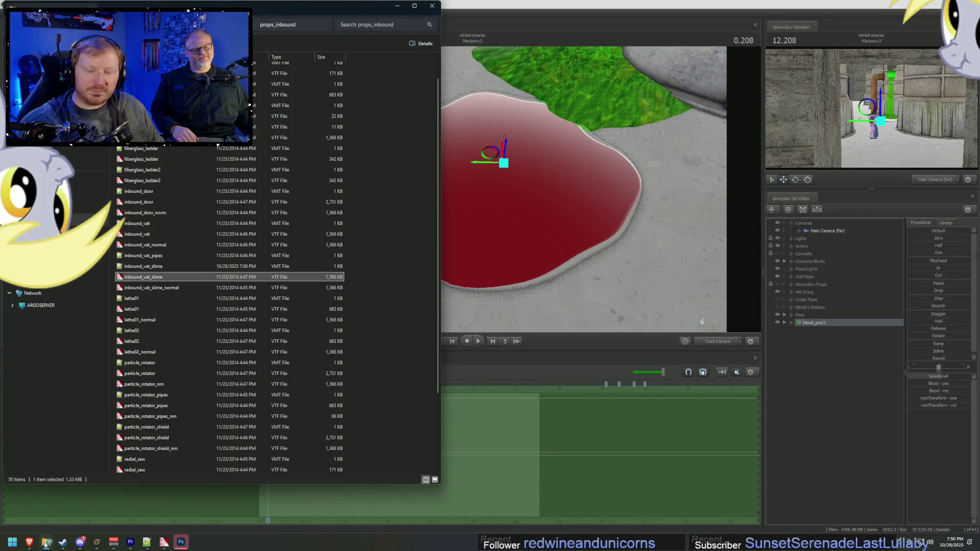
Step: Navigate the second Explorer window from usermod up to the game\workshop folder
{"action": "mouse_move", "coordinate": [46, 542]}
{"action": "left_click", "coordinate": [39, 493]}
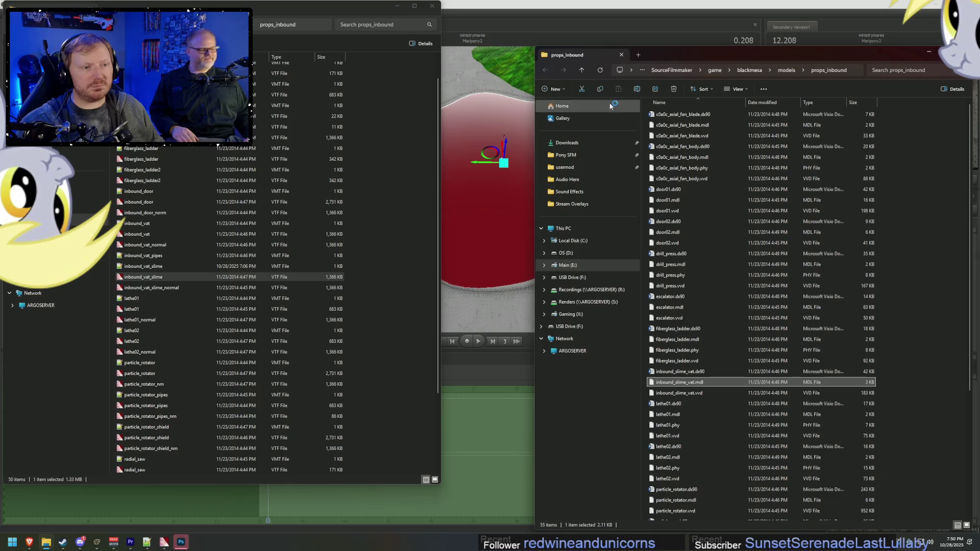
{"action": "left_click", "coordinate": [565, 167]}
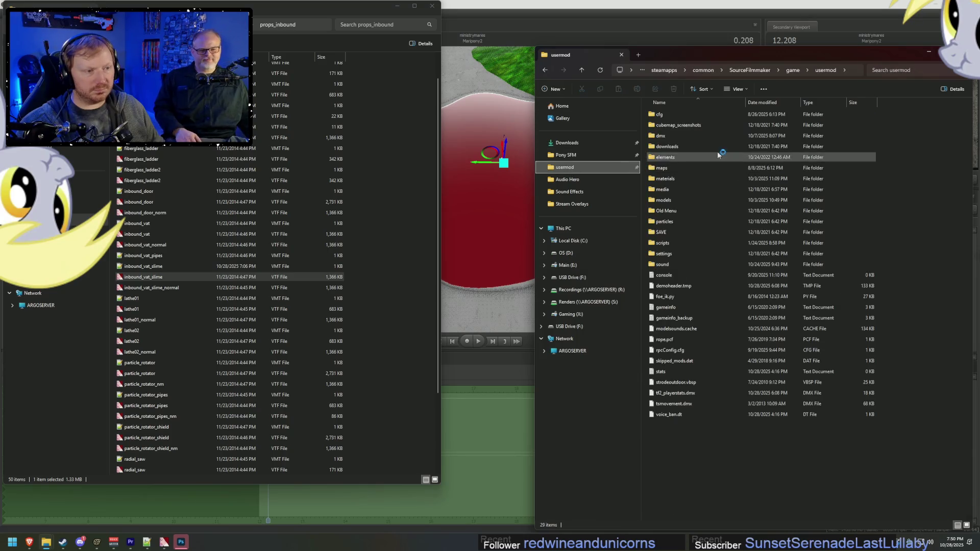
{"action": "left_click", "coordinate": [792, 69]}
{"action": "scroll", "coordinate": [726, 350], "scroll_direction": "down", "scroll_amount": 5}
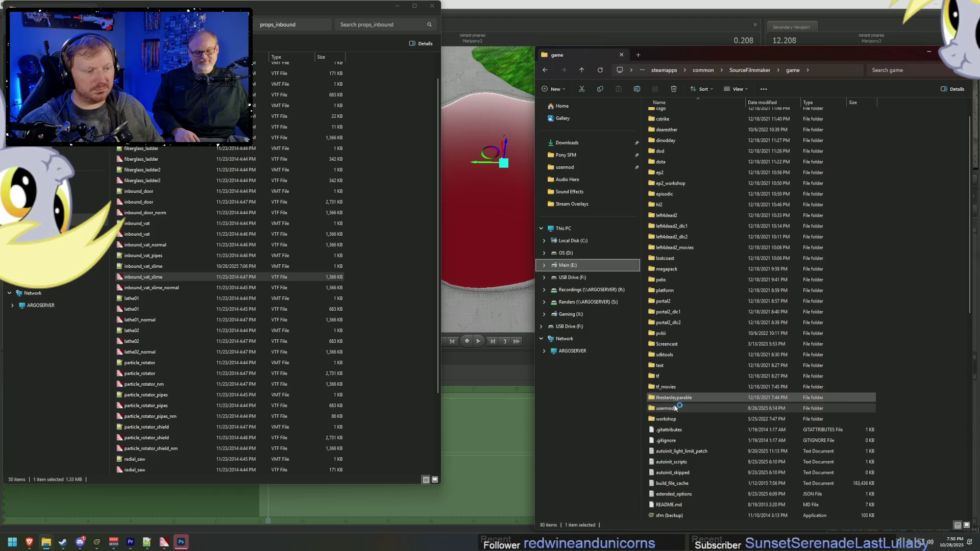
{"action": "left_click", "coordinate": [671, 420]}
{"action": "double_click", "coordinate": [671, 420]}
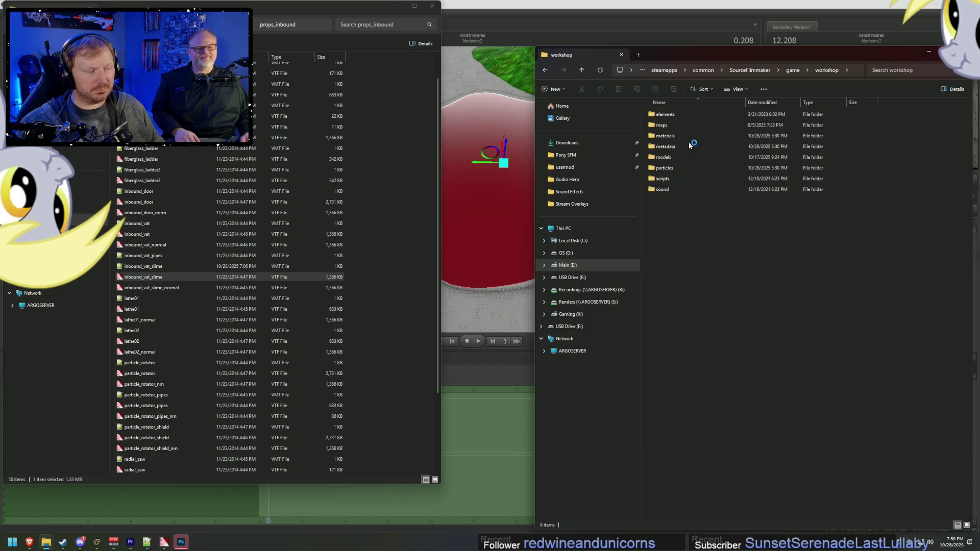
Step: Jump to \materials\models\mickyan via the address bar and open blood.vmt
{"action": "left_click", "coordinate": [847, 71]}
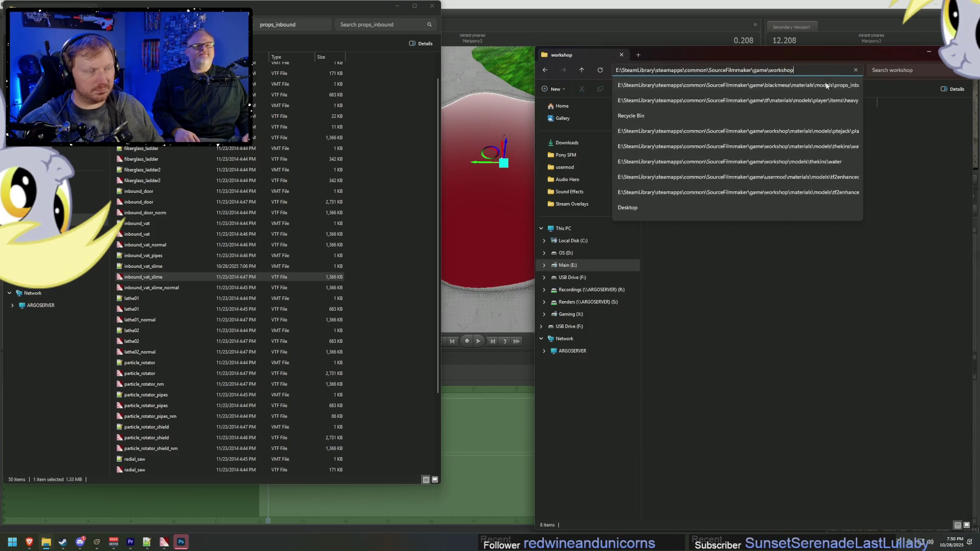
{"action": "type", "text": "\\materials"}
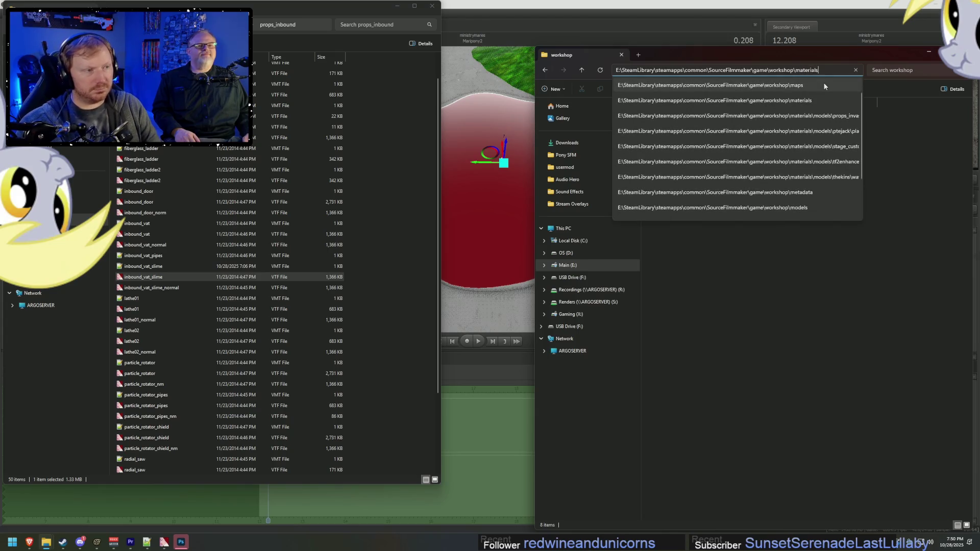
{"action": "type", "text": "\\models\\mickyan\\"}
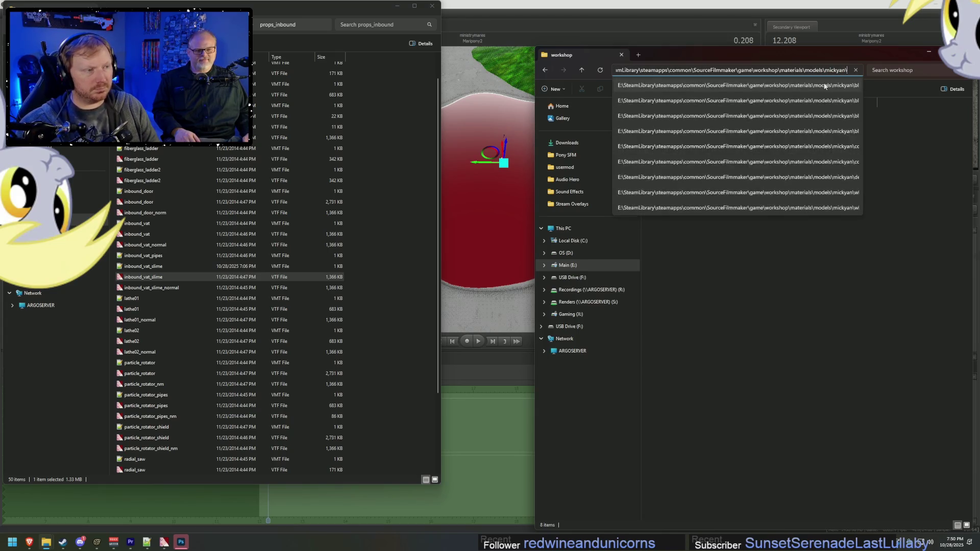
{"action": "key", "text": "Return"}
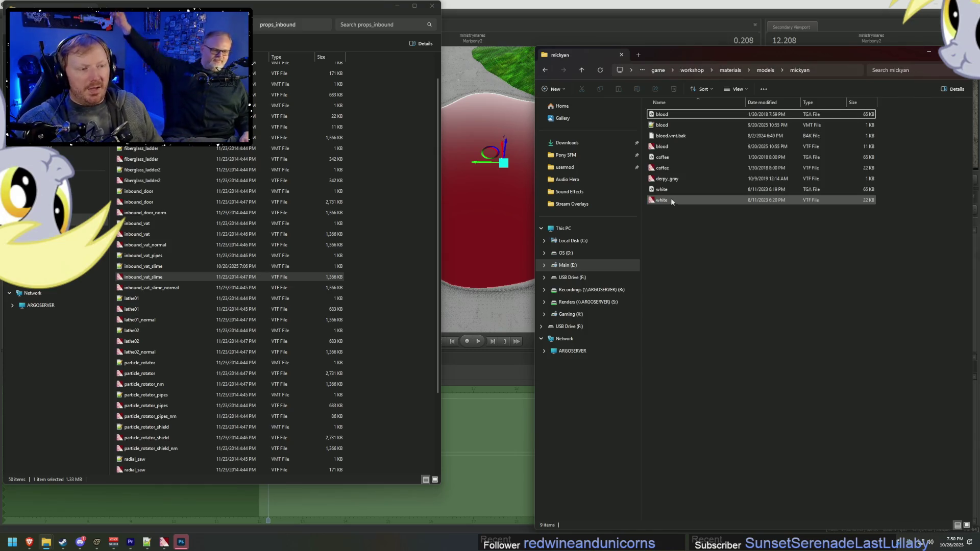
{"action": "left_click", "coordinate": [153, 276]}
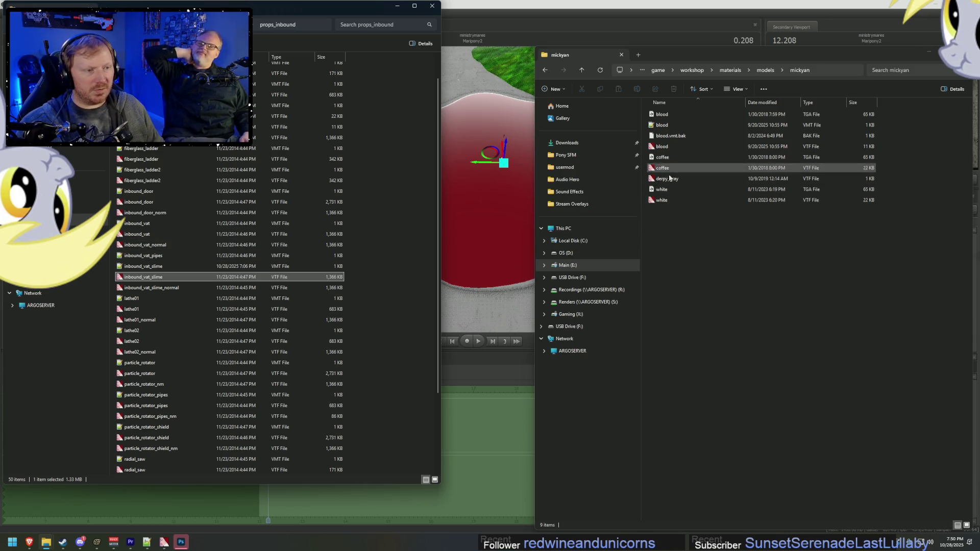
{"action": "double_click", "coordinate": [662, 125]}
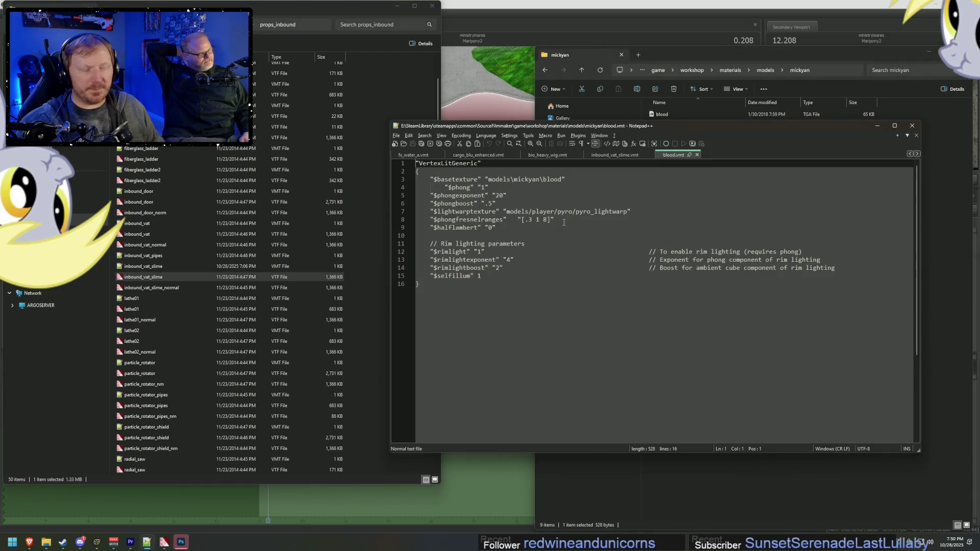
Step: Show inbound_vat_slime.vmt and select its Proxies block
{"action": "left_click", "coordinate": [617, 156]}
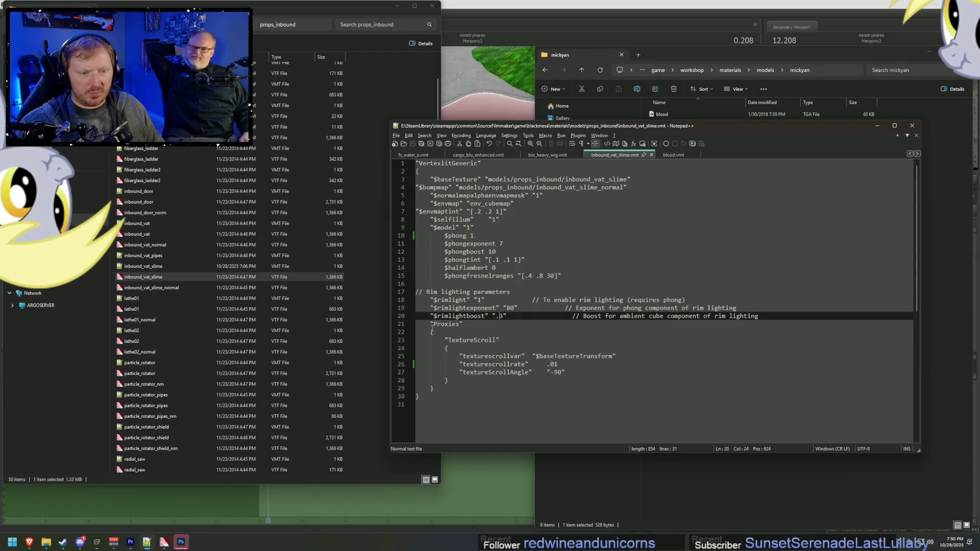
{"action": "left_click_drag", "start_coordinate": [430, 325], "coordinate": [453, 388]}
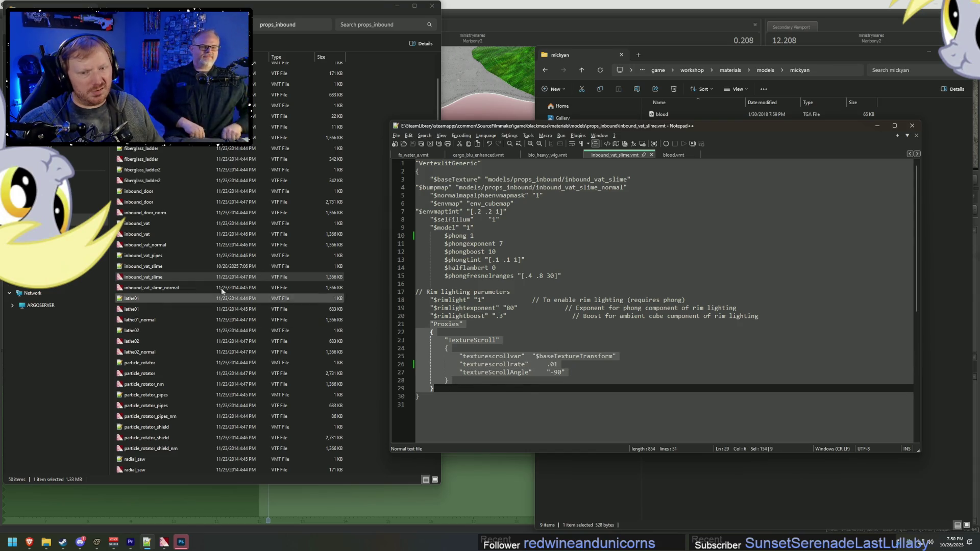
{"action": "left_click", "coordinate": [161, 277]}
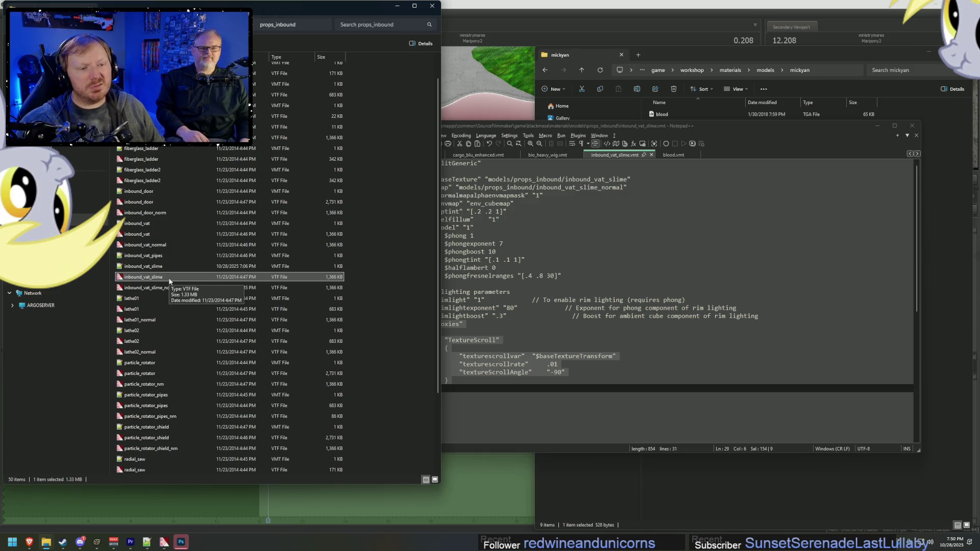
Step: Preview blood.vtf in VTFEdit, close it, and select the inbound_vat_slime texture file
{"action": "left_click", "coordinate": [879, 477]}
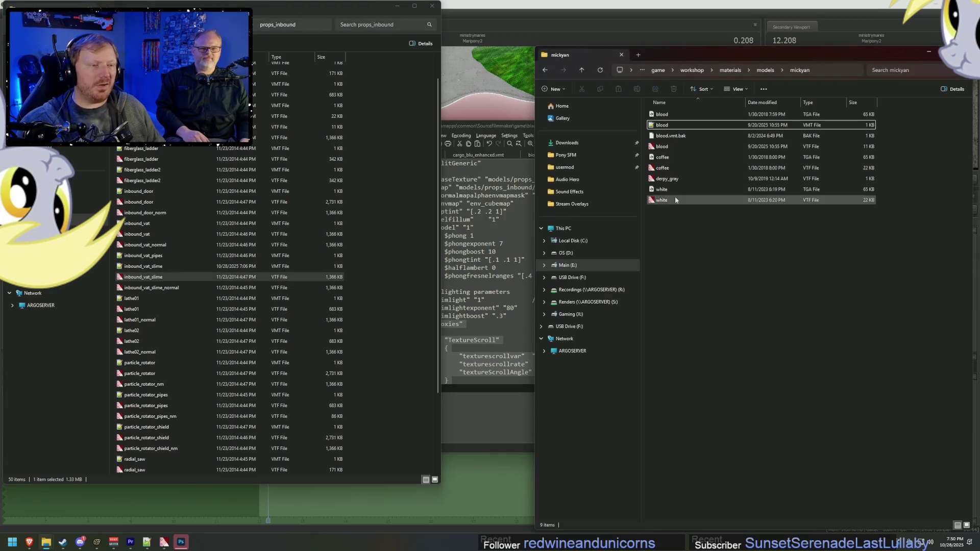
{"action": "double_click", "coordinate": [673, 147]}
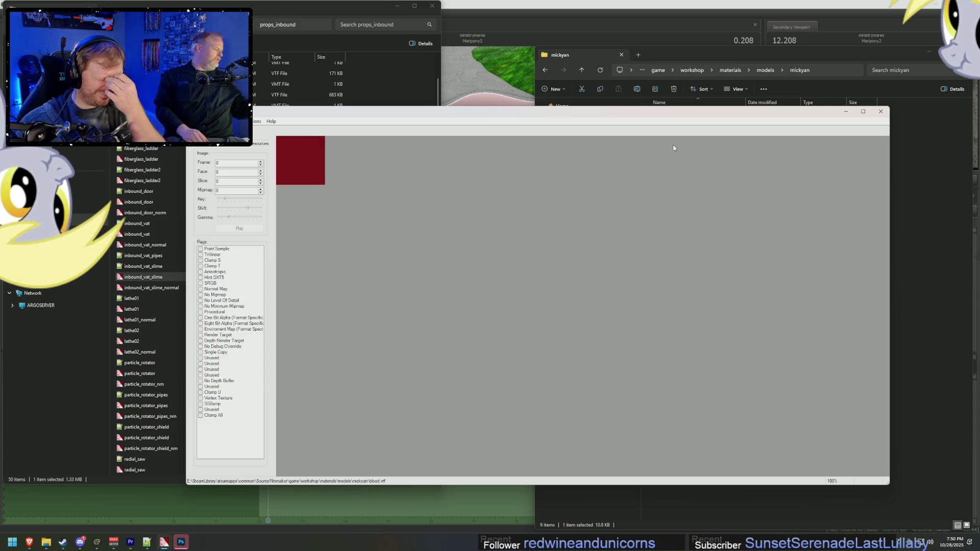
{"action": "left_click", "coordinate": [881, 111]}
{"action": "left_click", "coordinate": [165, 278]}
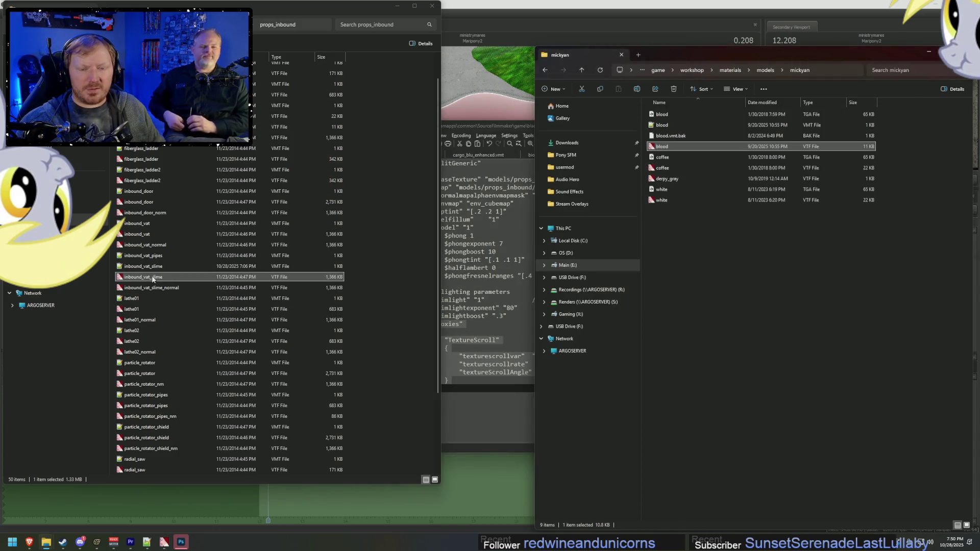
Step: Open inbound_vat_slime.vtf in VTFEdit and export it as TGA into the props_inbound folder
{"action": "double_click", "coordinate": [152, 278]}
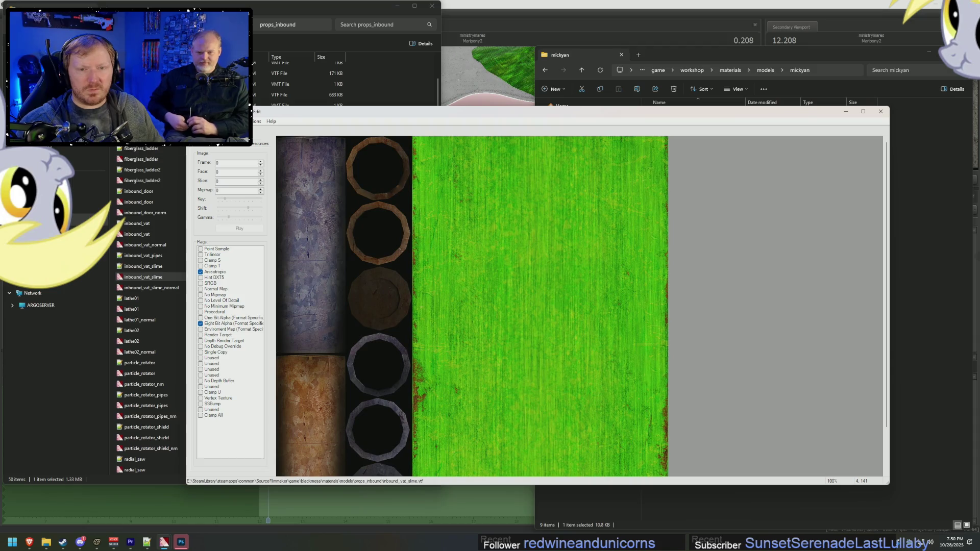
{"action": "key", "text": "alt+f"}
{"action": "left_click", "coordinate": [215, 181]}
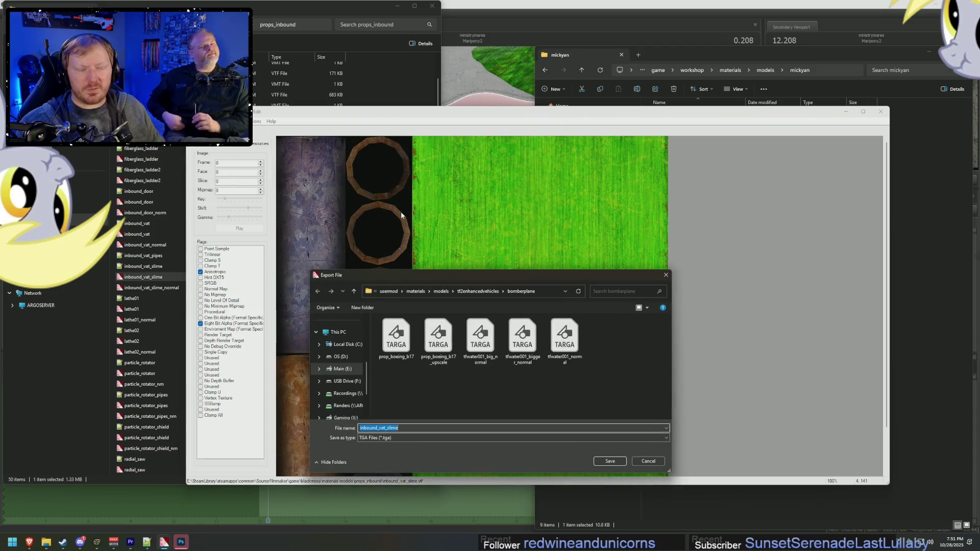
{"action": "left_click", "coordinate": [285, 24]}
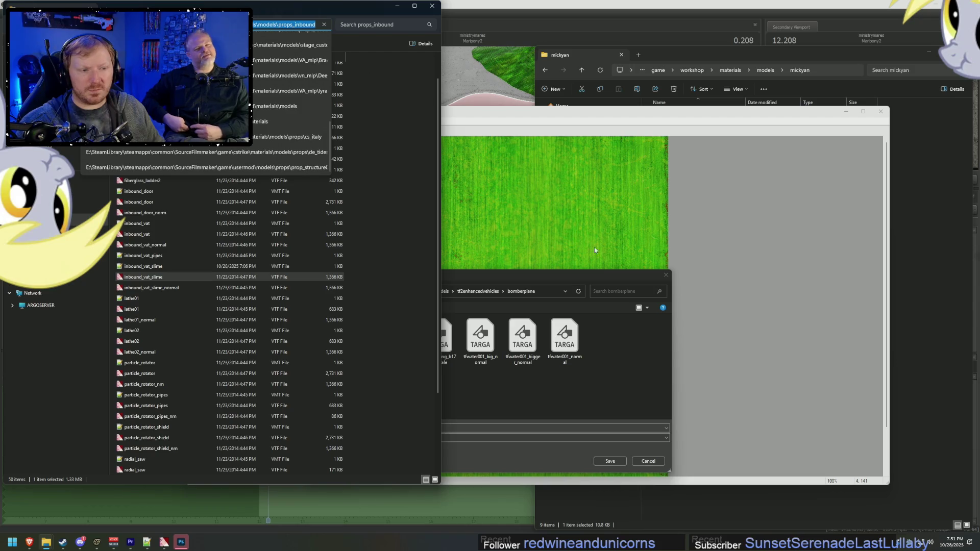
{"action": "left_click", "coordinate": [541, 293]}
{"action": "key", "text": "ctrl+v"}
{"action": "key", "text": "Return"}
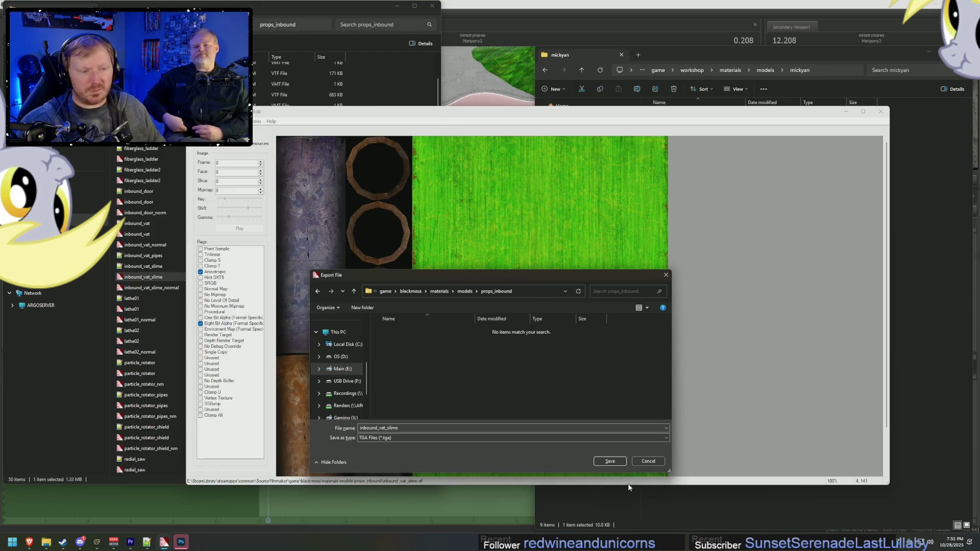
{"action": "left_click", "coordinate": [613, 462]}
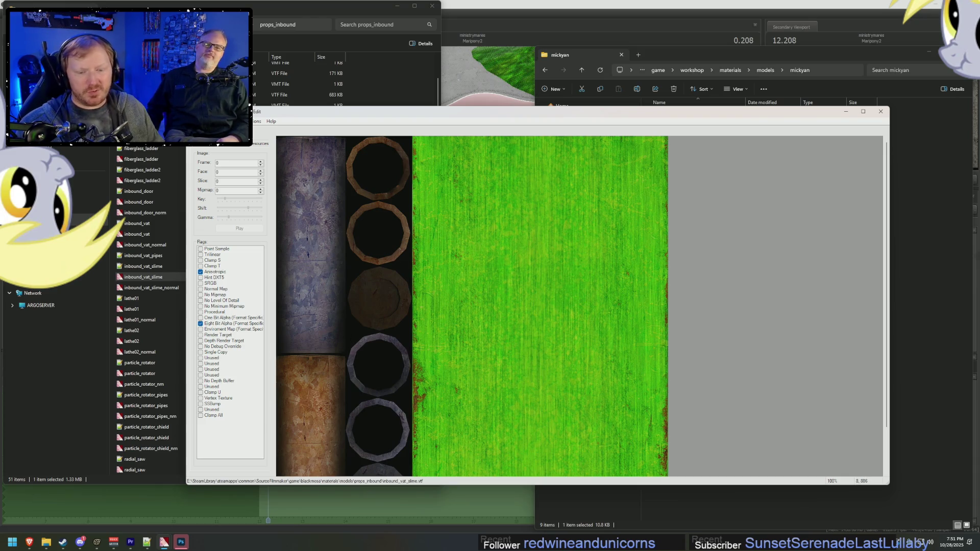
Step: Drag inbound_vat_slime.tga from props_inbound into the mickyan folder and open it in Photoshop
{"action": "mouse_move", "coordinate": [96, 542]}
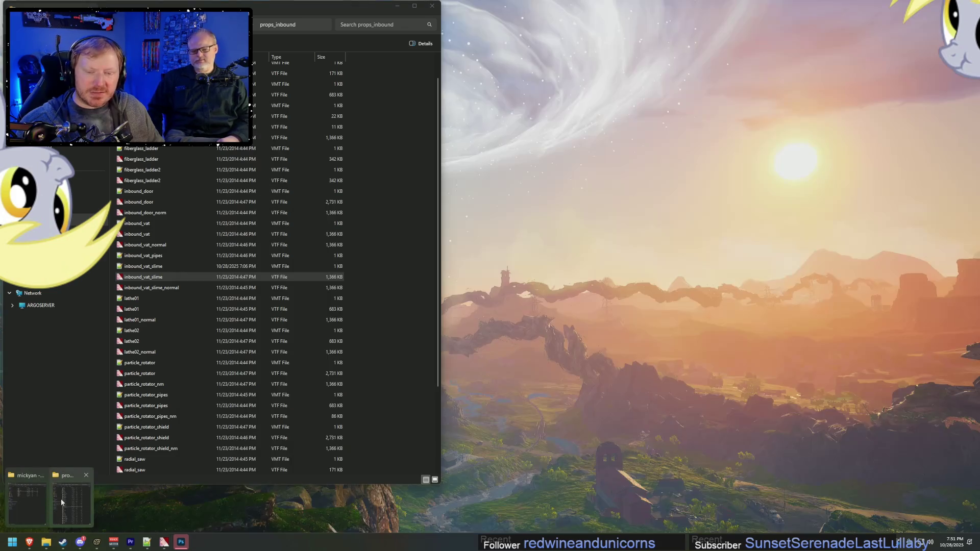
{"action": "left_click", "coordinate": [31, 501]}
{"action": "mouse_move", "coordinate": [46, 542]}
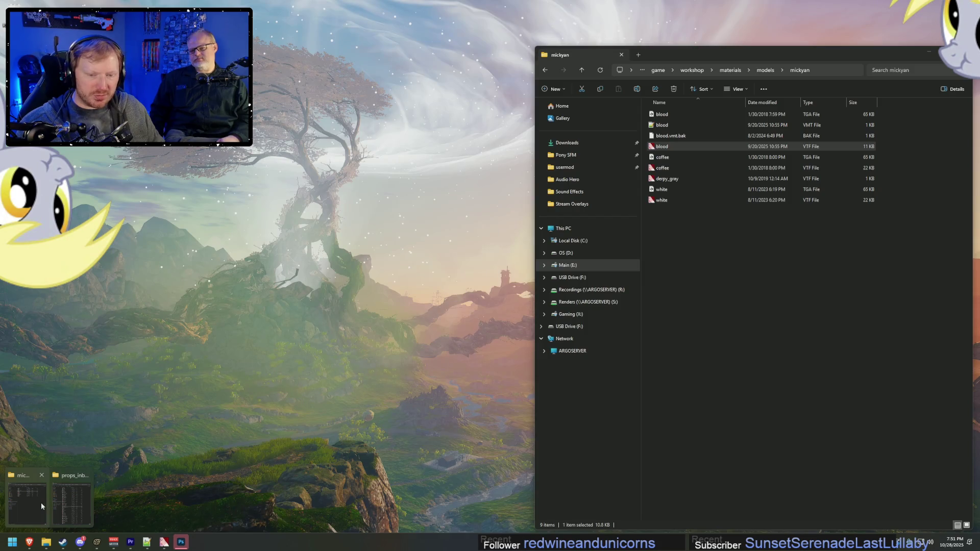
{"action": "left_click", "coordinate": [41, 502]}
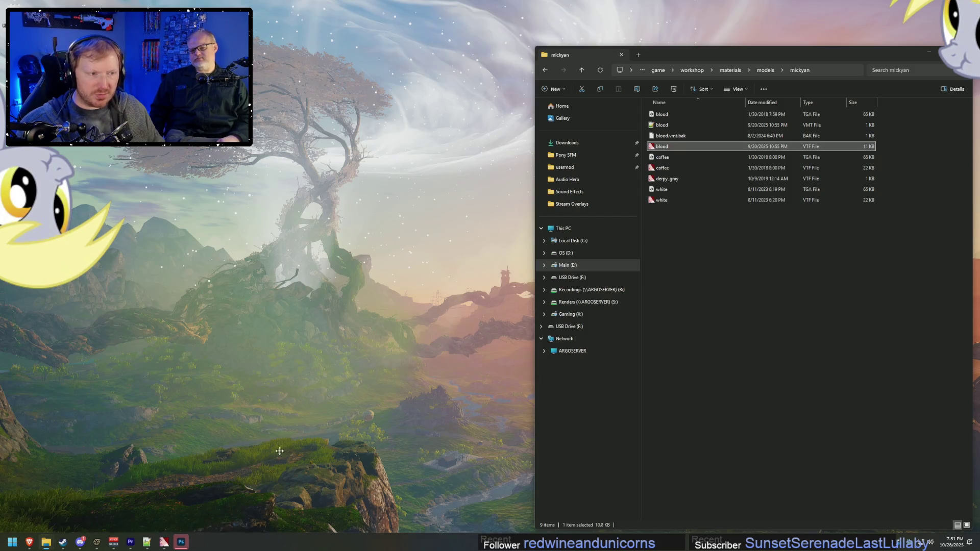
{"action": "mouse_move", "coordinate": [46, 542]}
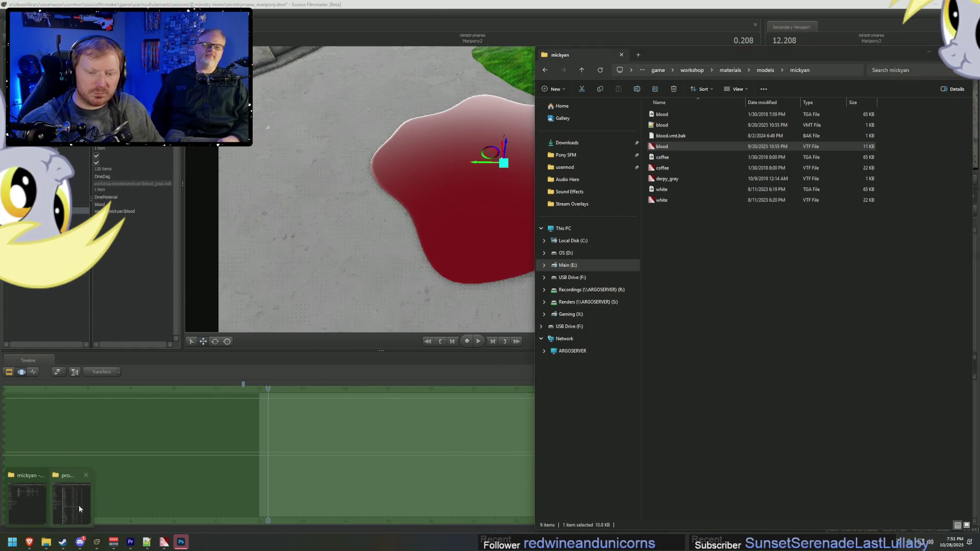
{"action": "left_click", "coordinate": [79, 504]}
{"action": "scroll", "coordinate": [163, 240], "scroll_direction": "down", "scroll_amount": 3}
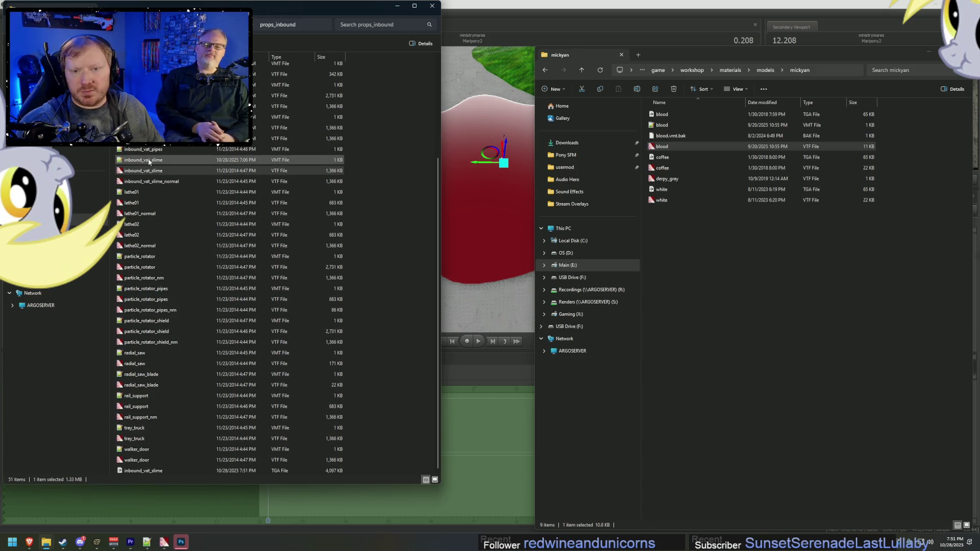
{"action": "left_click", "coordinate": [143, 159]}
{"action": "mouse_move", "coordinate": [138, 470]}
{"action": "left_mouse_down"}
{"action": "mouse_move", "coordinate": [761, 321]}
{"action": "mouse_move", "coordinate": [750, 301]}
{"action": "left_mouse_up"}
{"action": "double_click", "coordinate": [675, 211]}
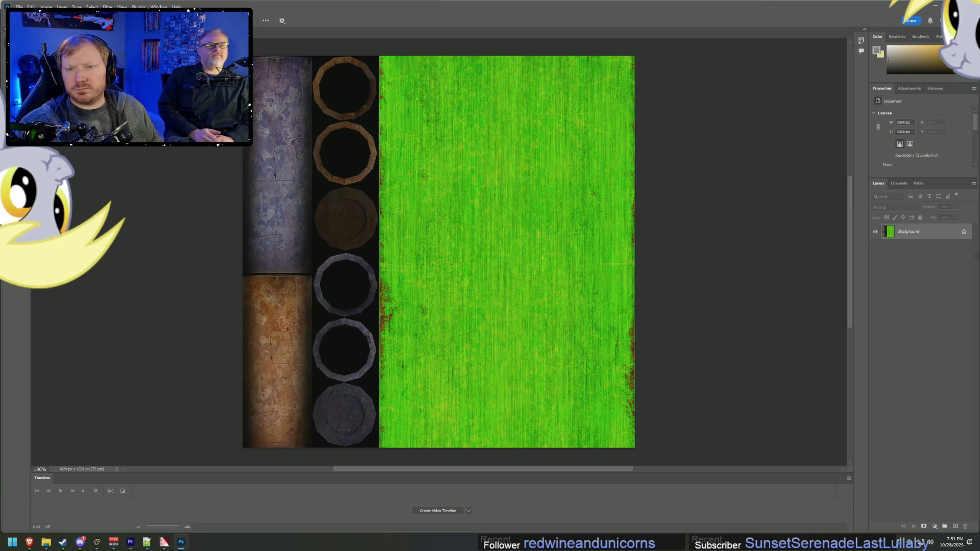
{"action": "key", "text": "c"}
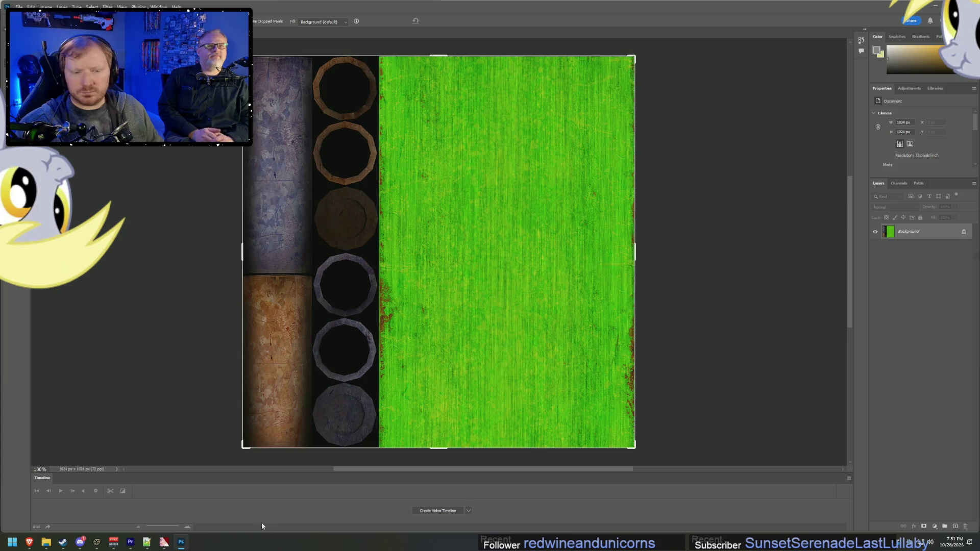
{"action": "left_click_drag", "start_coordinate": [239, 450], "coordinate": [376, 428]}
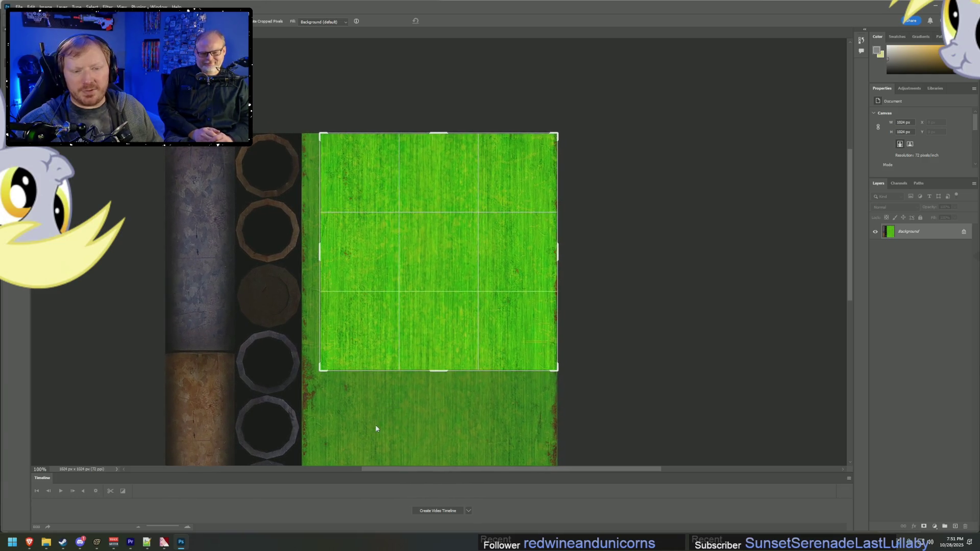
{"action": "left_click_drag", "start_coordinate": [449, 331], "coordinate": [467, 323]}
{"action": "scroll", "coordinate": [365, 334], "scroll_direction": "up", "scroll_amount": 1}
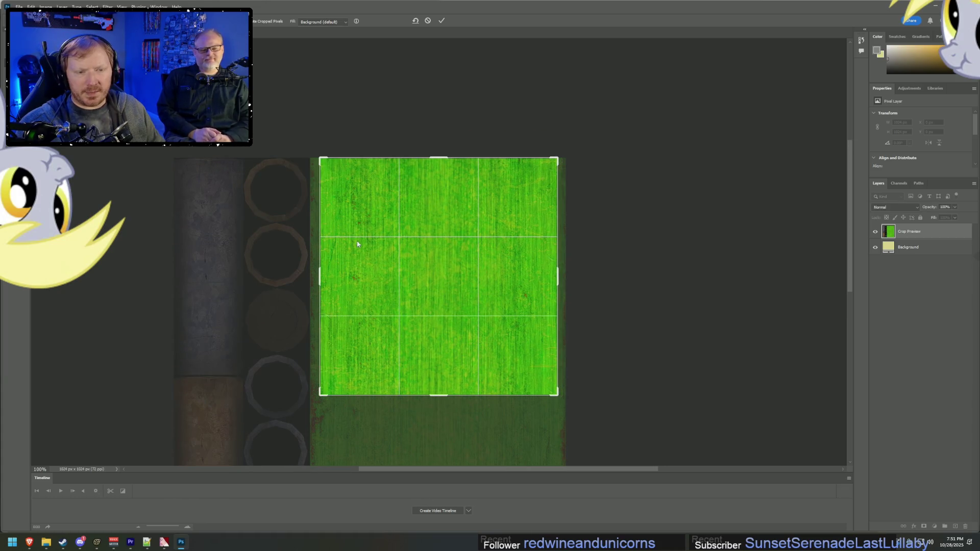
{"action": "scroll", "coordinate": [357, 242], "scroll_direction": "up", "scroll_amount": 5, "text": "alt"}
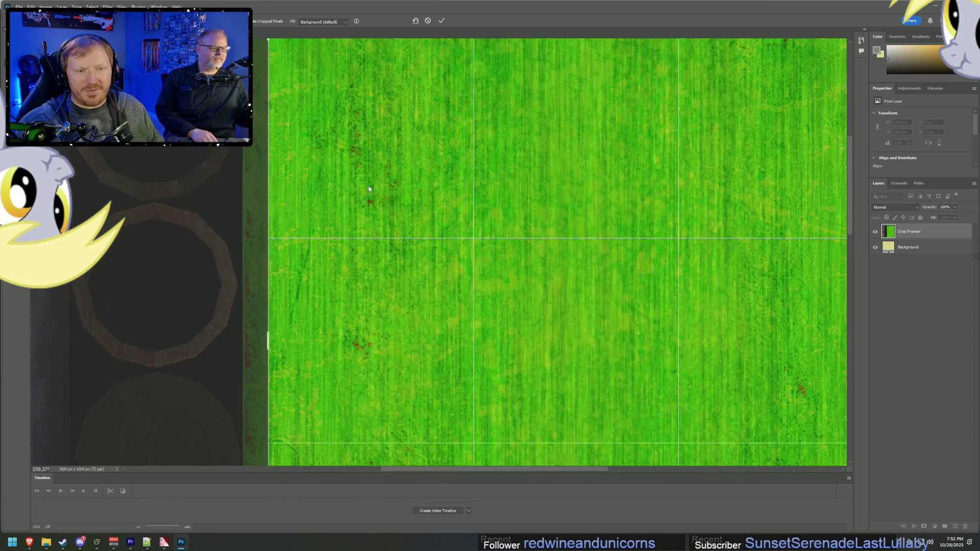
{"action": "scroll", "coordinate": [523, 349], "scroll_direction": "down", "scroll_amount": 4, "text": "alt"}
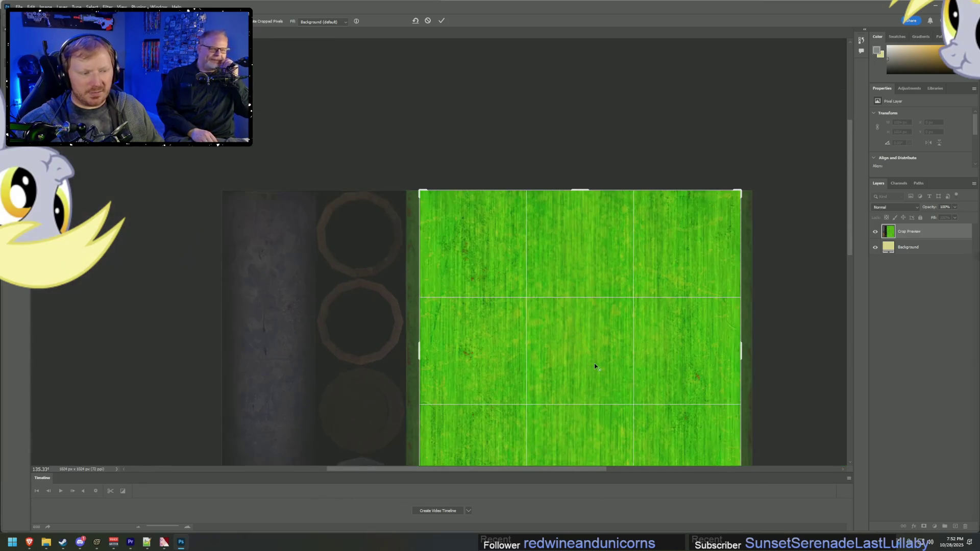
{"action": "scroll", "coordinate": [641, 393], "scroll_direction": "down", "scroll_amount": 1}
{"action": "scroll", "coordinate": [643, 394], "scroll_direction": "up", "scroll_amount": 2, "text": "alt"}
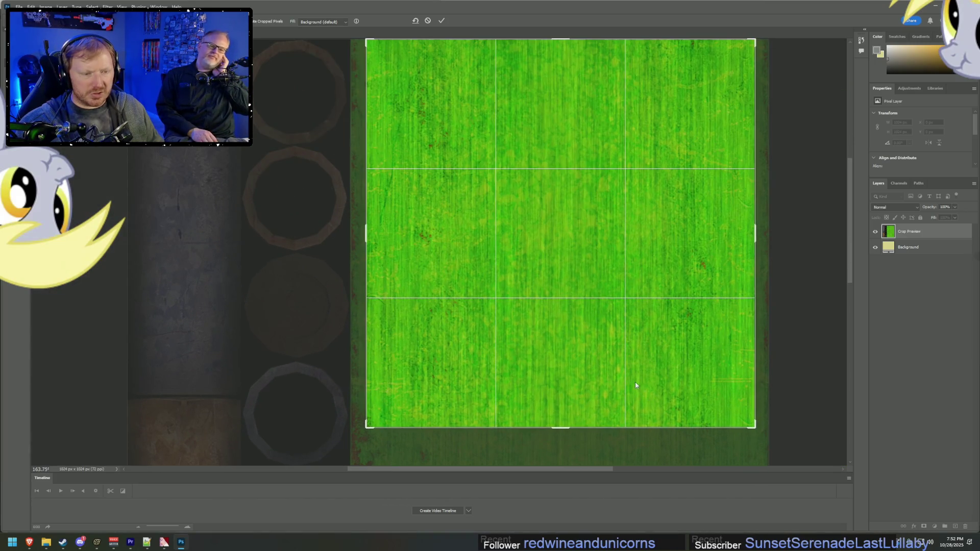
{"action": "left_click", "coordinate": [442, 22]}
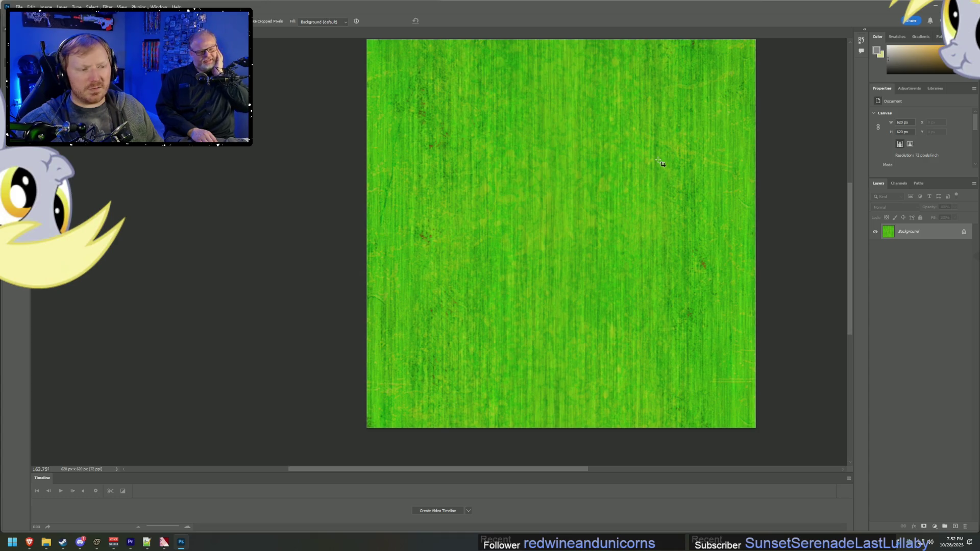
{"action": "key", "text": "ctrl+z"}
{"action": "scroll", "coordinate": [682, 214], "scroll_direction": "down", "scroll_amount": 2, "text": "alt"}
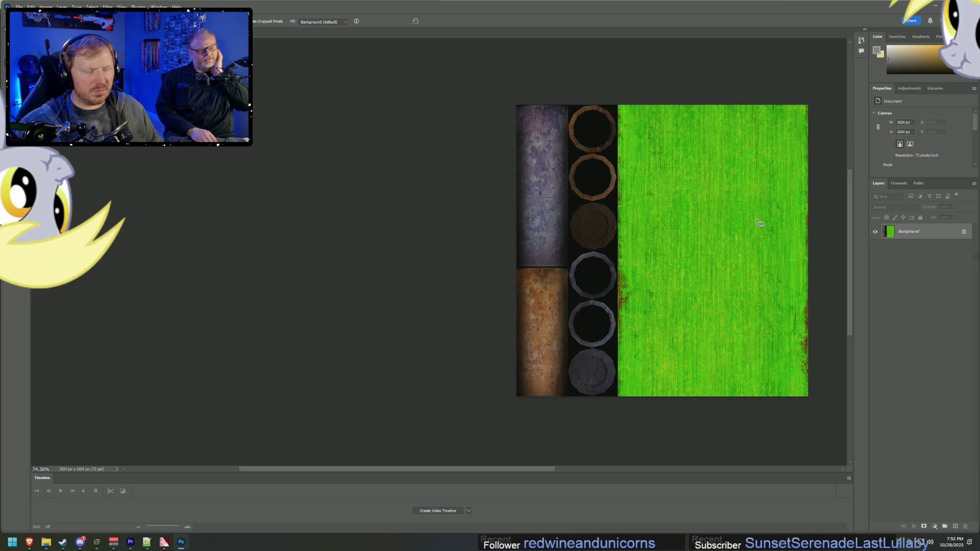
Step: Reapply the crop and check the green vat flow in Source Filmmaker
{"action": "key", "text": "Return"}
{"action": "key", "text": "alt+Tab"}
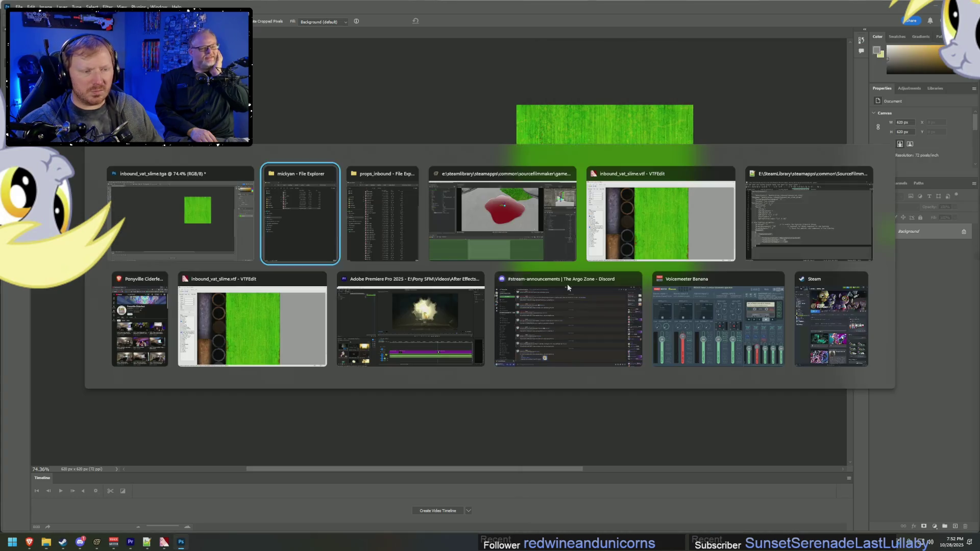
{"action": "key", "text": "Tab"}
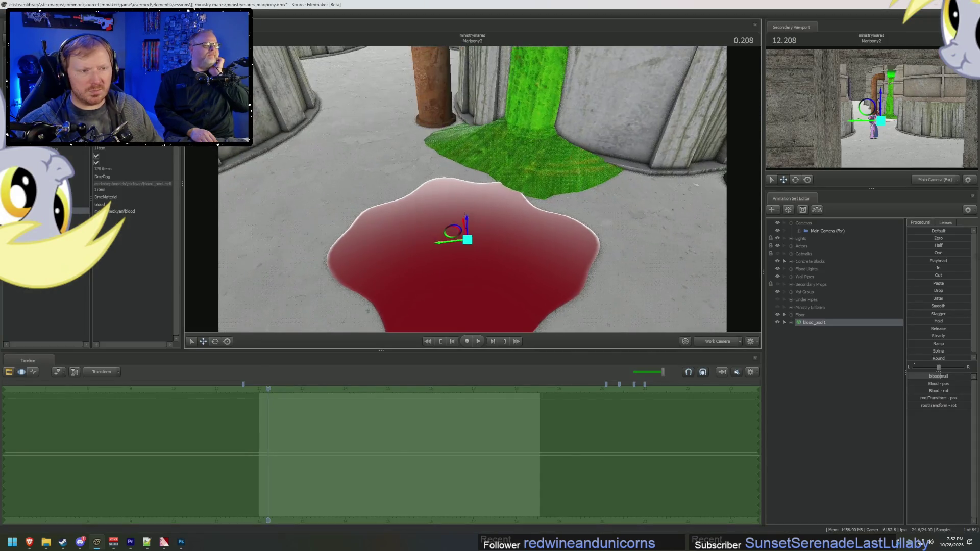
{"action": "mouse_move", "coordinate": [472, 255]}
{"action": "left_mouse_down"}
{"action": "mouse_move", "coordinate": [505, 224]}
{"action": "mouse_move", "coordinate": [559, 202]}
{"action": "mouse_move", "coordinate": [541, 219]}
{"action": "mouse_move", "coordinate": [557, 207]}
{"action": "mouse_move", "coordinate": [551, 251]}
{"action": "mouse_move", "coordinate": [552, 206]}
{"action": "mouse_move", "coordinate": [472, 206]}
{"action": "left_mouse_up"}
Step: Undo the crop, marquee the green area and stretch it across the full canvas
{"action": "key", "text": "alt+Tab"}
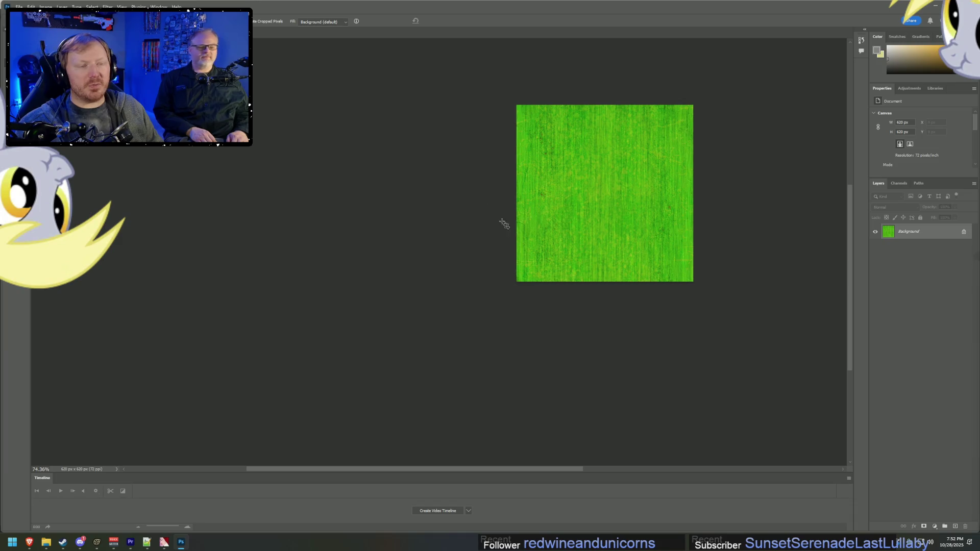
{"action": "key", "text": "ctrl+z"}
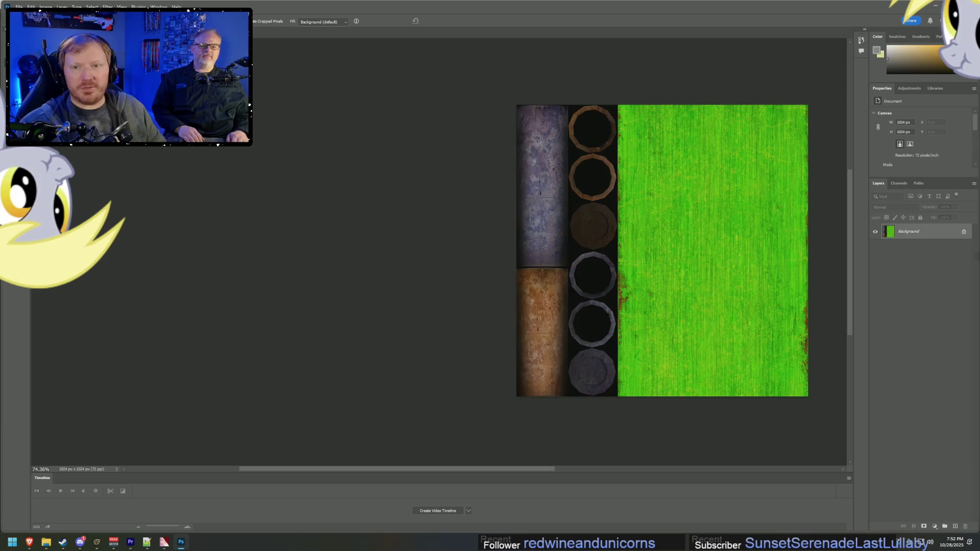
{"action": "key", "text": "m"}
{"action": "scroll", "coordinate": [780, 129], "scroll_direction": "up", "scroll_amount": 3, "text": "alt"}
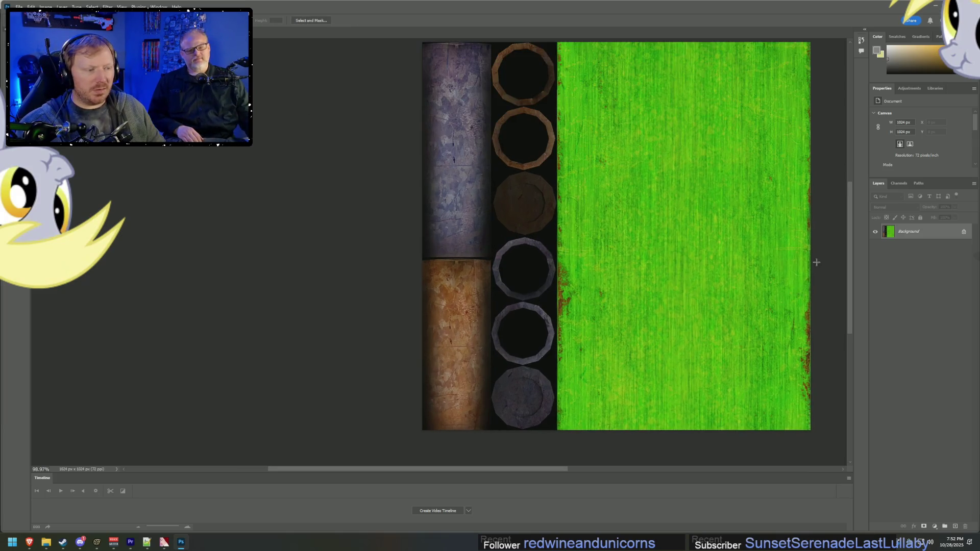
{"action": "mouse_move", "coordinate": [796, 51]}
{"action": "left_mouse_down"}
{"action": "mouse_move", "coordinate": [563, 420]}
{"action": "mouse_move", "coordinate": [546, 425]}
{"action": "left_mouse_up"}
{"action": "key", "text": "ctrl+t"}
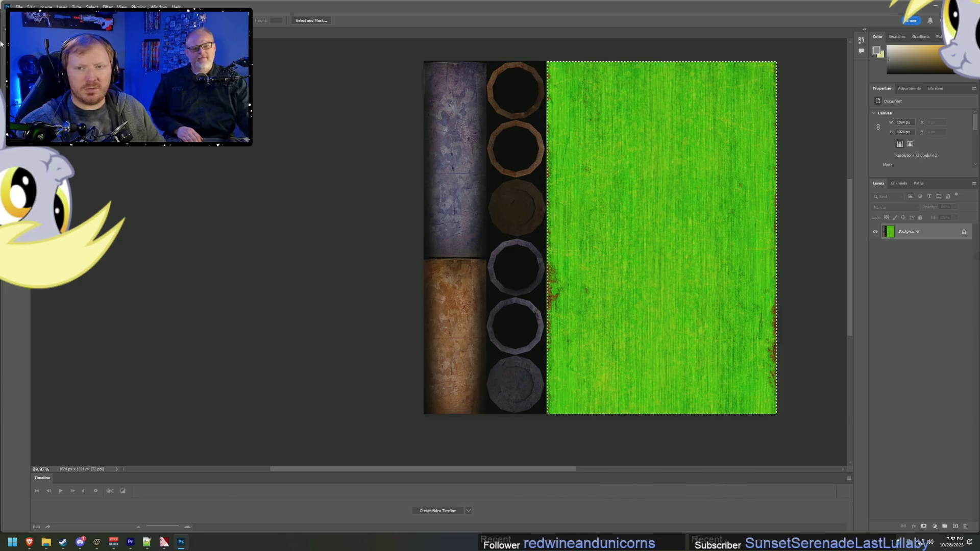
{"action": "left_click_drag", "start_coordinate": [546, 238], "coordinate": [424, 238]}
{"action": "left_click", "coordinate": [381, 21]}
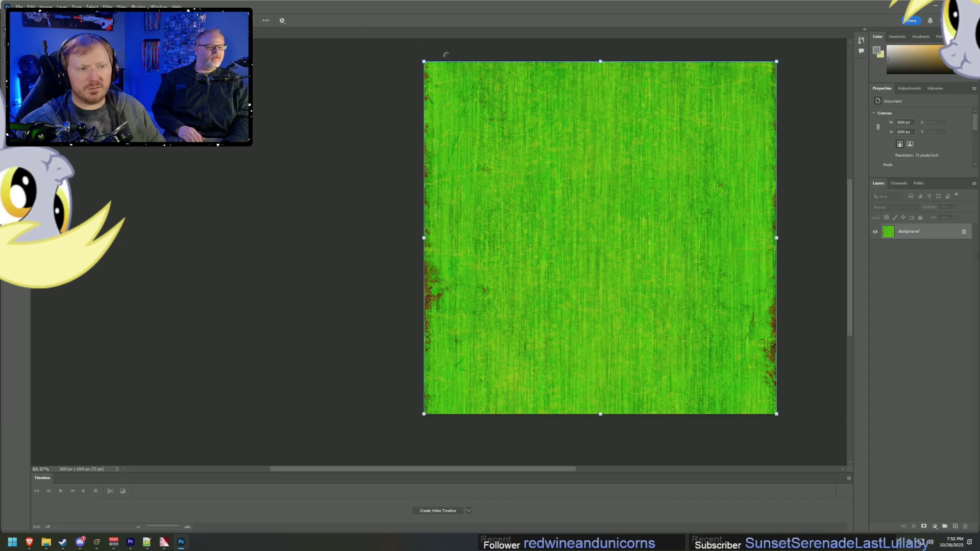
Step: Inspect the stretched texture, then minimize Photoshop
{"action": "scroll", "coordinate": [631, 161], "scroll_direction": "up", "scroll_amount": 2, "text": "alt"}
{"action": "scroll", "coordinate": [635, 162], "scroll_direction": "down", "scroll_amount": 4, "text": "alt"}
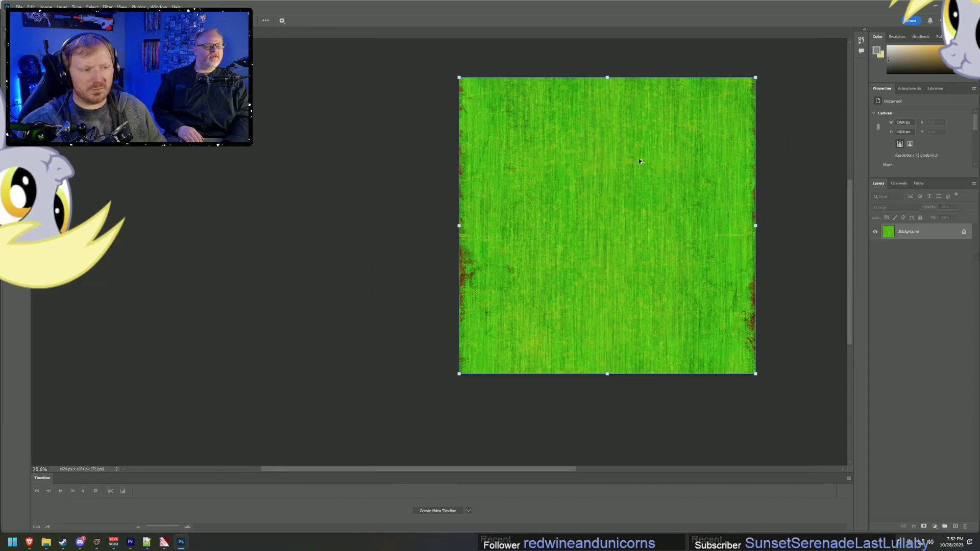
{"action": "scroll", "coordinate": [644, 153], "scroll_direction": "up", "scroll_amount": 2, "text": "alt"}
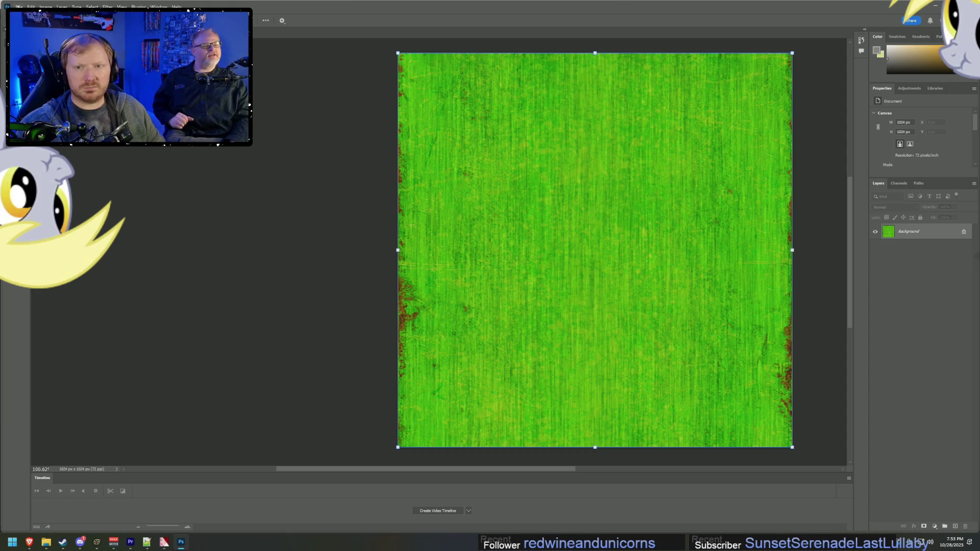
{"action": "left_click", "coordinate": [19, 7]}
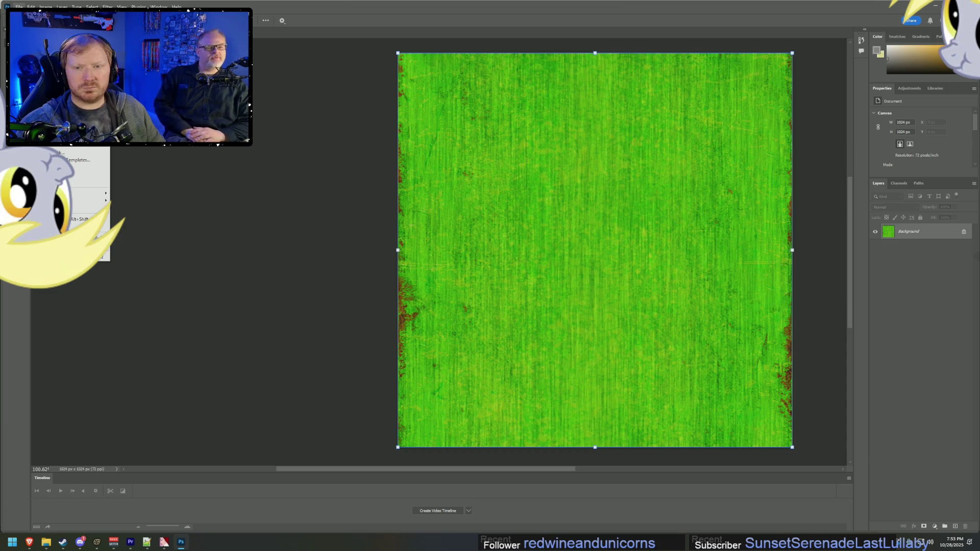
{"action": "key", "text": "Escape"}
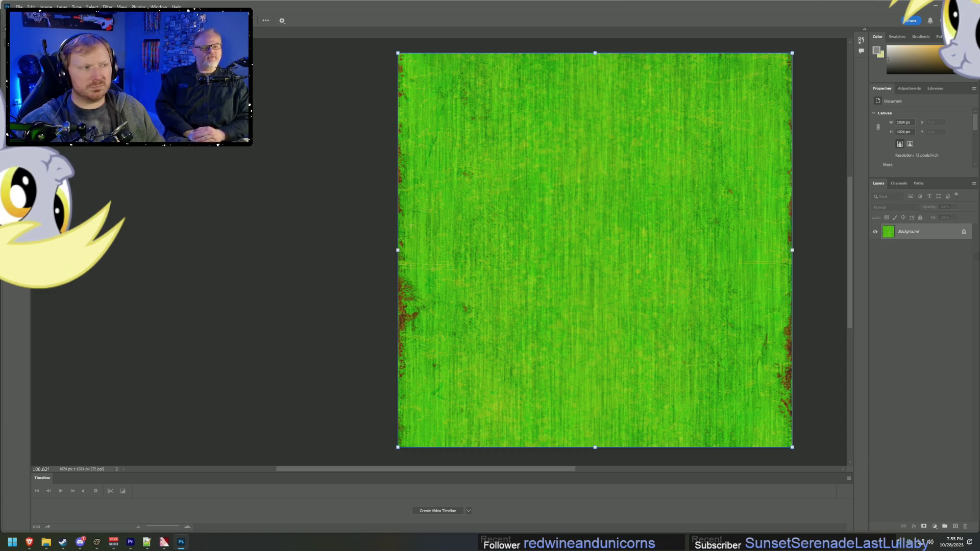
{"action": "left_click", "coordinate": [937, 8]}
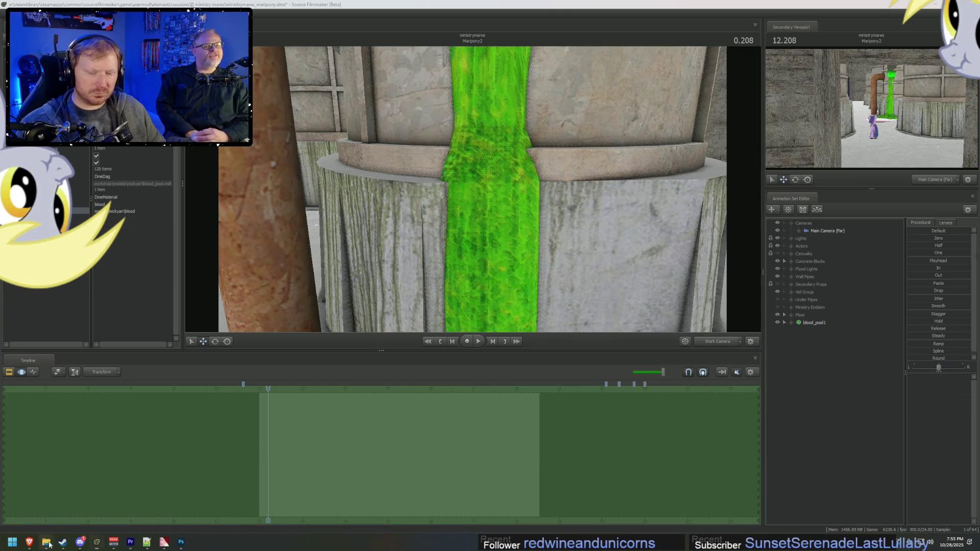
Step: Start importing a new image into VTFEdit's slime texture
{"action": "mouse_move", "coordinate": [49, 544]}
{"action": "mouse_move", "coordinate": [163, 542]}
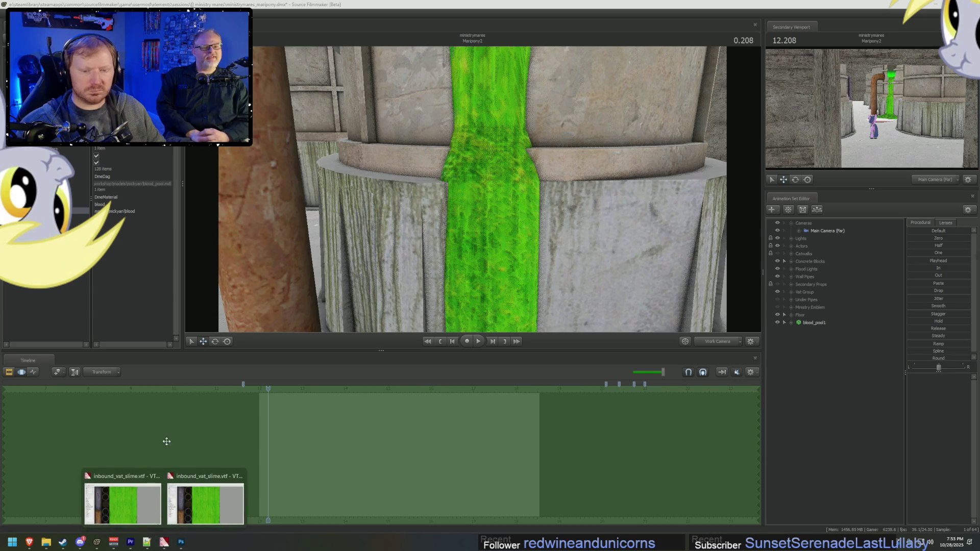
{"action": "left_click", "coordinate": [204, 498]}
{"action": "left_click", "coordinate": [196, 121]}
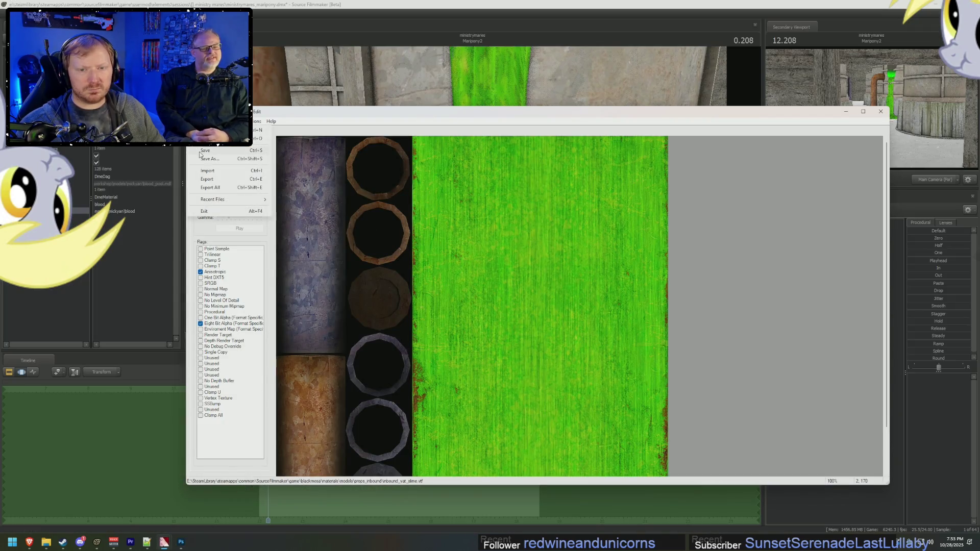
{"action": "left_click", "coordinate": [210, 190]}
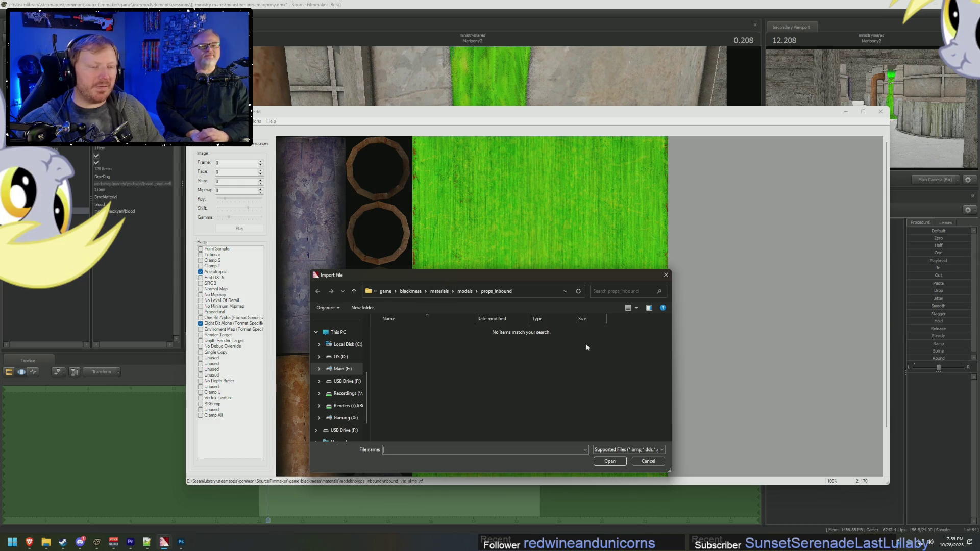
{"action": "left_click", "coordinate": [464, 291]}
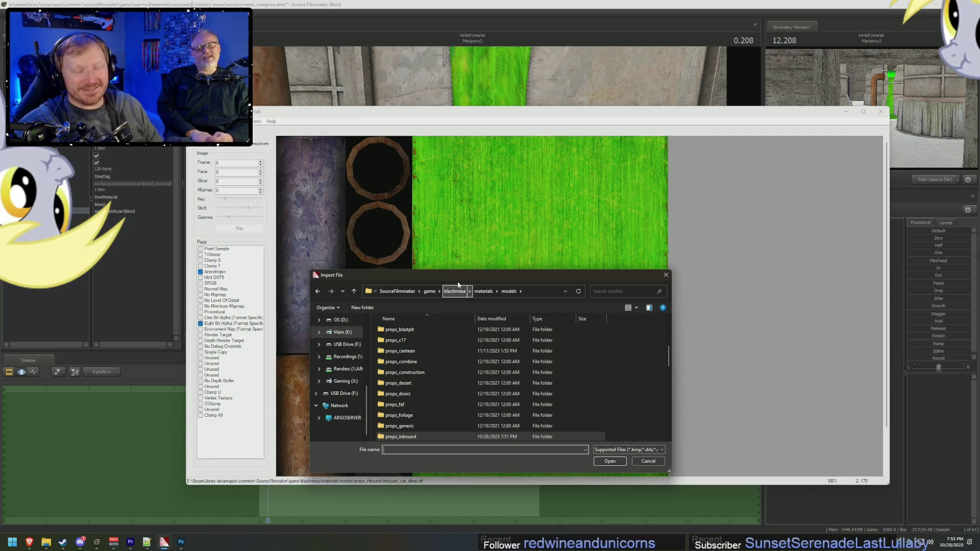
{"action": "scroll", "coordinate": [428, 340], "scroll_direction": "up", "scroll_amount": 5}
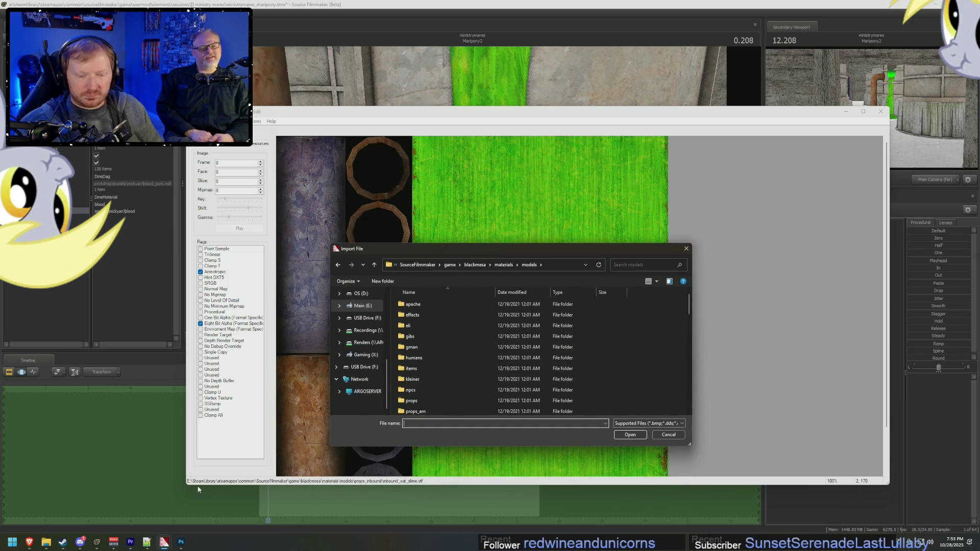
Step: Browse to the copied mickyan folder path and import inbound_vat_slime with default settings
{"action": "mouse_move", "coordinate": [47, 539]}
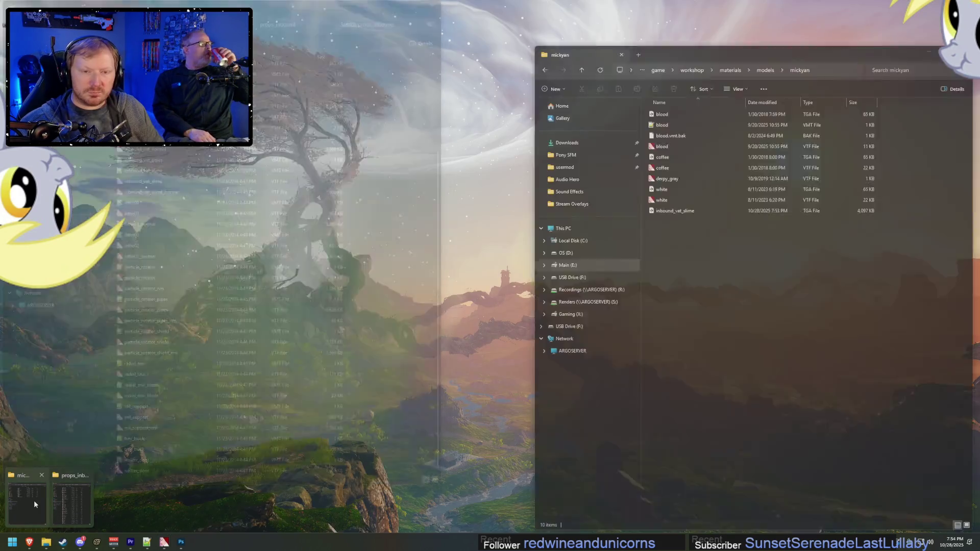
{"action": "left_click", "coordinate": [34, 501]}
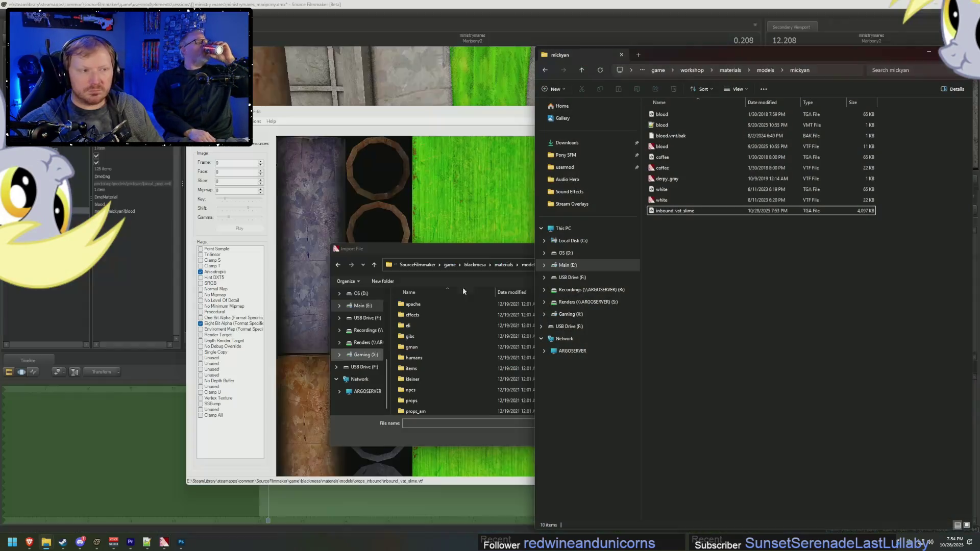
{"action": "left_click", "coordinate": [831, 70]}
{"action": "key", "text": "alt+Tab"}
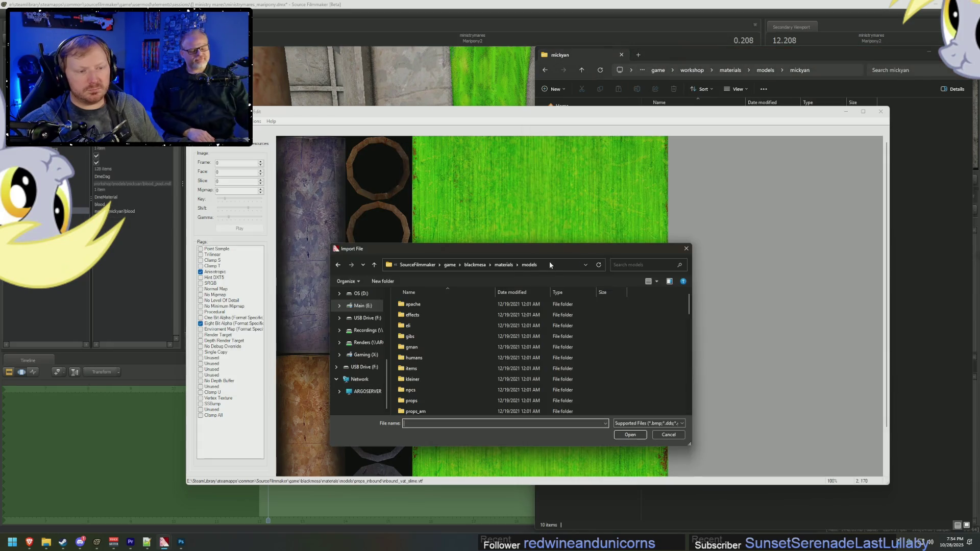
{"action": "left_click", "coordinate": [549, 265]}
{"action": "key", "text": "ctrl+v"}
{"action": "key", "text": "Return"}
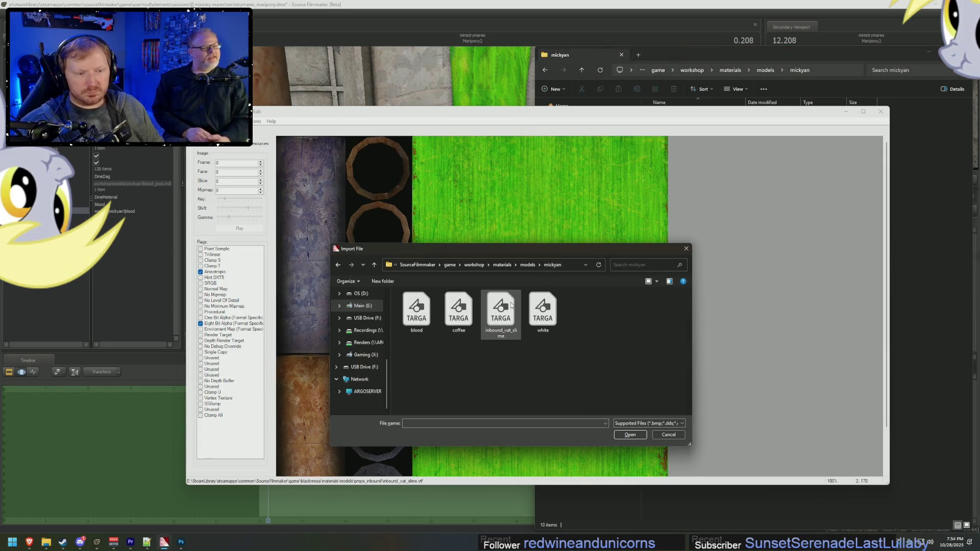
{"action": "double_click", "coordinate": [511, 305]}
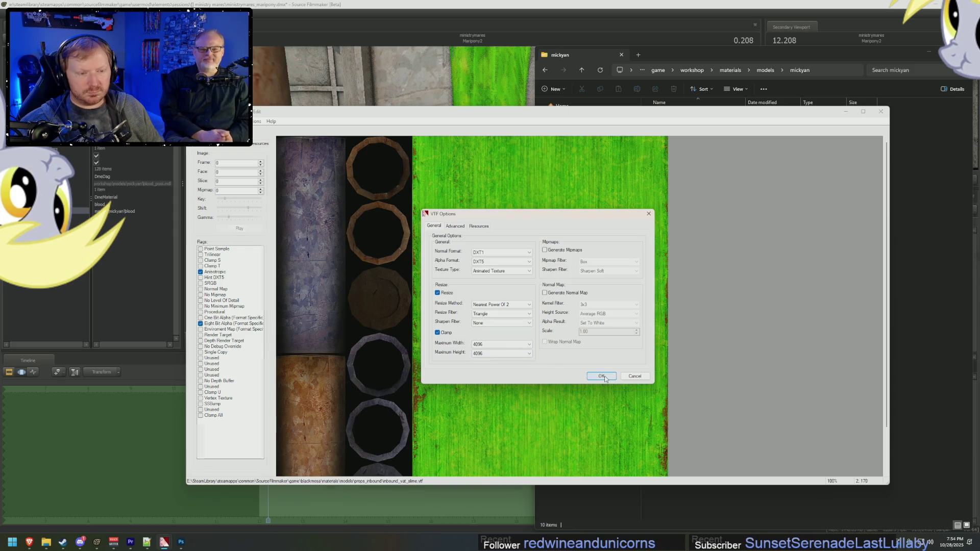
{"action": "left_click", "coordinate": [602, 376]}
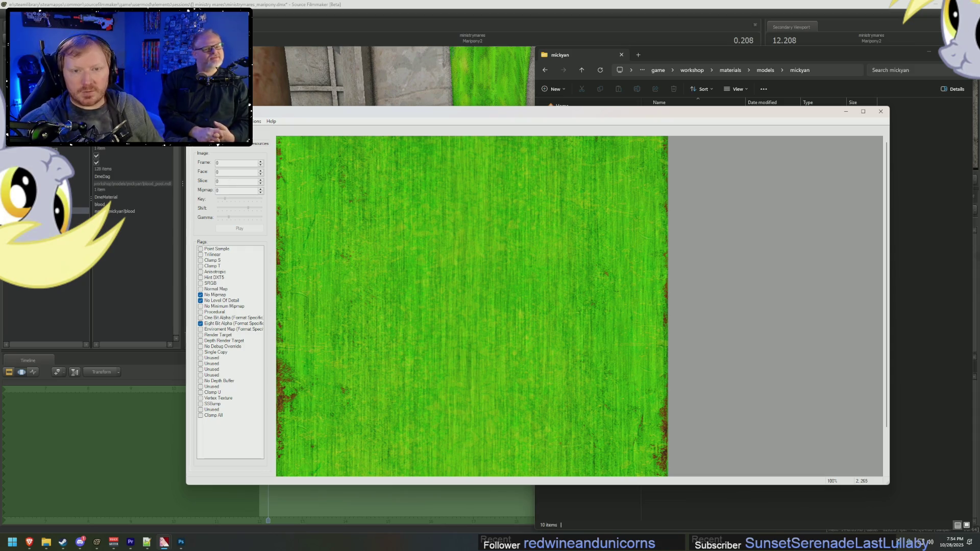
Step: Save the texture as slime.vtf
{"action": "left_click", "coordinate": [197, 121]}
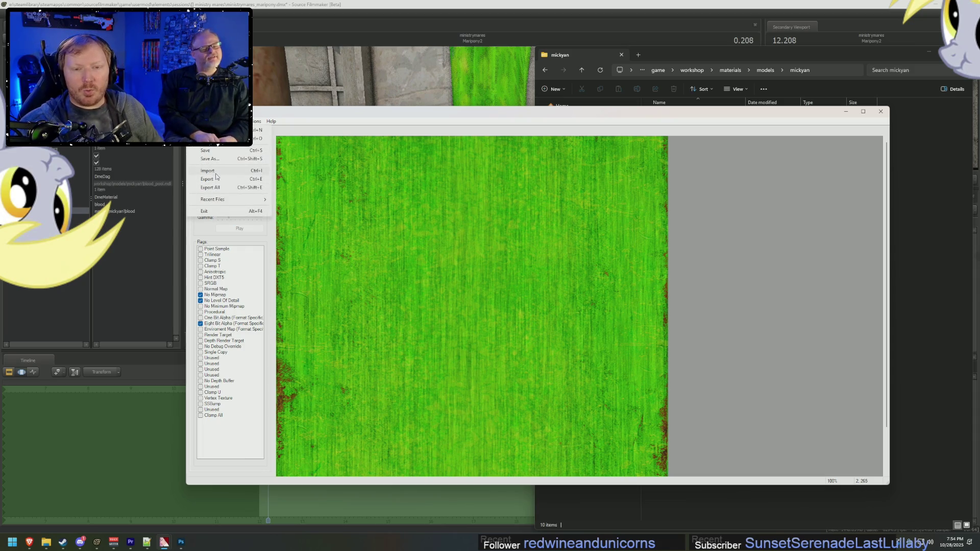
{"action": "left_click", "coordinate": [216, 158]}
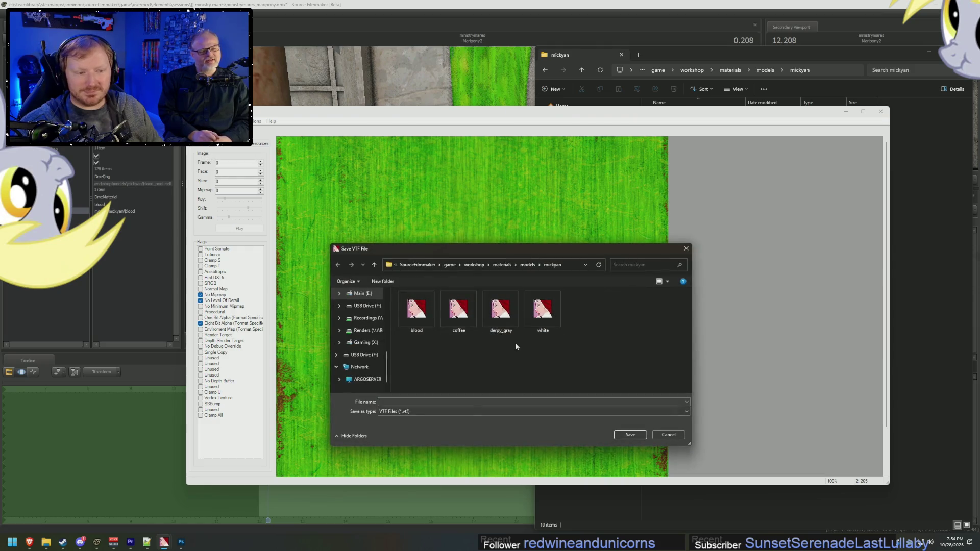
{"action": "type", "text": "slime"}
{"action": "key", "text": "Return"}
{"action": "key", "text": "alt+Tab"}
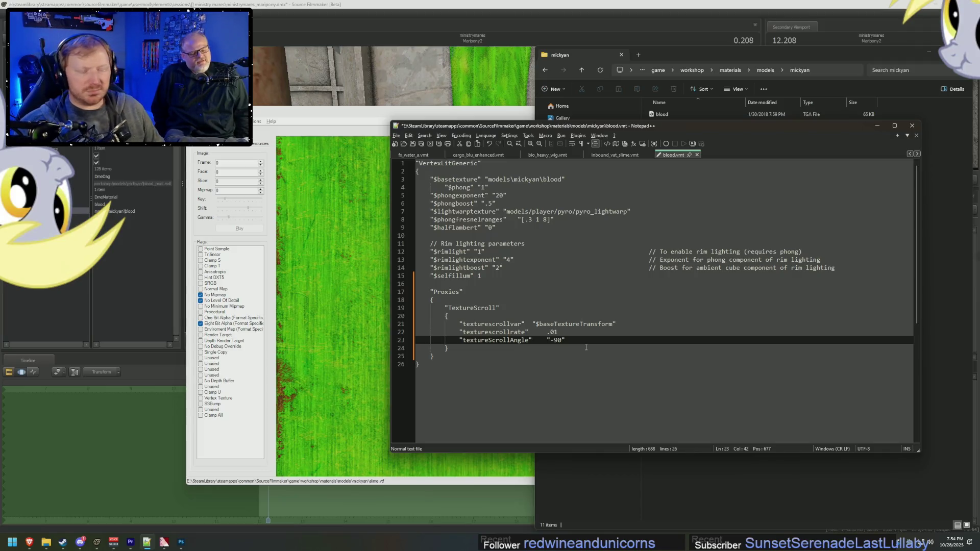
Step: Edit blood.vmt's TextureScroll proxy lines and save the file
{"action": "left_click", "coordinate": [551, 307]}
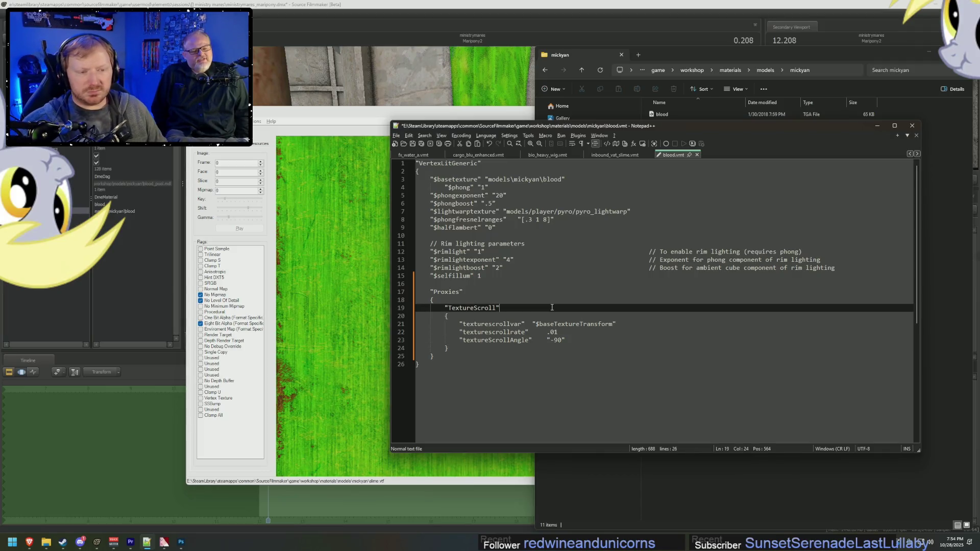
{"action": "left_click", "coordinate": [570, 335]}
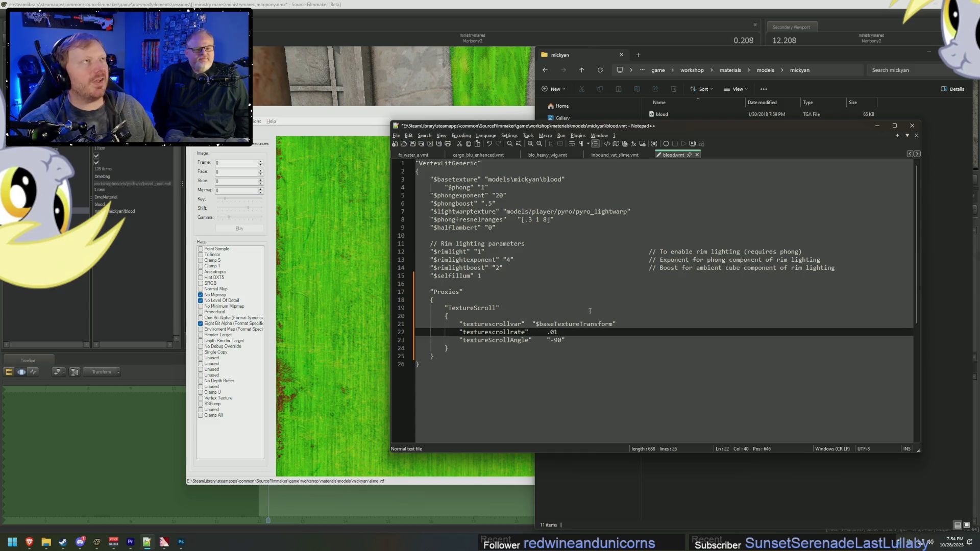
{"action": "left_click", "coordinate": [542, 269]}
{"action": "key", "text": "ctrl+s"}
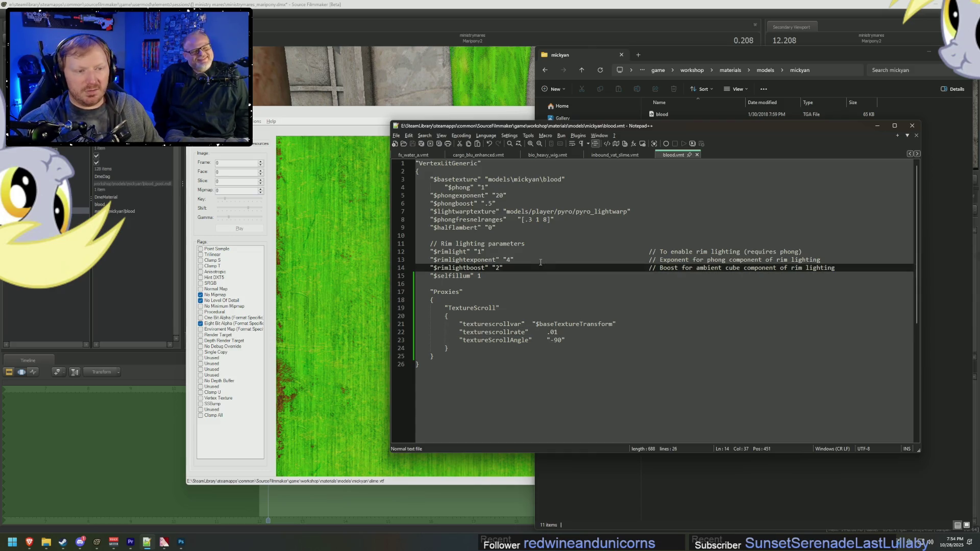
Step: Change the $basetexture name from blood to slime and save blood.vmt
{"action": "double_click", "coordinate": [554, 180]}
{"action": "type", "text": "slime"}
{"action": "key", "text": "ctrl+s"}
{"action": "key", "text": "alt+Tab"}
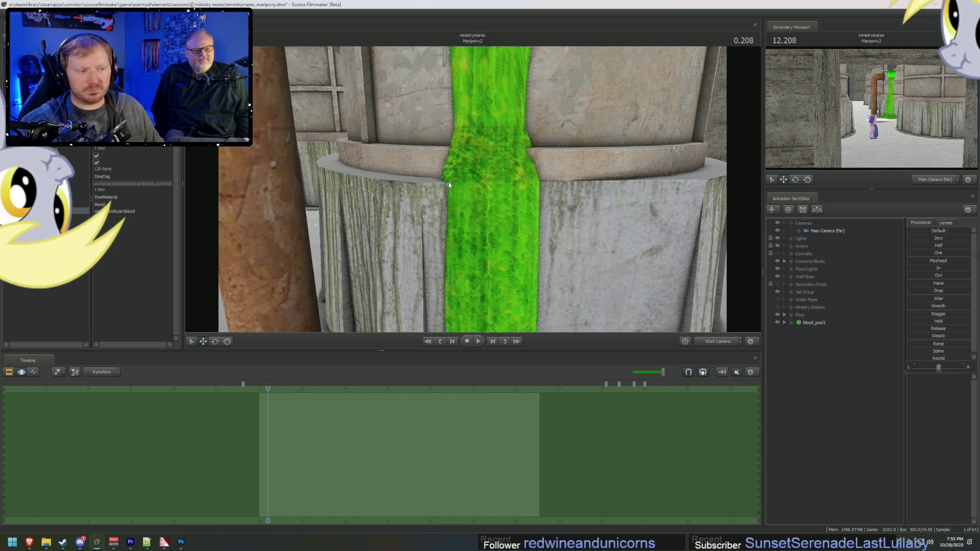
Step: Fly the camera down to inspect the green slime pool, then return to blood.vmt in Notepad++
{"action": "mouse_move", "coordinate": [472, 188]}
{"action": "left_mouse_down"}
{"action": "mouse_move", "coordinate": [477, 301]}
{"action": "mouse_move", "coordinate": [477, 265]}
{"action": "left_mouse_up"}
{"action": "key", "text": "alt+Tab"}
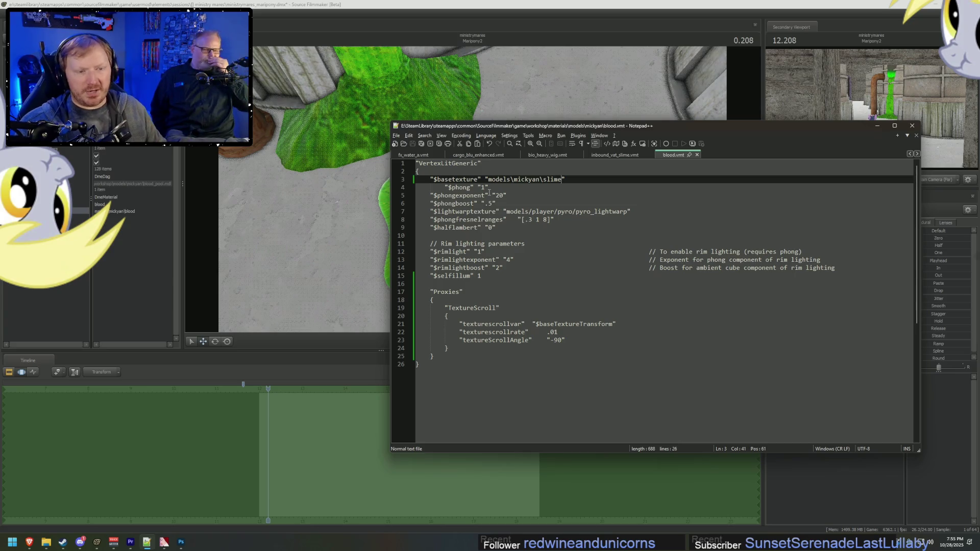
Step: Compare the $phongtint and phong settings in inbound_vat_slime.vmt before returning to blood.vmt
{"action": "left_click", "coordinate": [610, 155]}
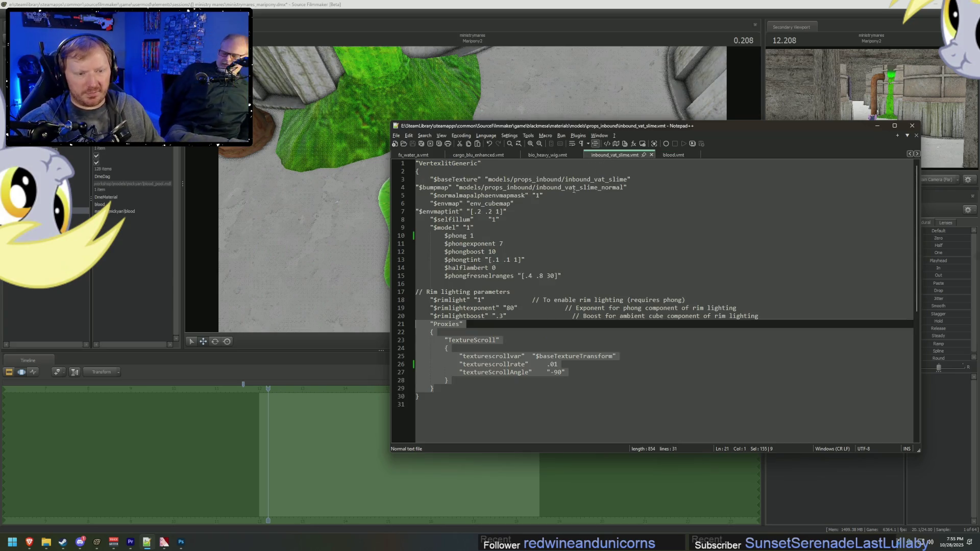
{"action": "left_click", "coordinate": [487, 261]}
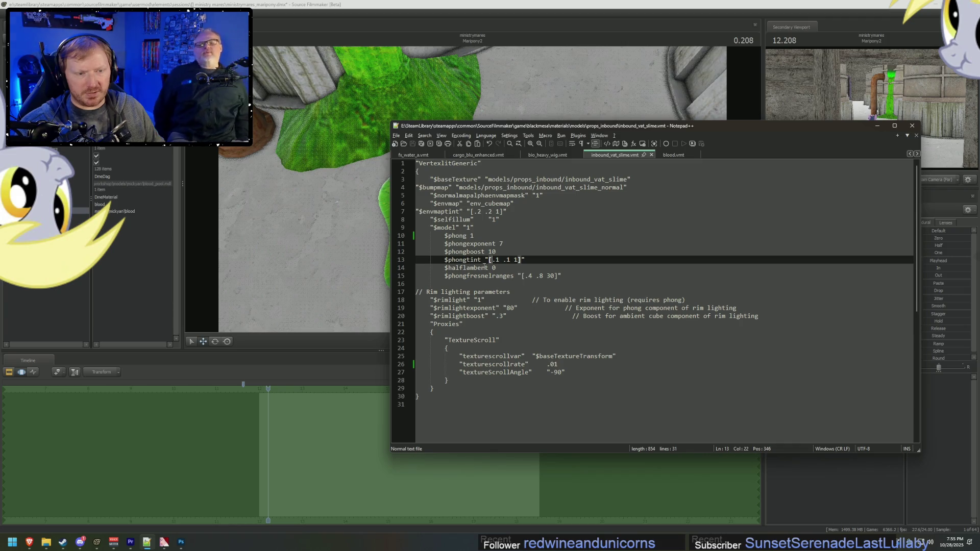
{"action": "mouse_move", "coordinate": [562, 275]}
{"action": "left_mouse_down"}
{"action": "mouse_move", "coordinate": [459, 260]}
{"action": "mouse_move", "coordinate": [432, 228]}
{"action": "left_mouse_up"}
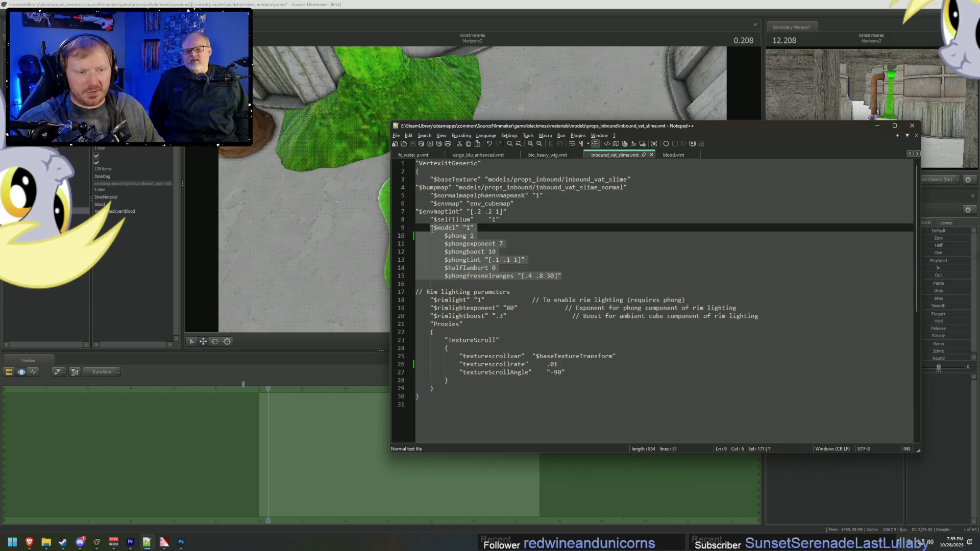
{"action": "left_click", "coordinate": [681, 155]}
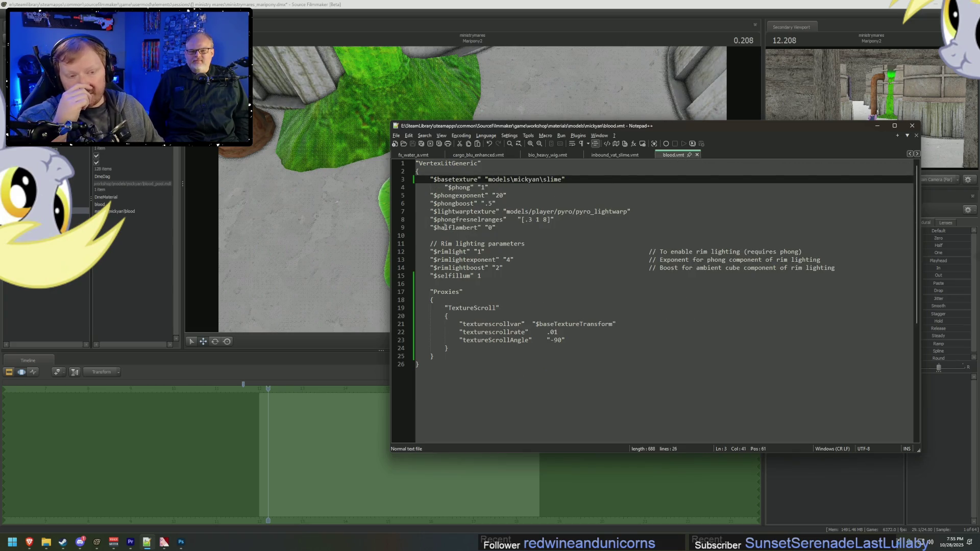
Step: Comment out the $phongexponent, $phongboost and $phong lines in blood.vmt with //
{"action": "left_click", "coordinate": [432, 196]}
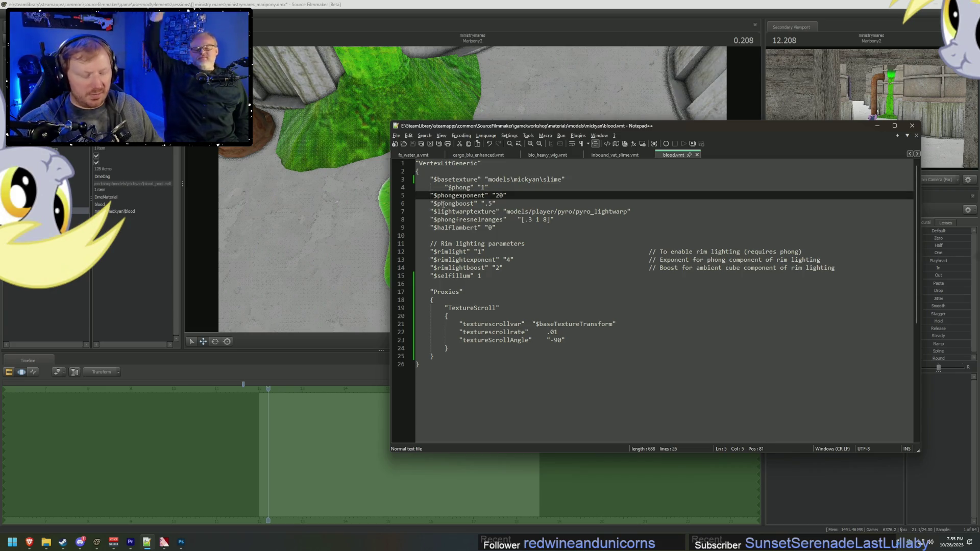
{"action": "type", "text": "//"}
{"action": "left_click", "coordinate": [430, 204]}
{"action": "type", "text": "//"}
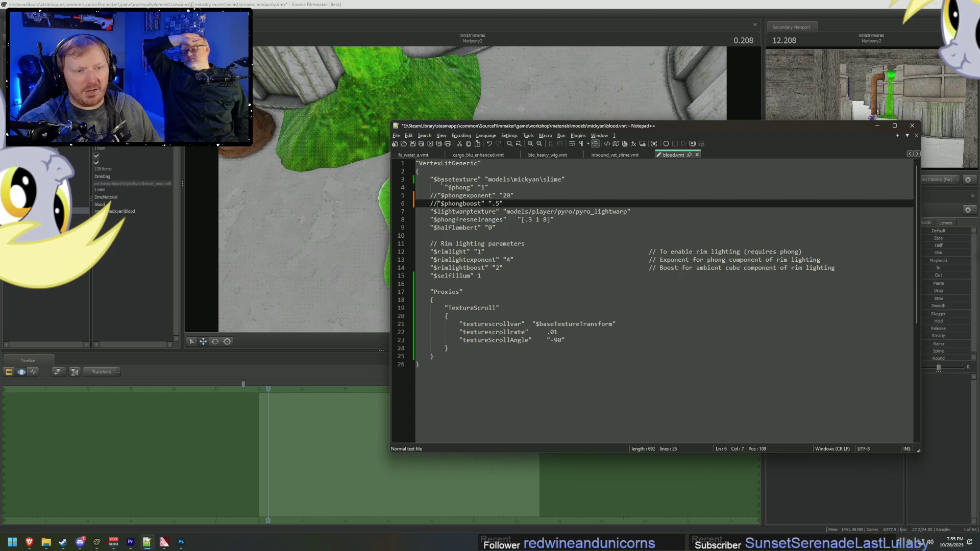
{"action": "left_click", "coordinate": [444, 179]}
{"action": "left_click", "coordinate": [444, 187]}
{"action": "key", "text": "BackSpace"}
{"action": "type", "text": "//"}
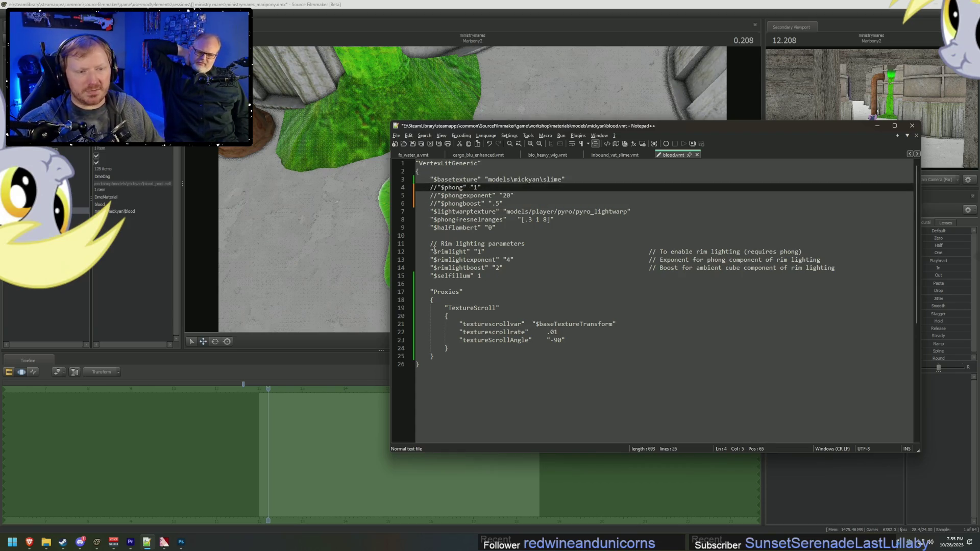
Step: Comment out $rimlight, $rimlightexponent and $rimlightboost, save blood.vmt, and return to Source Filmmaker
{"action": "left_click", "coordinate": [431, 251]}
{"action": "type", "text": "//"}
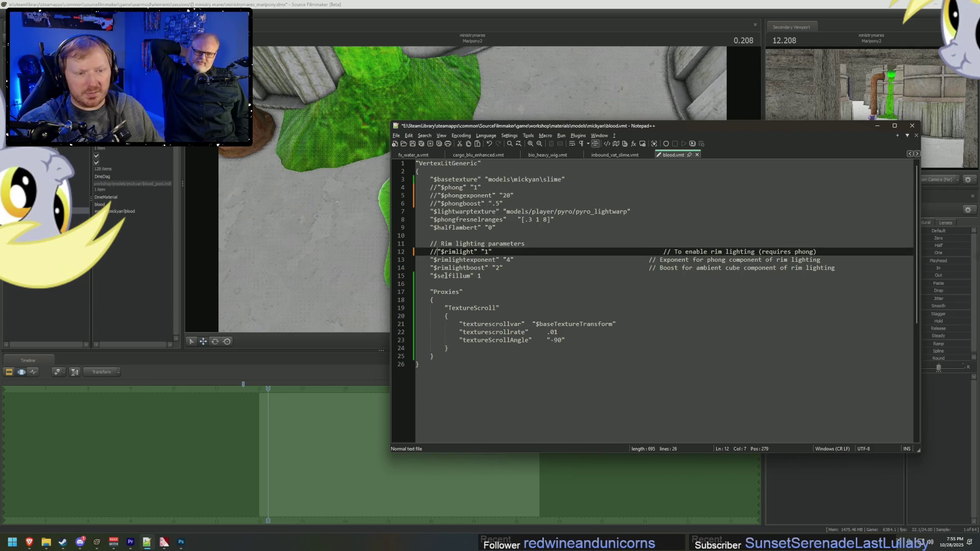
{"action": "left_click", "coordinate": [432, 260]}
{"action": "type", "text": "//"}
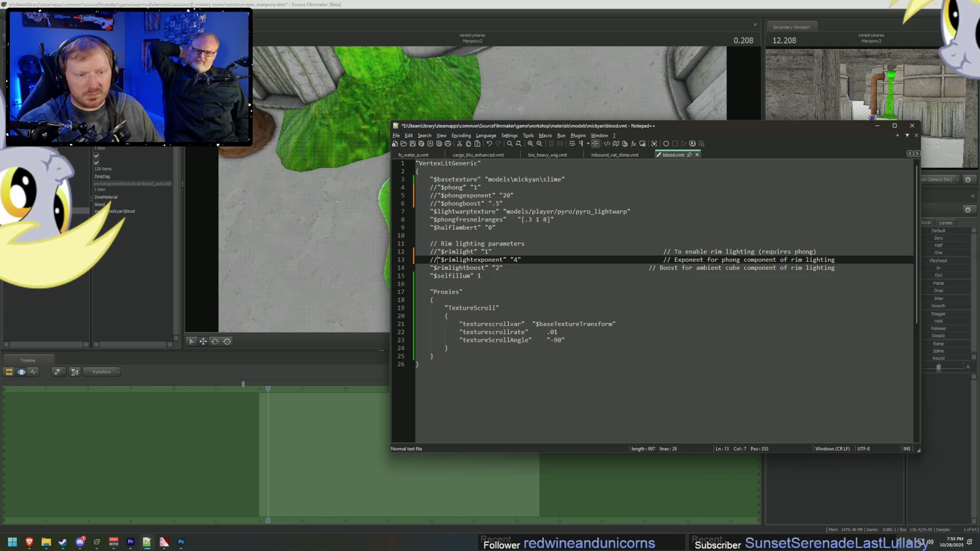
{"action": "left_click", "coordinate": [431, 268]}
{"action": "type", "text": "//"}
{"action": "key", "text": "ctrl+s"}
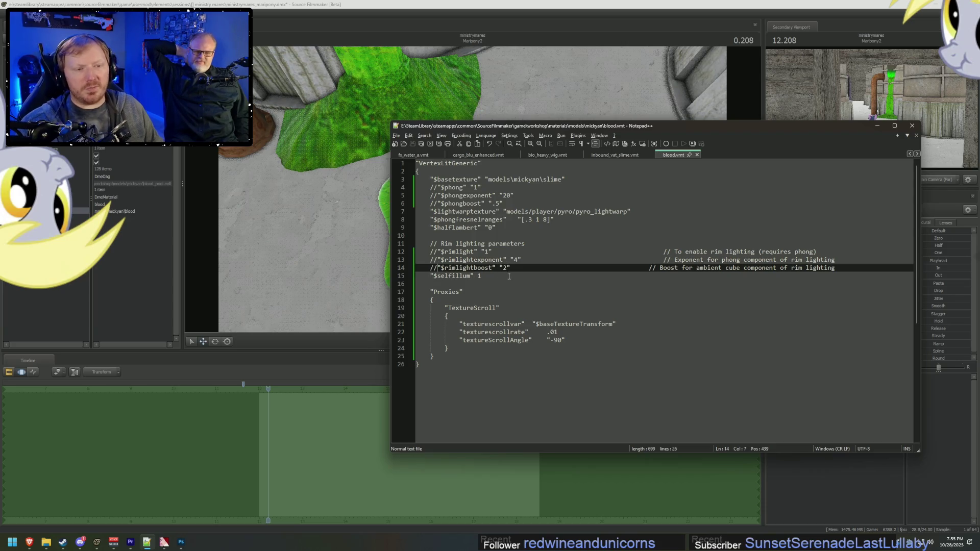
{"action": "key", "text": "alt+Tab"}
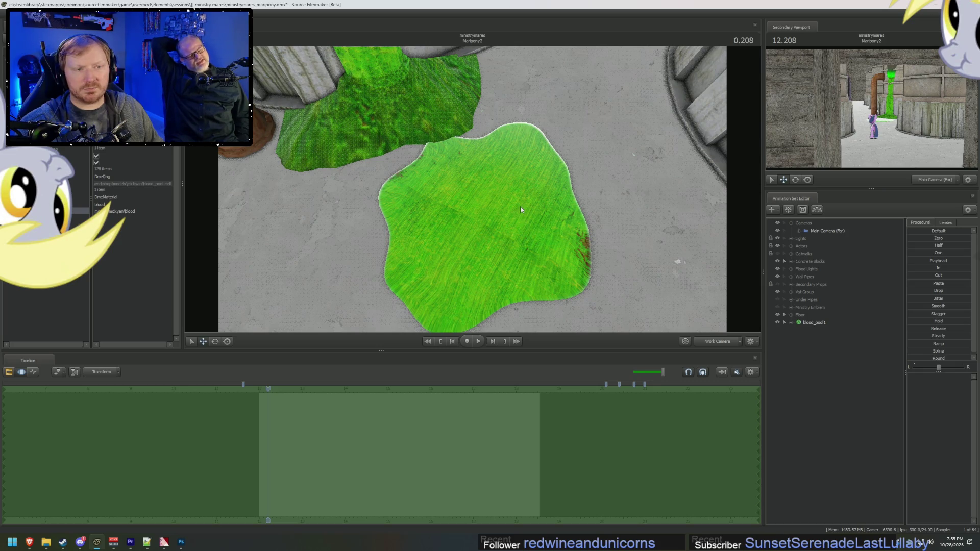
Step: Orbit around the bright-green floor pool, vat and spill from several angles, then return to Notepad++
{"action": "left_click_drag", "start_coordinate": [519, 206], "coordinate": [454, 176]}
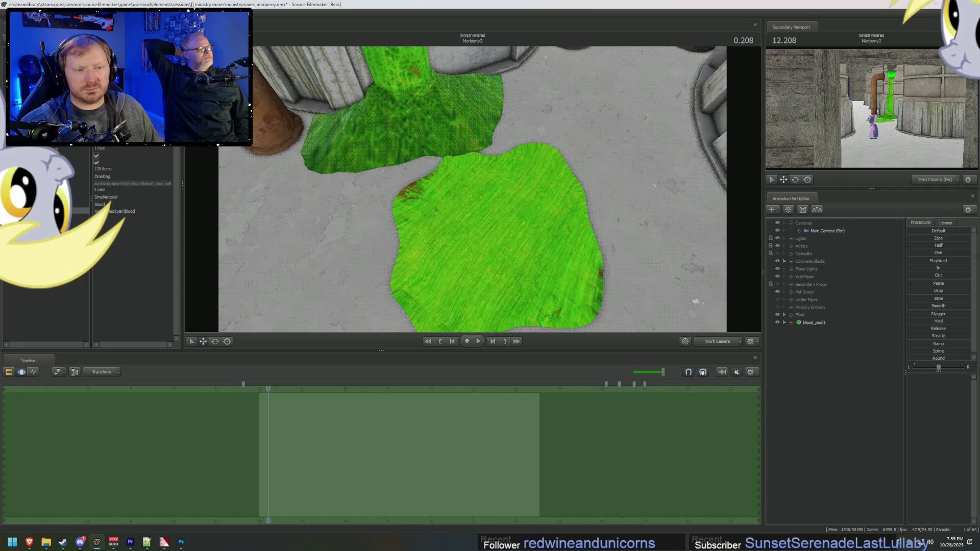
{"action": "mouse_move", "coordinate": [455, 176]}
{"action": "left_mouse_down"}
{"action": "mouse_move", "coordinate": [456, 153]}
{"action": "mouse_move", "coordinate": [456, 185]}
{"action": "mouse_move", "coordinate": [456, 145]}
{"action": "left_mouse_up"}
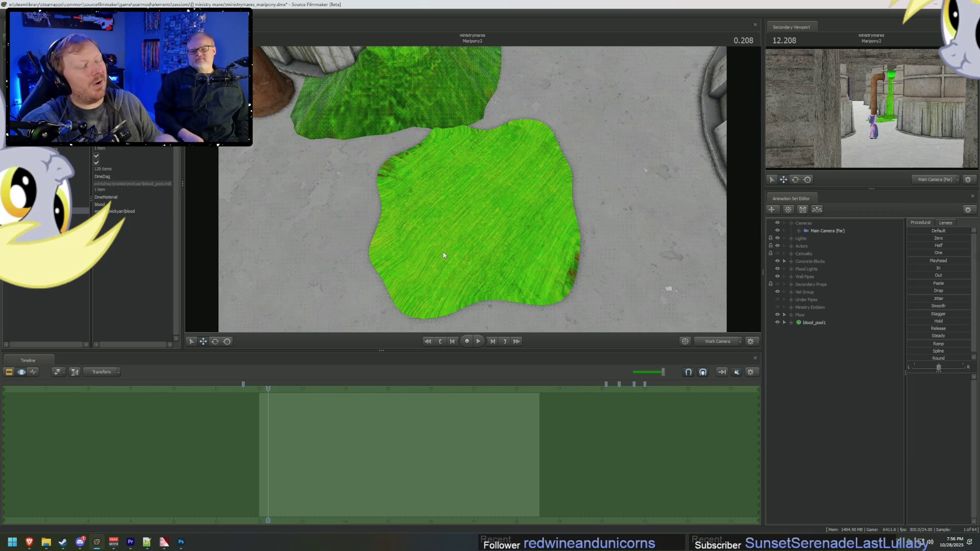
{"action": "mouse_move", "coordinate": [443, 255]}
{"action": "left_mouse_down"}
{"action": "mouse_move", "coordinate": [475, 186]}
{"action": "mouse_move", "coordinate": [449, 209]}
{"action": "mouse_move", "coordinate": [447, 182]}
{"action": "left_mouse_up"}
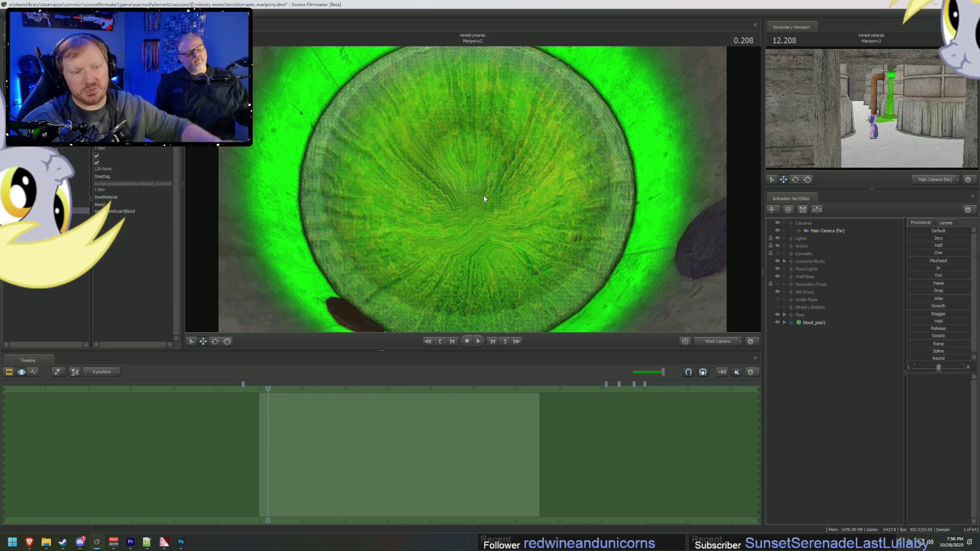
{"action": "mouse_move", "coordinate": [484, 194]}
{"action": "right_mouse_down"}
{"action": "mouse_move", "coordinate": [484, 296]}
{"action": "mouse_move", "coordinate": [472, 312]}
{"action": "mouse_move", "coordinate": [466, 224]}
{"action": "right_mouse_up"}
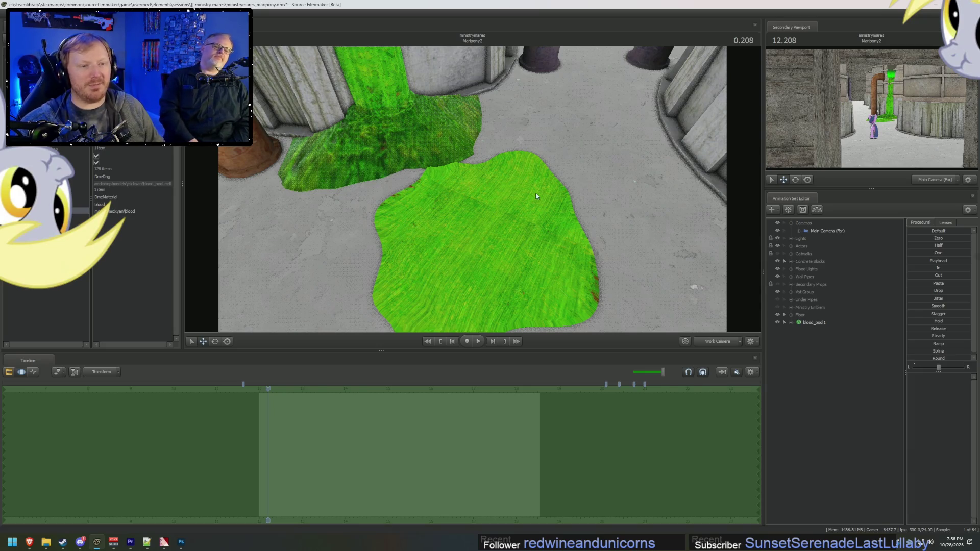
{"action": "mouse_move", "coordinate": [536, 195]}
{"action": "left_mouse_down"}
{"action": "mouse_move", "coordinate": [531, 143]}
{"action": "mouse_move", "coordinate": [530, 207]}
{"action": "left_mouse_up"}
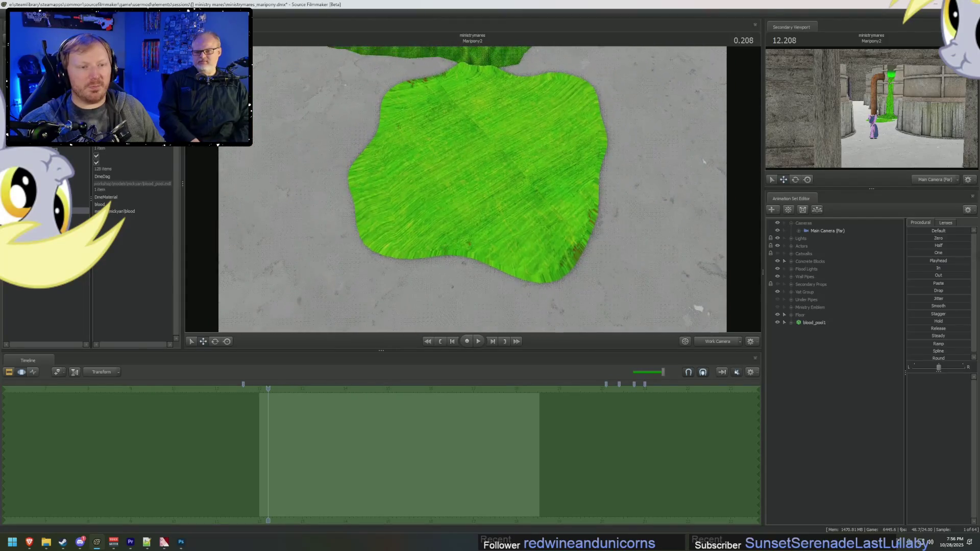
{"action": "key", "text": "alt+Tab"}
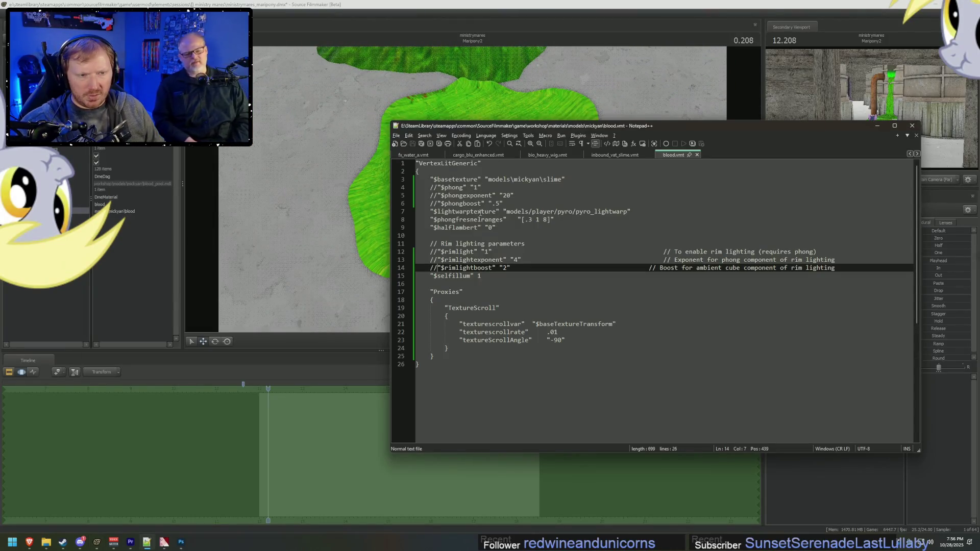
Step: Comment out $phongfresnelranges and $lightwarptexture in blood.vmt, save, and return to Source Filmmaker
{"action": "left_click", "coordinate": [430, 220]}
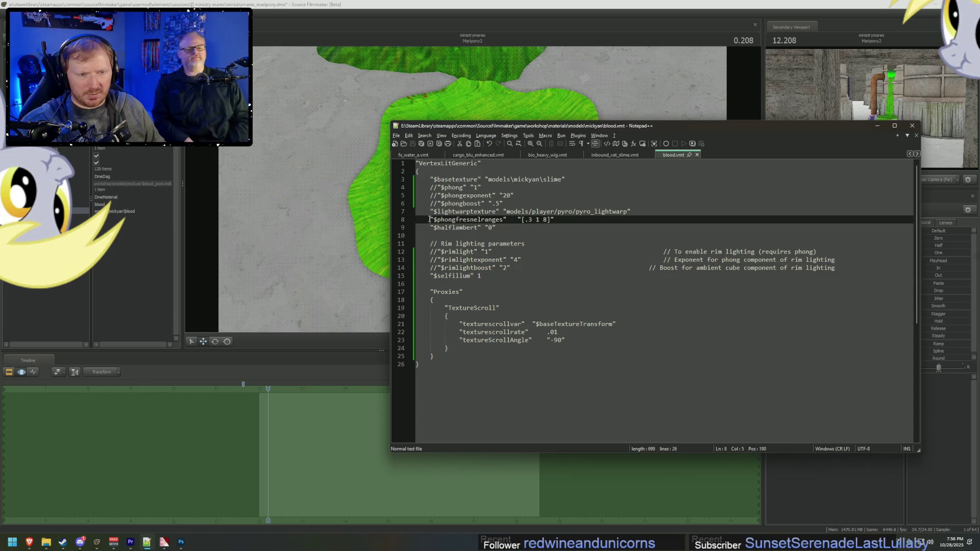
{"action": "type", "text": "//"}
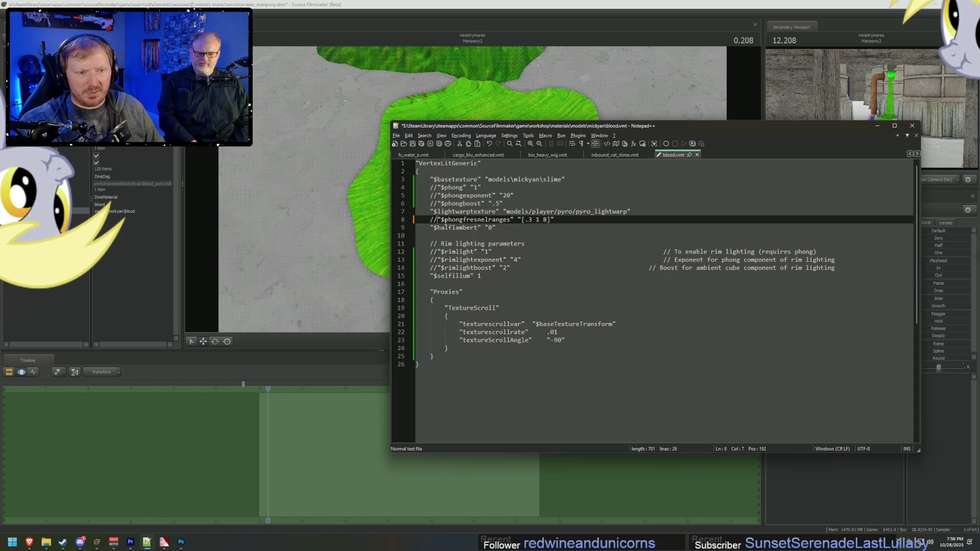
{"action": "left_click", "coordinate": [618, 155]}
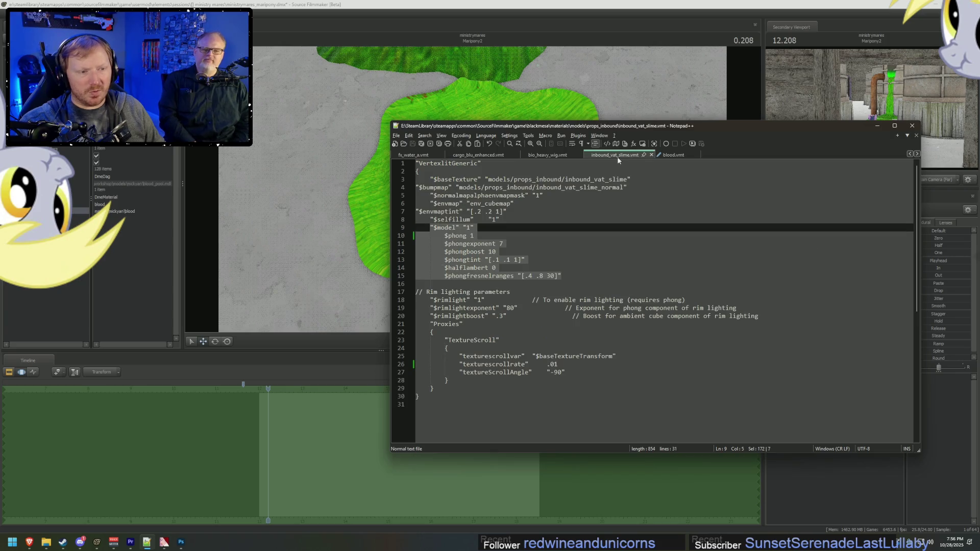
{"action": "left_click", "coordinate": [560, 204]}
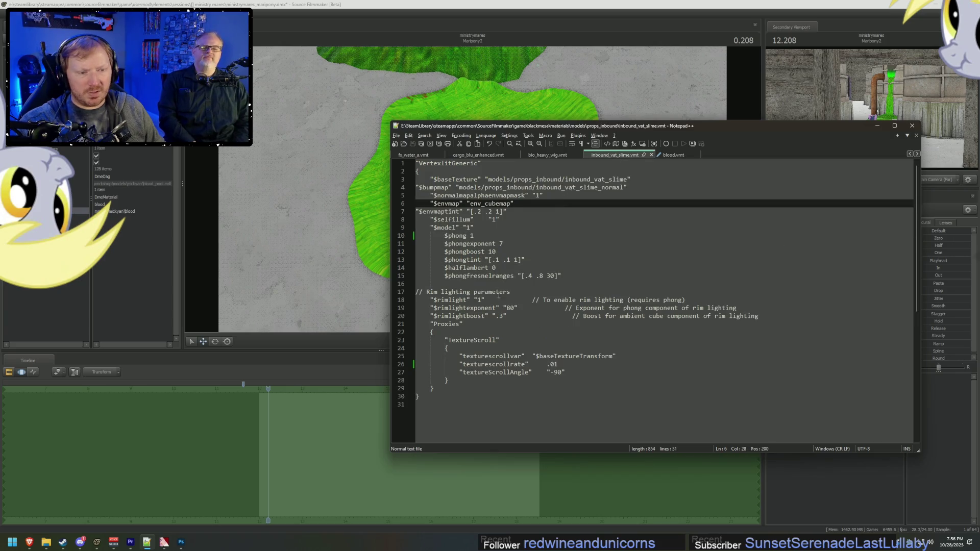
{"action": "left_click", "coordinate": [671, 155]}
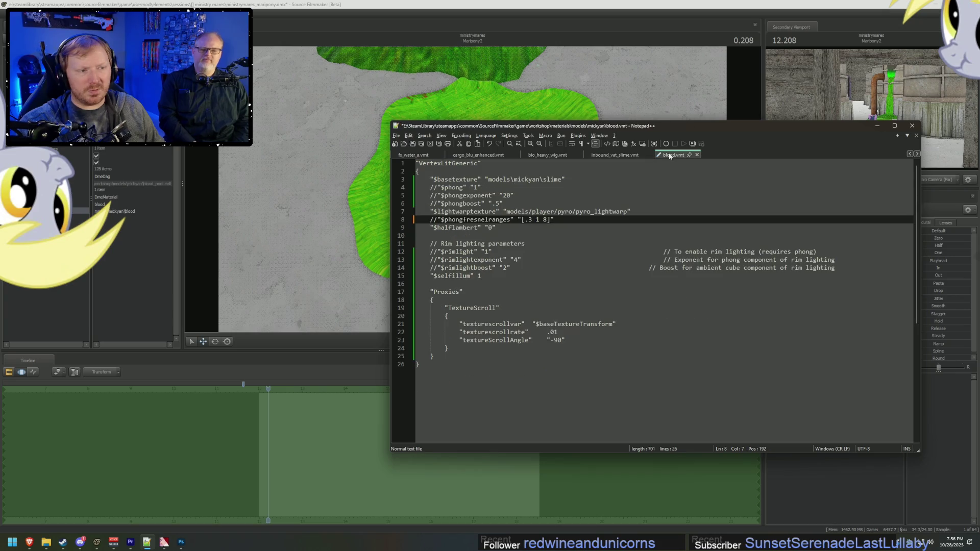
{"action": "left_click", "coordinate": [431, 211]}
{"action": "type", "text": "//"}
{"action": "key", "text": "ctrl+s"}
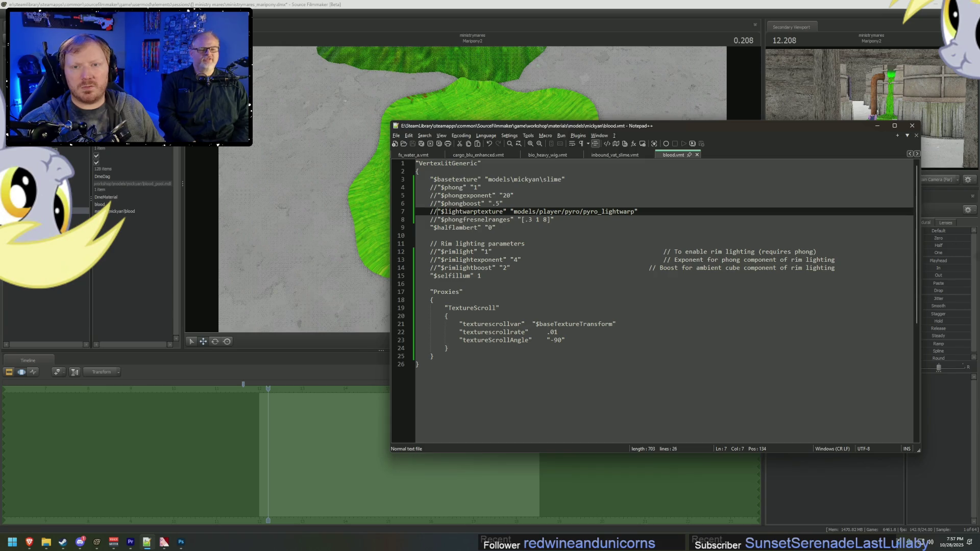
{"action": "key", "text": "alt+Tab"}
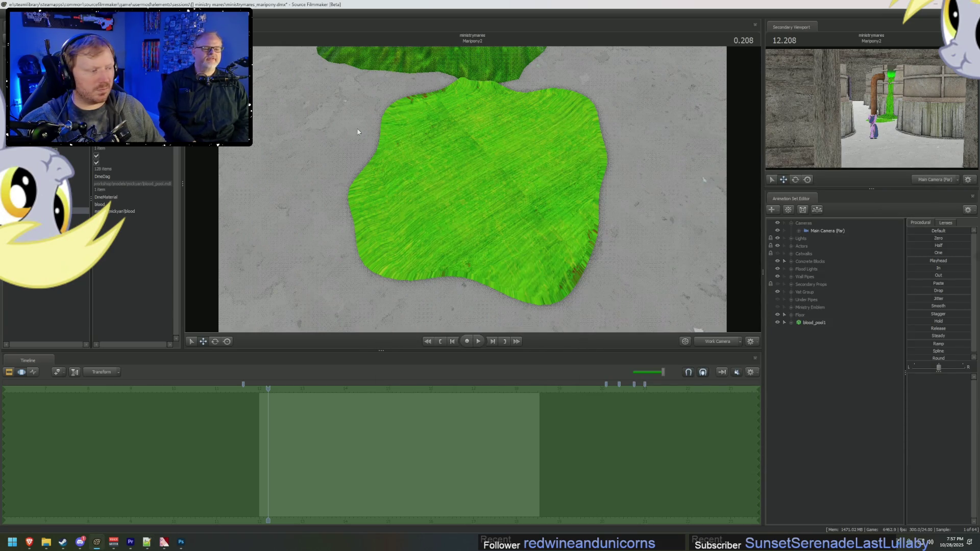
Step: Switch the viewport to a dark lighting mode and orbit to check the glowing green pool
{"action": "left_click_drag", "start_coordinate": [357, 131], "coordinate": [473, 193]}
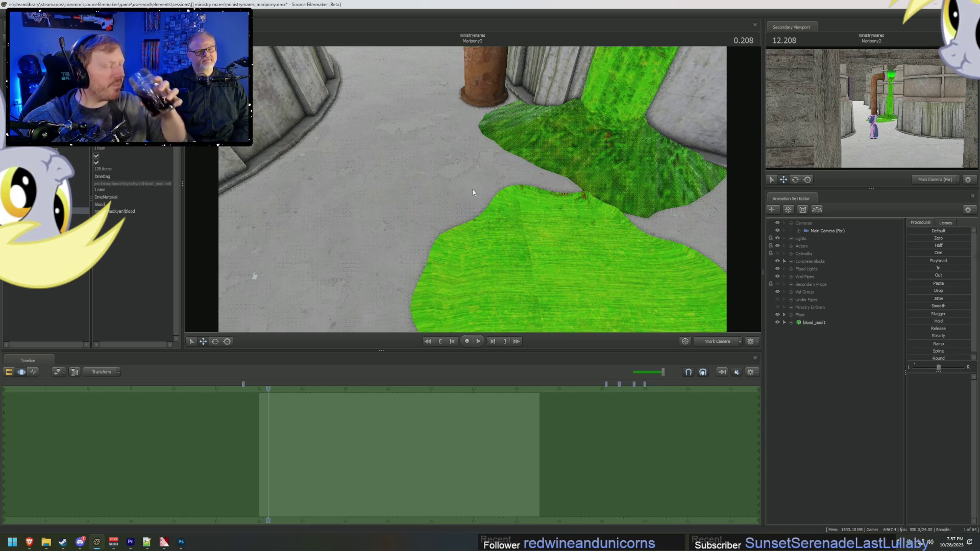
{"action": "right_click", "coordinate": [532, 177]}
{"action": "left_click", "coordinate": [547, 198]}
{"action": "left_click_drag", "start_coordinate": [660, 216], "coordinate": [737, 228]}
{"action": "left_click_drag", "start_coordinate": [473, 189], "coordinate": [473, 193]}
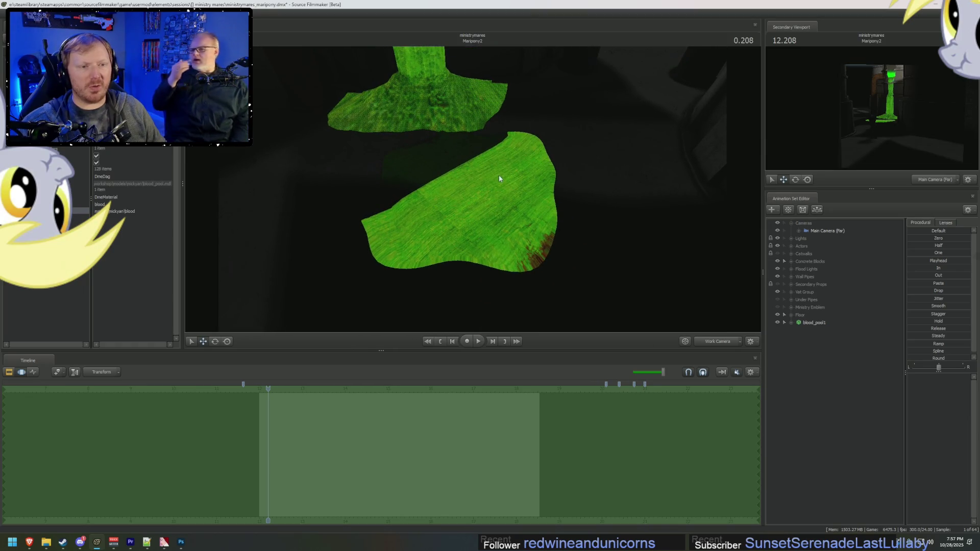
{"action": "key", "text": "alt+Tab"}
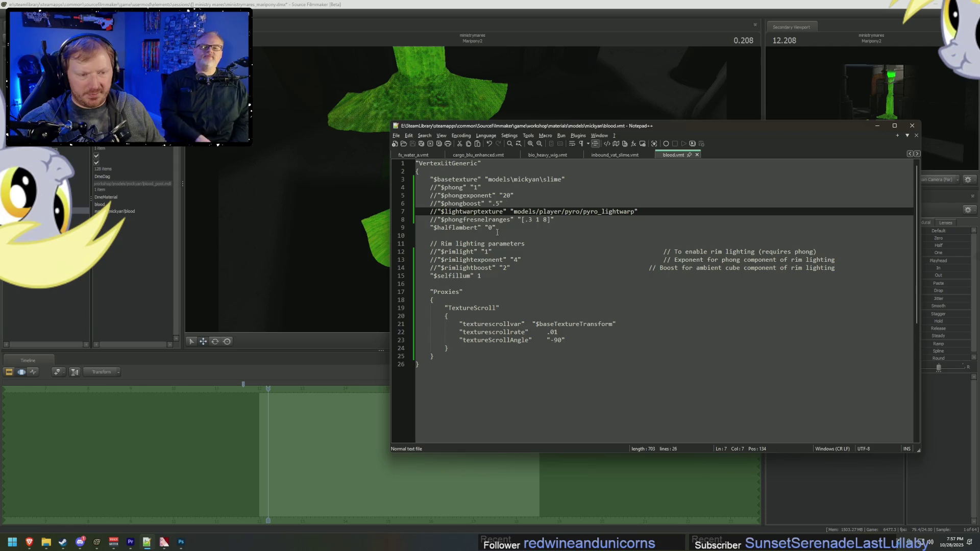
Step: Insert a new line below "$selfillum" 1 and start typing the $selfillumtint parameter
{"action": "left_click", "coordinate": [485, 275]}
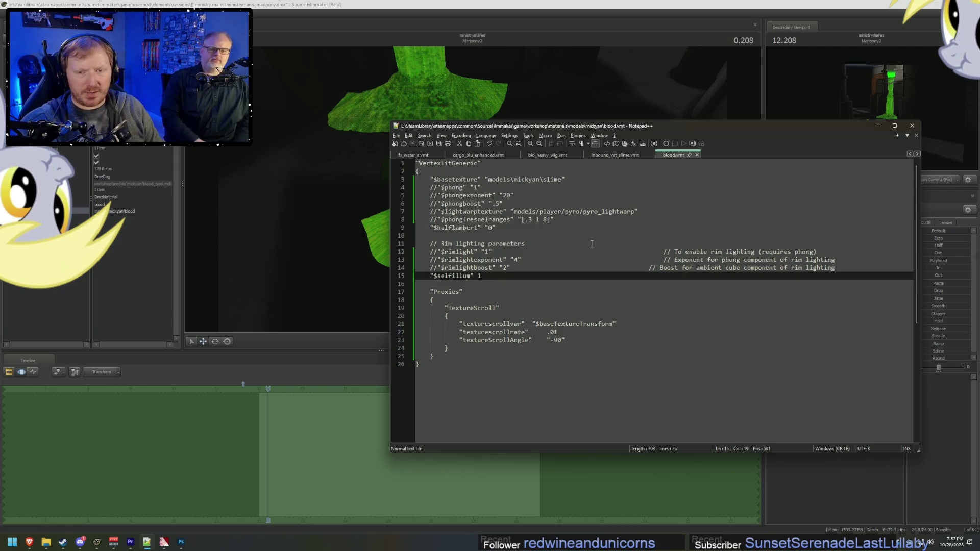
{"action": "key", "text": "Return"}
{"action": "type", "text": "\"$se"}
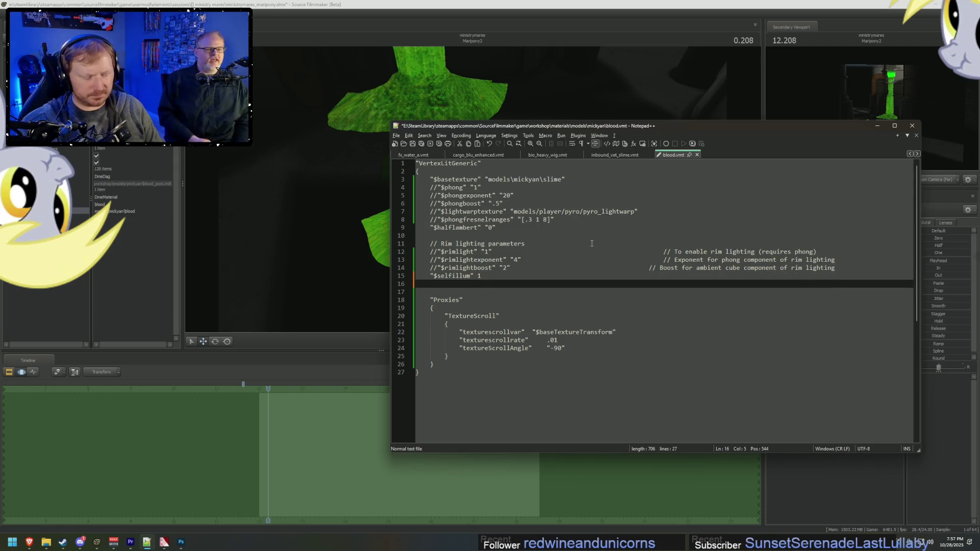
{"action": "type", "text": "lfillu"}
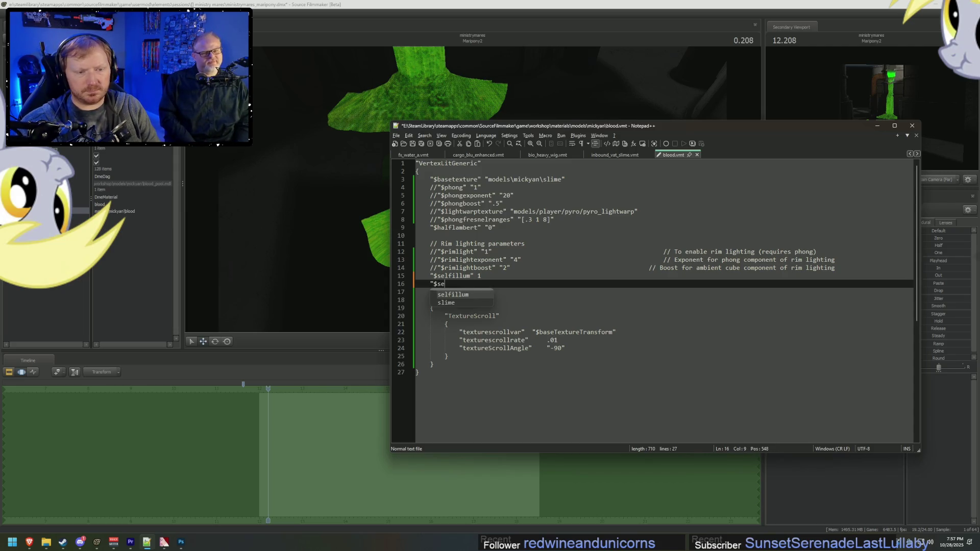
{"action": "type", "text": "mtingt"}
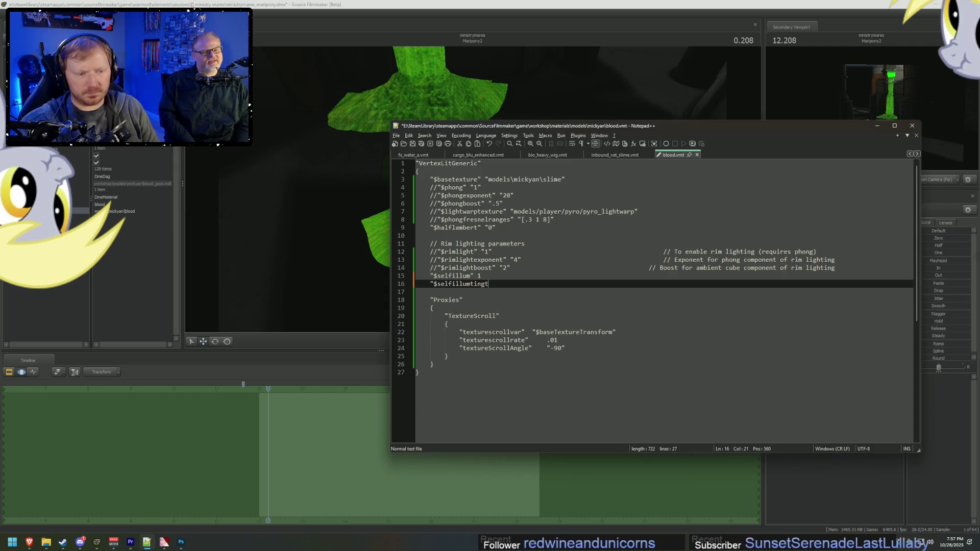
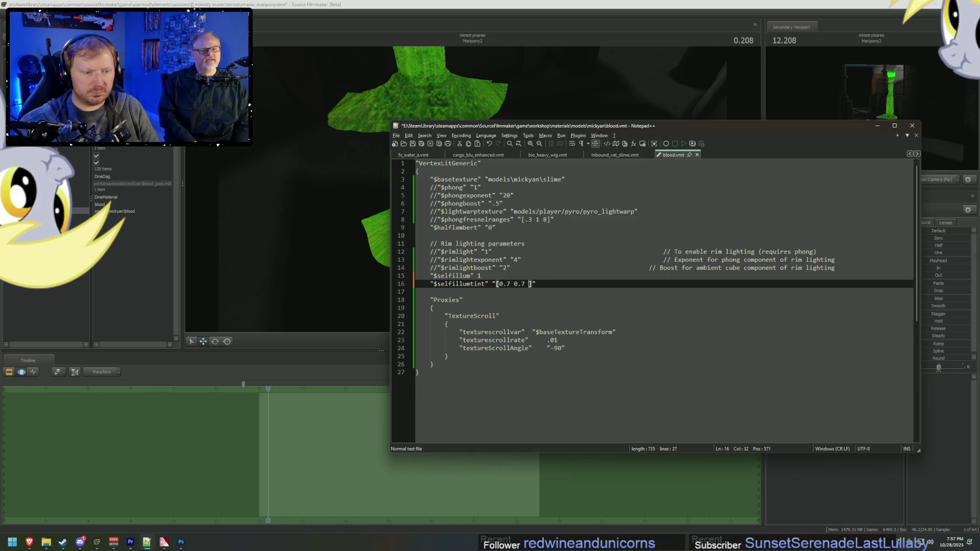
Step: Save blood.vmt, then rotate the blood_pool1 slime pool and slide it back toward the wall
{"action": "key", "text": "ctrl+s"}
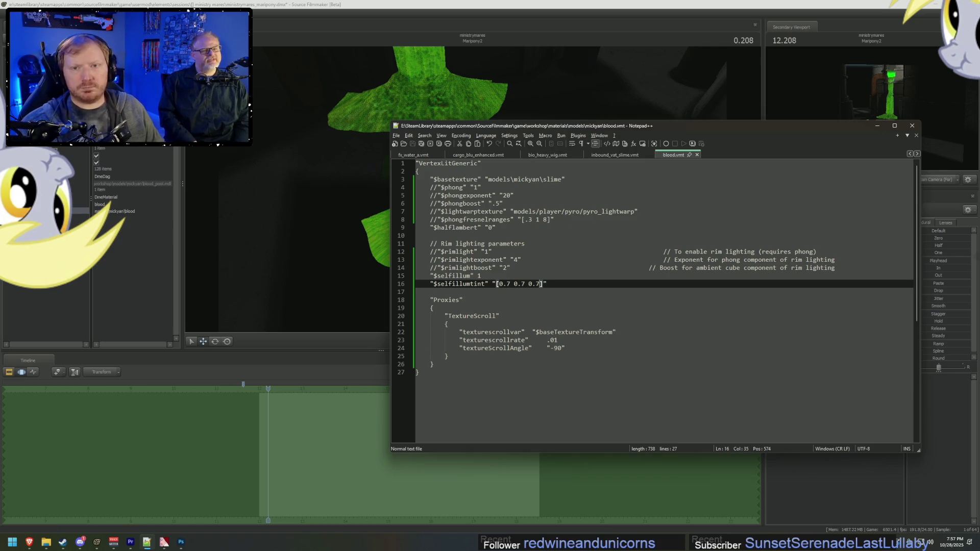
{"action": "key", "text": "alt+Tab"}
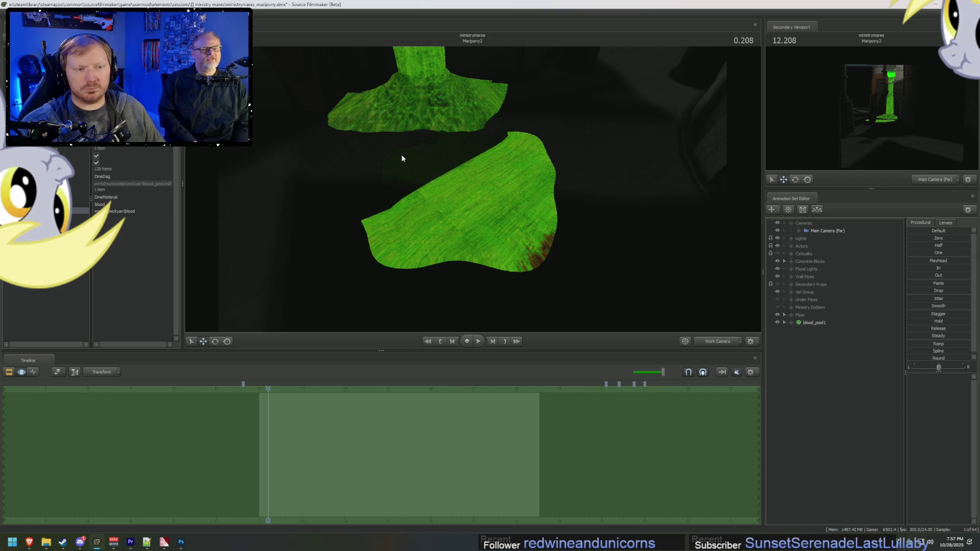
{"action": "mouse_move", "coordinate": [477, 194]}
{"action": "left_mouse_down"}
{"action": "mouse_move", "coordinate": [490, 176]}
{"action": "mouse_move", "coordinate": [497, 191]}
{"action": "left_mouse_up"}
{"action": "left_click", "coordinate": [817, 322]}
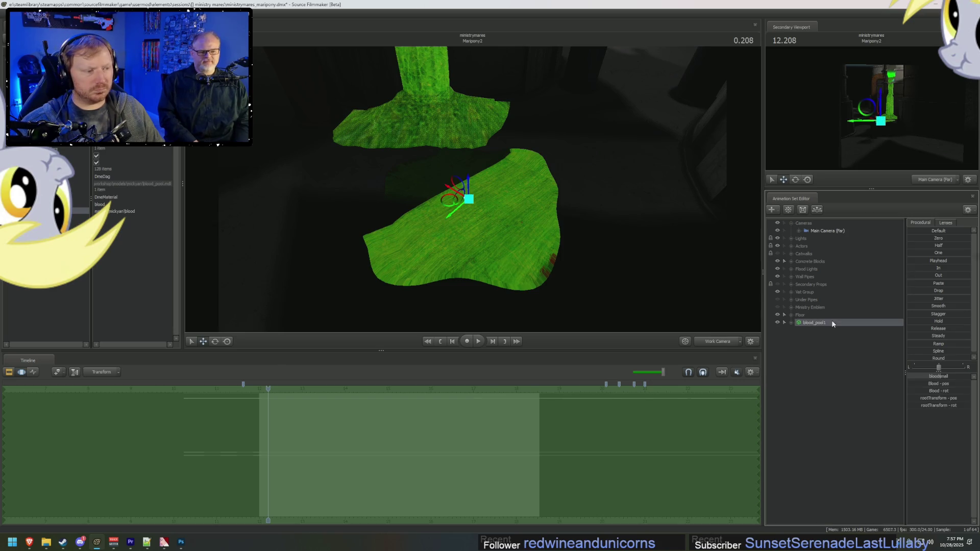
{"action": "left_click_drag", "start_coordinate": [470, 221], "coordinate": [492, 222]}
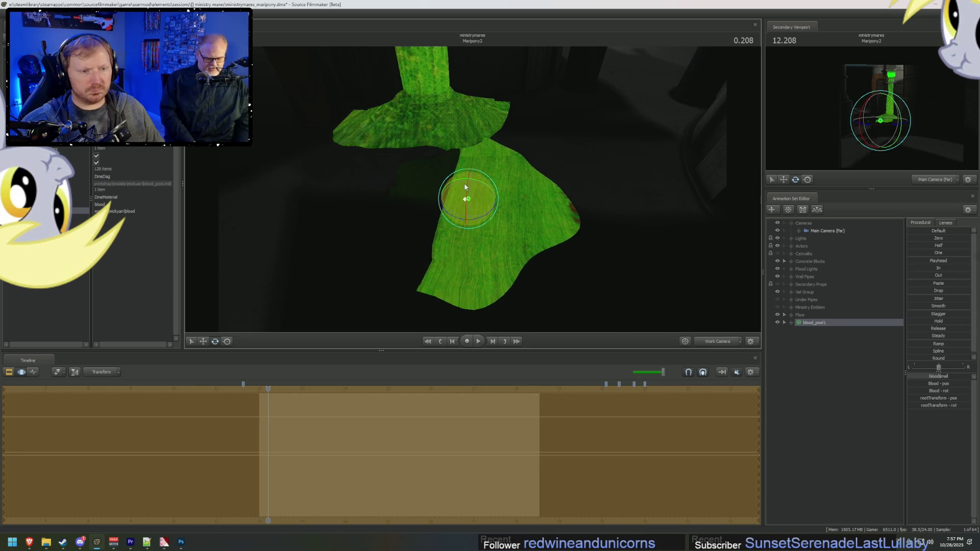
{"action": "key", "text": "w"}
{"action": "mouse_move", "coordinate": [468, 180]}
{"action": "left_mouse_down"}
{"action": "mouse_move", "coordinate": [483, 122]}
{"action": "mouse_move", "coordinate": [515, 146]}
{"action": "mouse_move", "coordinate": [496, 223]}
{"action": "left_mouse_up"}
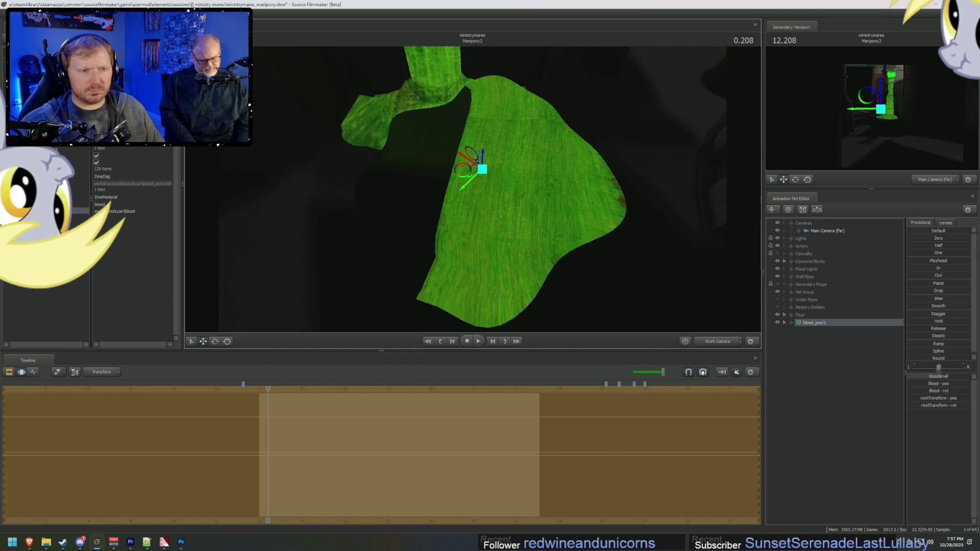
Step: Turn viewport lighting off to see the pool fully lit, then turn it back on
{"action": "right_click", "coordinate": [496, 223]}
{"action": "left_click", "coordinate": [515, 243]}
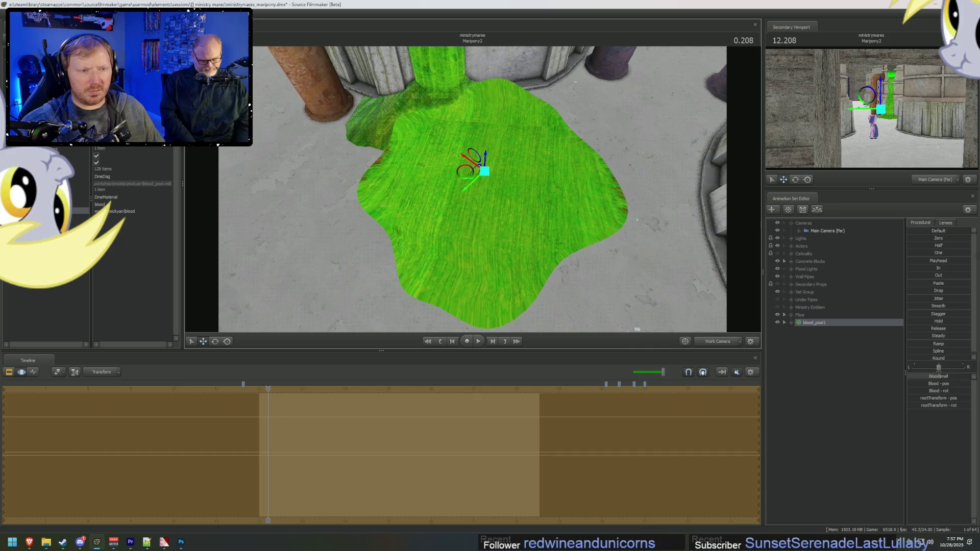
{"action": "left_click_drag", "start_coordinate": [514, 243], "coordinate": [526, 235]}
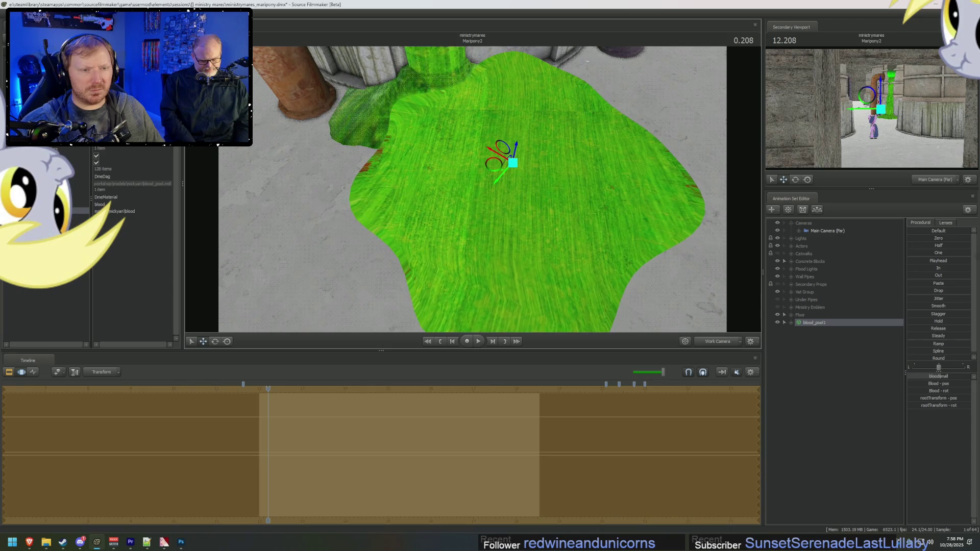
{"action": "right_click", "coordinate": [474, 190]}
{"action": "left_click", "coordinate": [478, 209]}
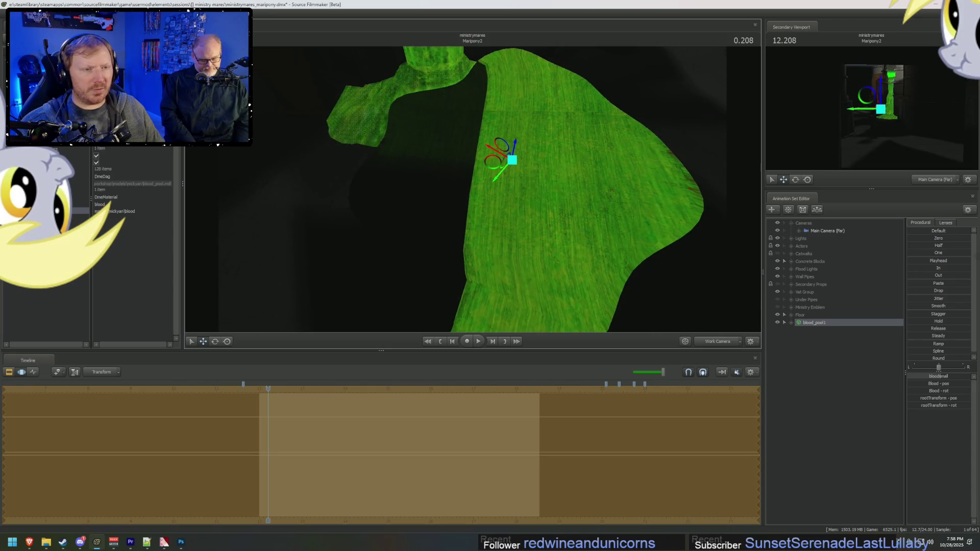
{"action": "left_click_drag", "start_coordinate": [477, 210], "coordinate": [480, 206]}
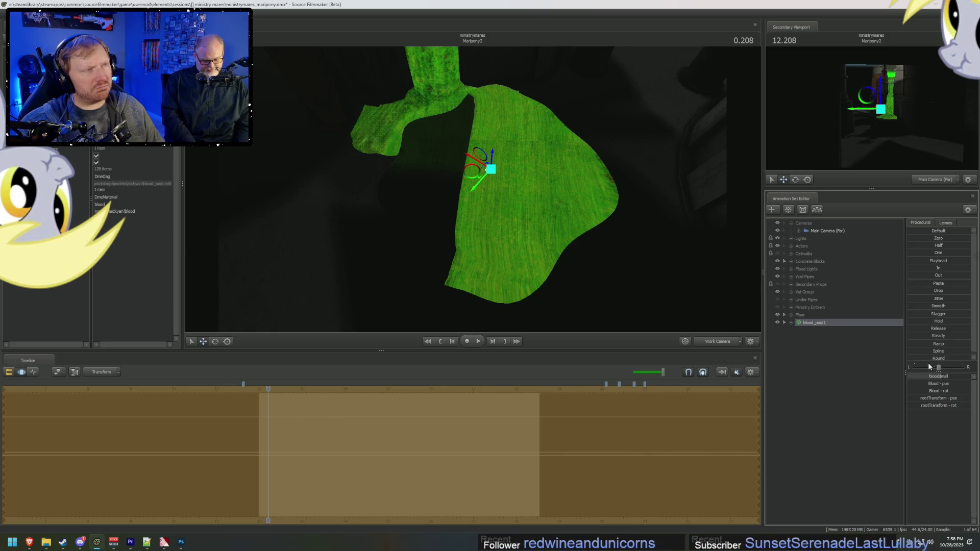
{"action": "left_click", "coordinate": [841, 333]}
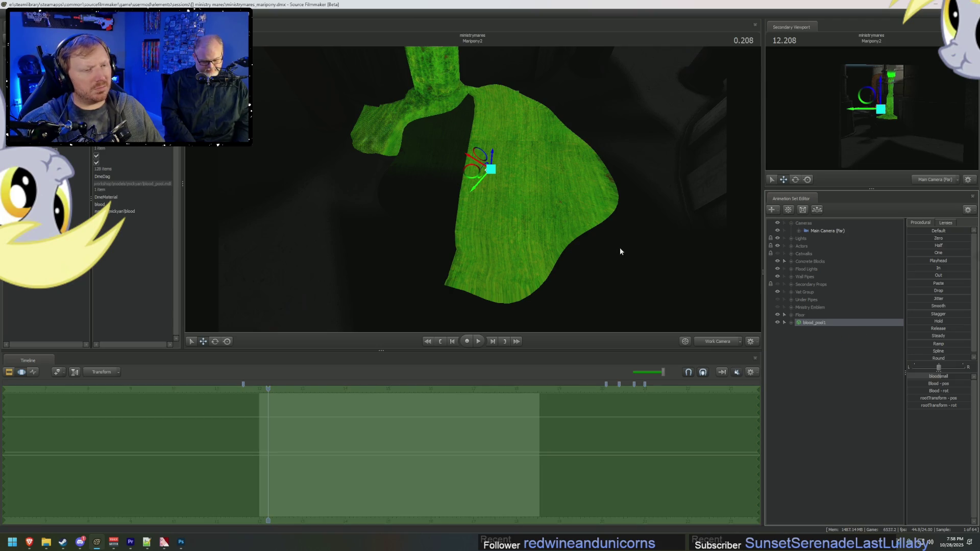
{"action": "key", "text": "alt+Tab"}
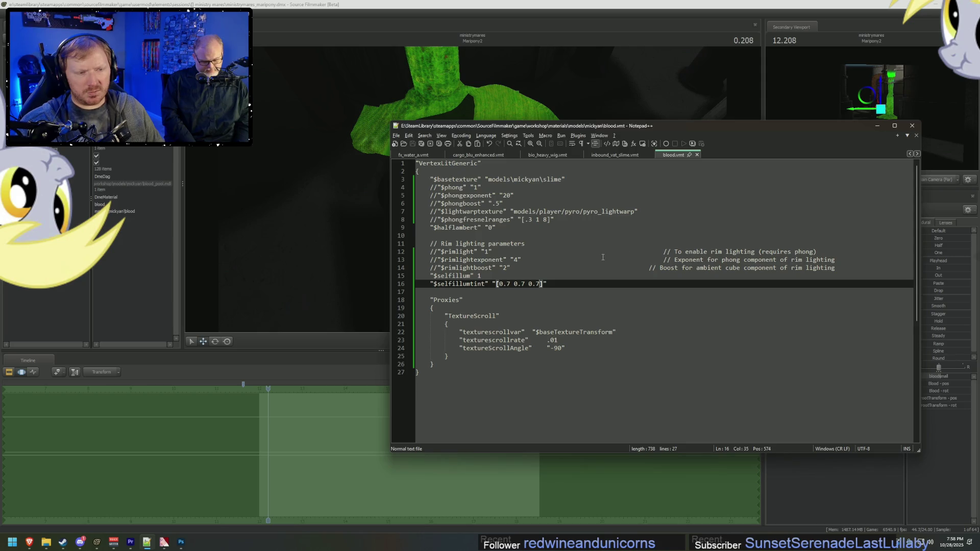
Step: Move the Source Filmmaker view toward the slime pool
{"action": "key", "text": "alt+Tab"}
{"action": "right_click", "coordinate": [486, 207]}
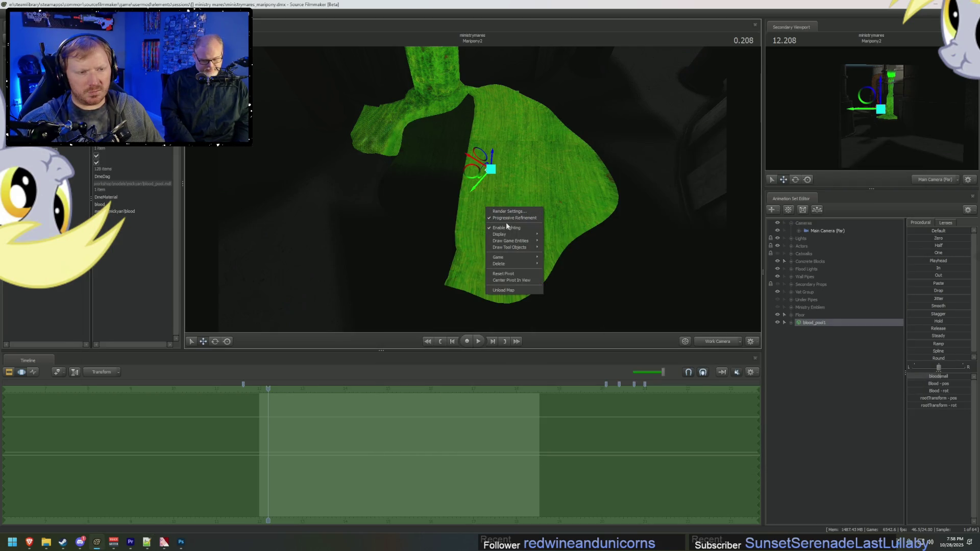
{"action": "left_click", "coordinate": [531, 155]}
{"action": "left_click_drag", "start_coordinate": [531, 155], "coordinate": [472, 193]}
Step: Compare with inbound_vat_slime.vmt, then comment out blood.vmt's $halflambert line with //
{"action": "key", "text": "alt+Tab"}
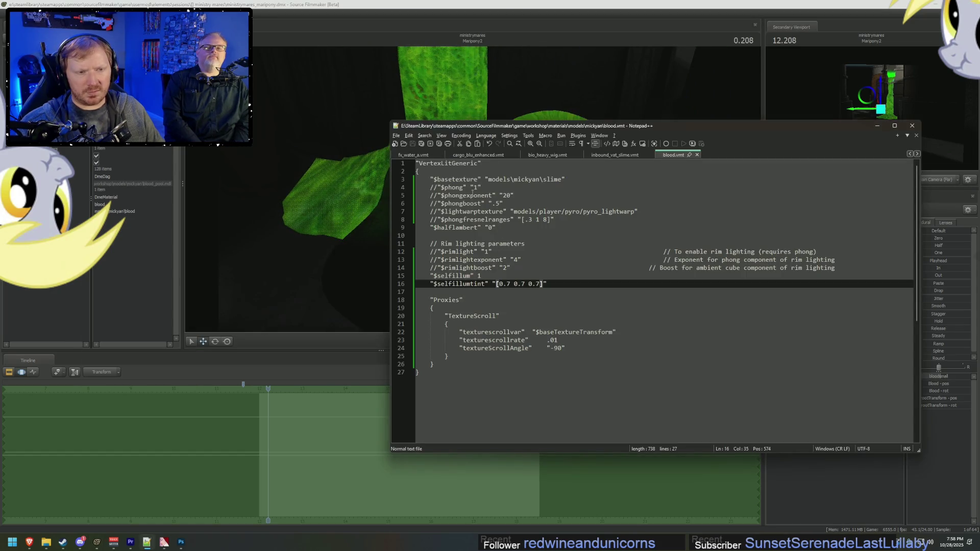
{"action": "left_click", "coordinate": [616, 154]}
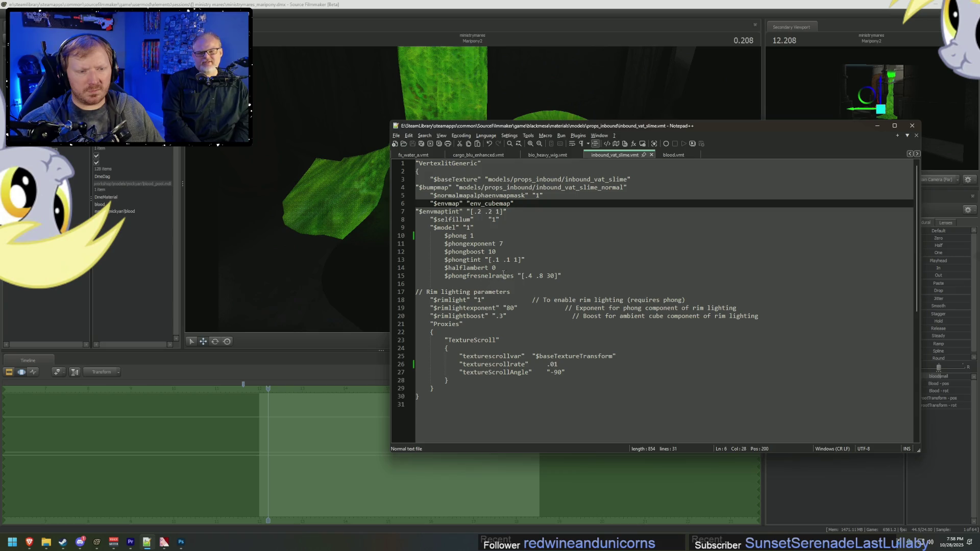
{"action": "left_click", "coordinate": [672, 155]}
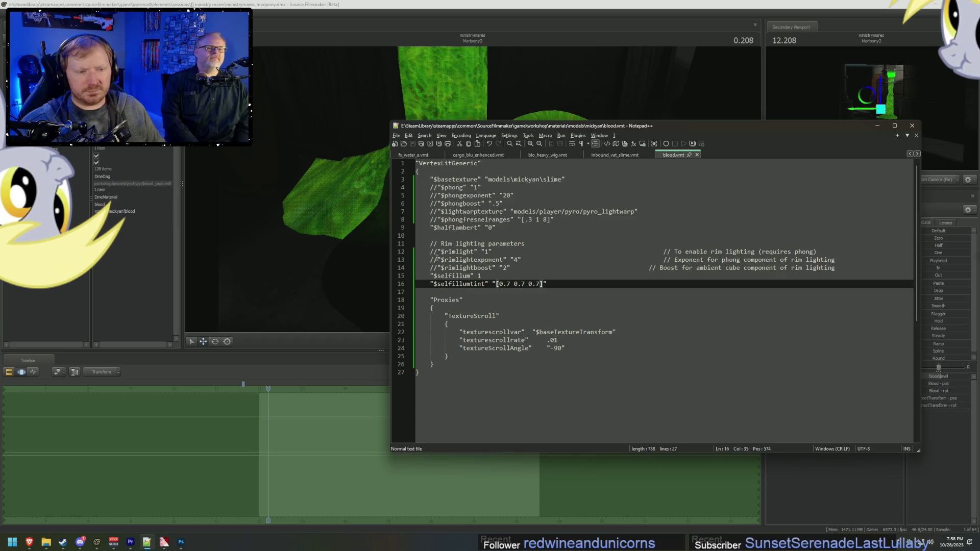
{"action": "left_click", "coordinate": [430, 228]}
{"action": "type", "text": "//"}
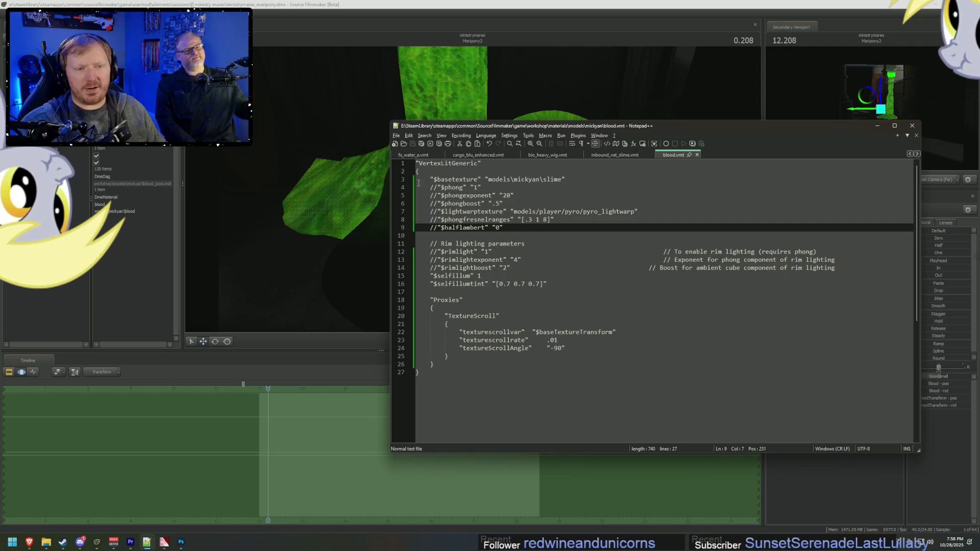
{"action": "key", "text": "alt+Tab"}
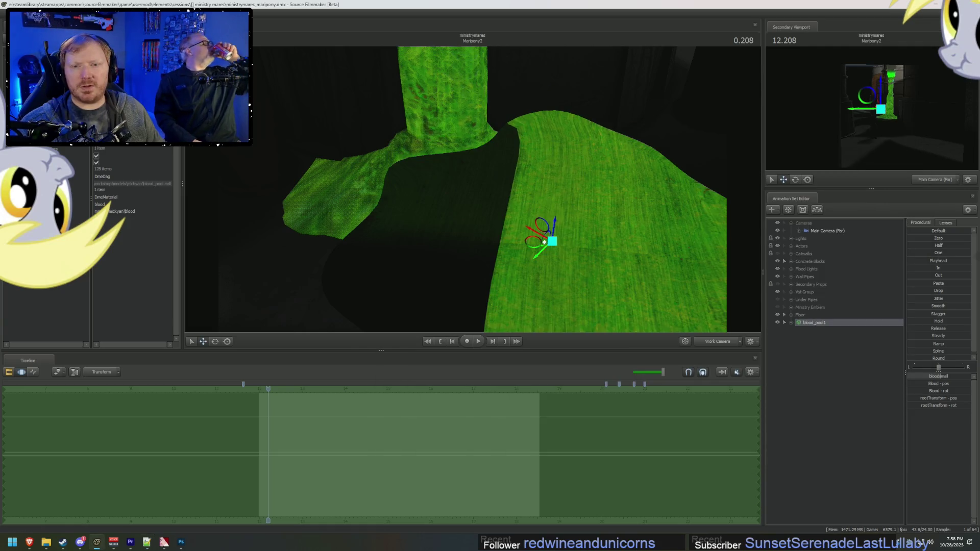
Step: Fly the work camera close to the green pool and disable viewport Enable Lighting
{"action": "mouse_move", "coordinate": [509, 131]}
{"action": "left_mouse_down"}
{"action": "mouse_move", "coordinate": [552, 179]}
{"action": "mouse_move", "coordinate": [413, 219]}
{"action": "left_mouse_up"}
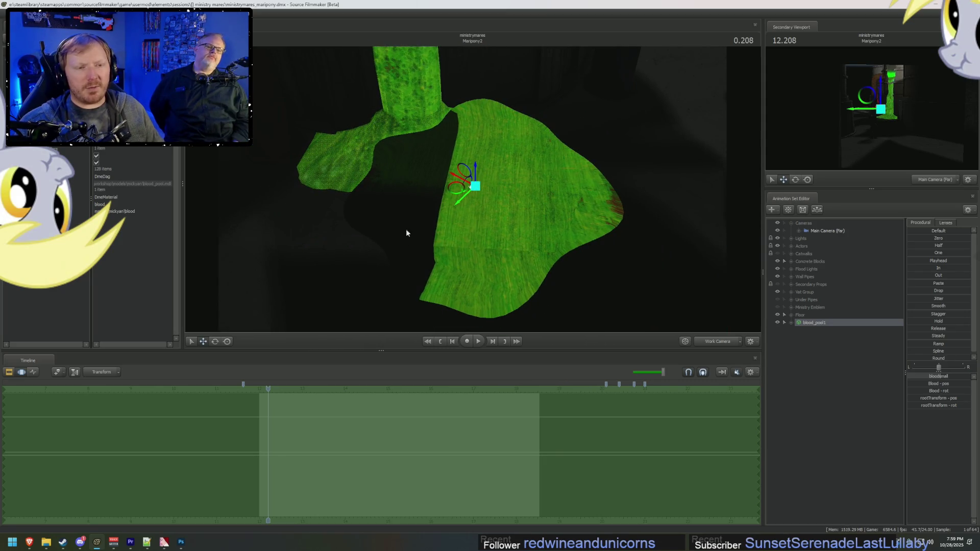
{"action": "mouse_move", "coordinate": [538, 249]}
{"action": "left_mouse_down"}
{"action": "mouse_move", "coordinate": [428, 207]}
{"action": "mouse_move", "coordinate": [419, 220]}
{"action": "mouse_move", "coordinate": [406, 212]}
{"action": "mouse_move", "coordinate": [536, 148]}
{"action": "left_mouse_up"}
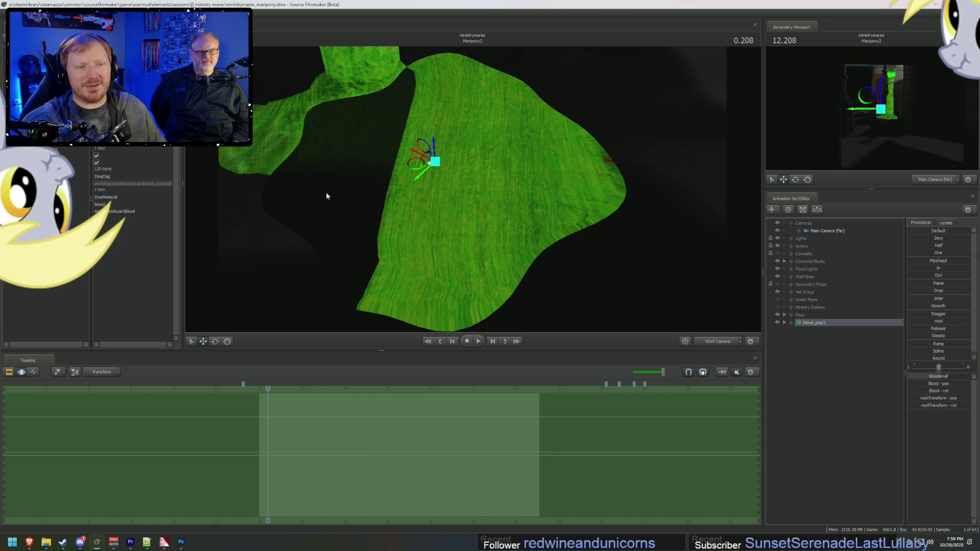
{"action": "right_click", "coordinate": [469, 171]}
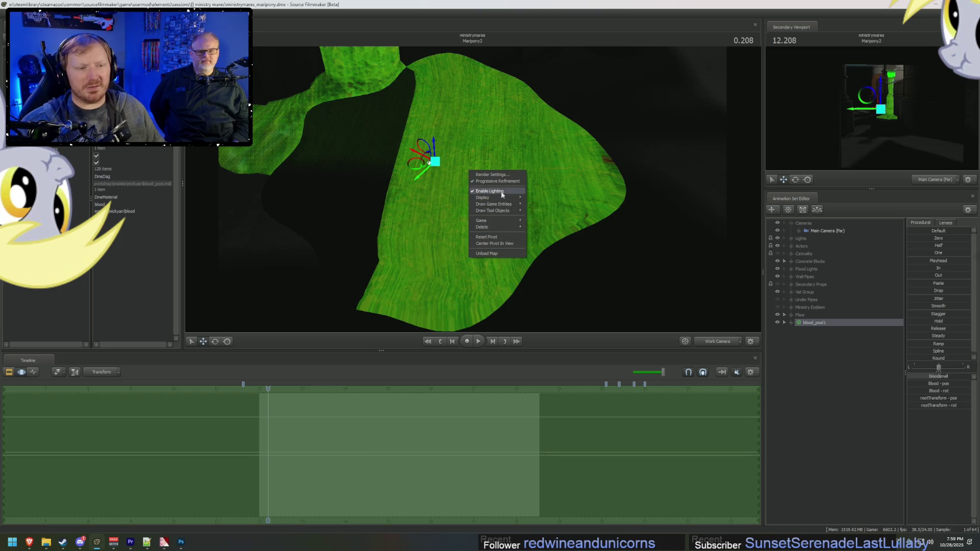
{"action": "left_click", "coordinate": [501, 194]}
{"action": "mouse_move", "coordinate": [520, 201]}
{"action": "right_mouse_down"}
{"action": "mouse_move", "coordinate": [520, 186]}
{"action": "mouse_move", "coordinate": [520, 202]}
{"action": "right_mouse_up"}
{"action": "key", "text": "alt+Tab"}
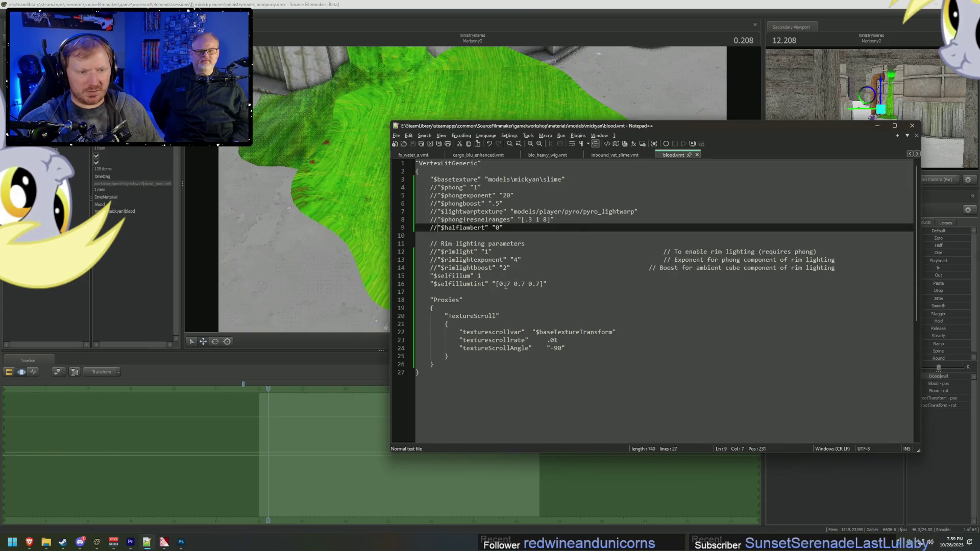
Step: Set $selfillumtint to 0.1 0.1 0.1, save, and check the pool in SFM
{"action": "left_click", "coordinate": [485, 277]}
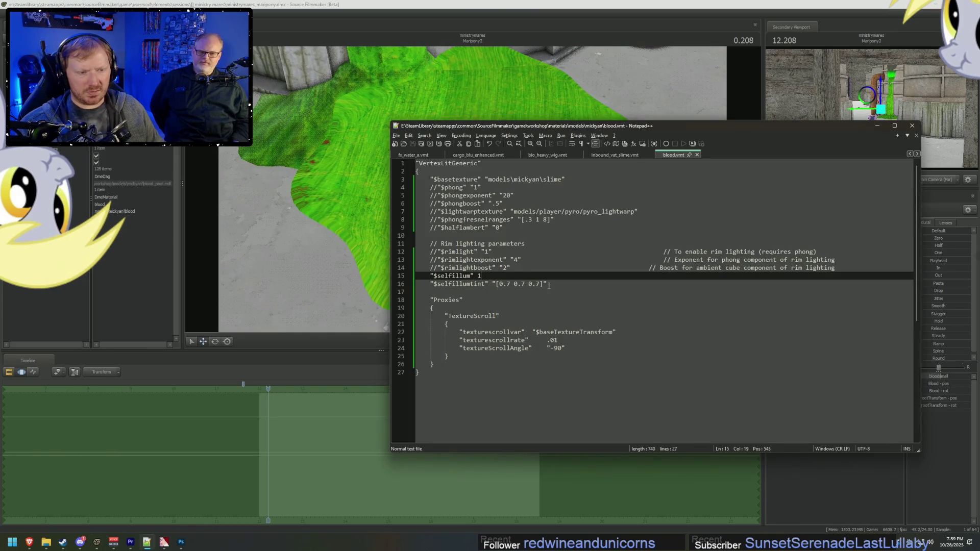
{"action": "left_click_drag", "start_coordinate": [540, 285], "coordinate": [509, 285]}
{"action": "type", "text": "1, 0.1 0"}
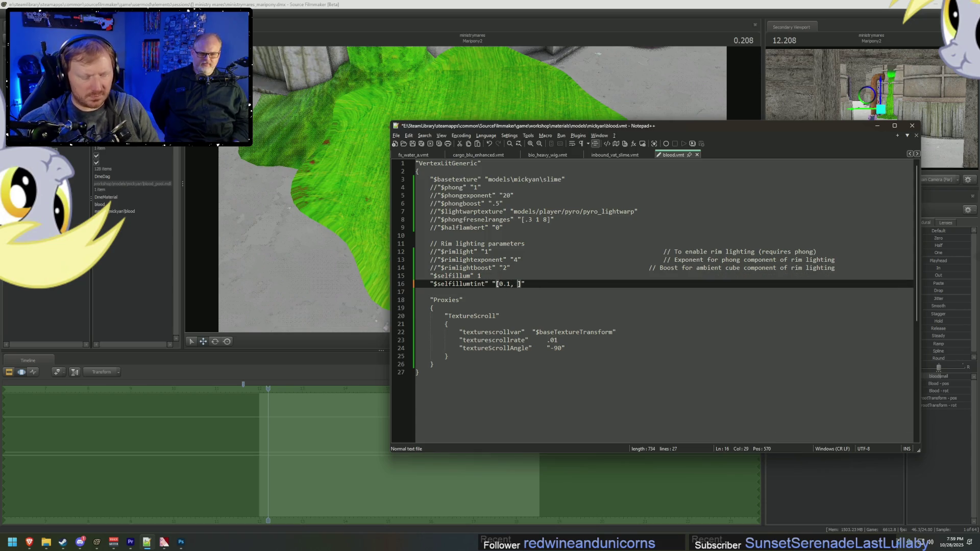
{"action": "type", "text": ".1"}
{"action": "left_click", "coordinate": [517, 284]}
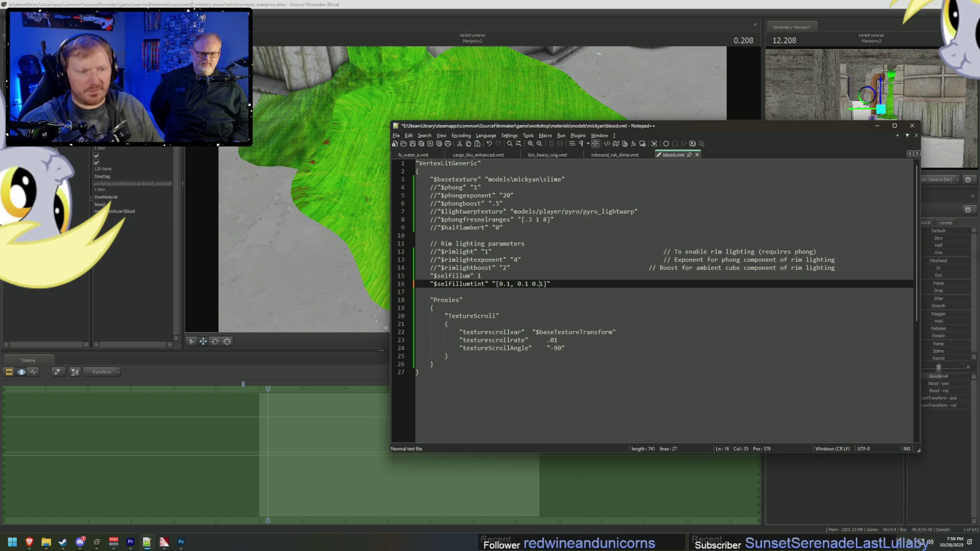
{"action": "key", "text": "BackSpace"}
{"action": "key", "text": "ctrl+s"}
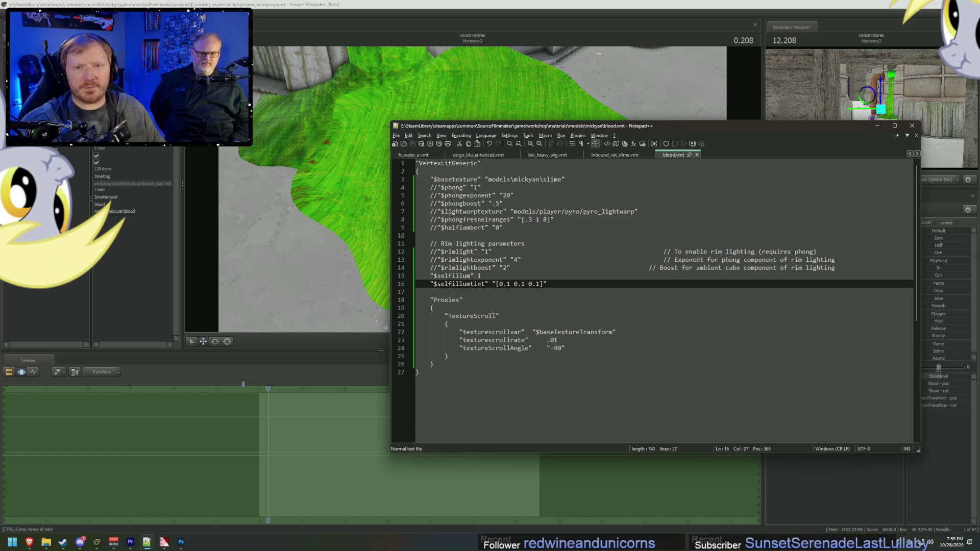
{"action": "key", "text": "alt+Tab"}
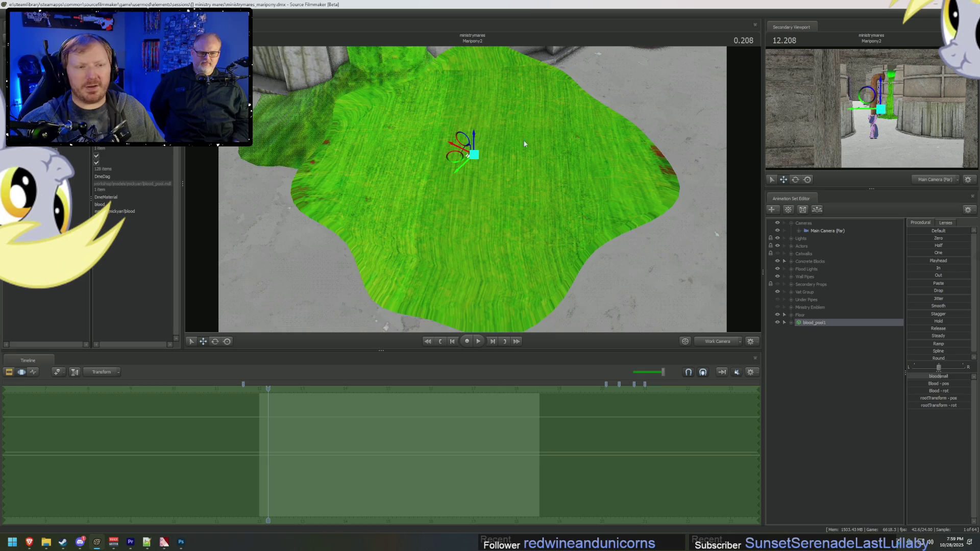
{"action": "left_click_drag", "start_coordinate": [565, 183], "coordinate": [373, 202]}
{"action": "key", "text": "alt+Tab"}
Step: Restore $selfillumtint to 0.7 0.7 0.7 and save blood.vmt
{"action": "left_click", "coordinate": [482, 276]}
{"action": "left_click", "coordinate": [513, 287]}
{"action": "key", "text": "BackSpace"}
{"action": "type", "text": "7"}
{"action": "left_click", "coordinate": [542, 284]}
{"action": "key", "text": "ctrl+s"}
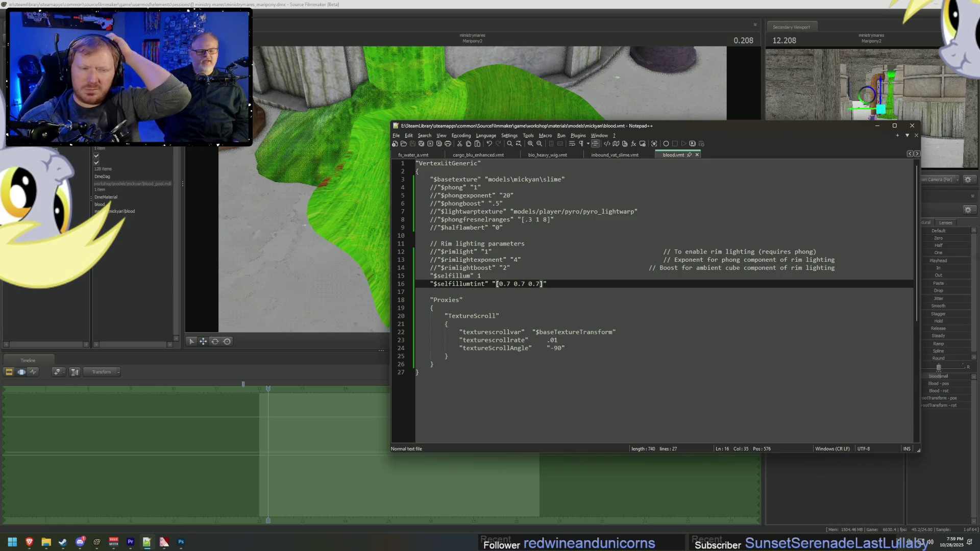
Step: Bring up the slime.vtf texture in VTFEdit from the taskbar
{"action": "left_click", "coordinate": [626, 105]}
{"action": "key", "text": "alt+Tab"}
{"action": "left_click", "coordinate": [605, 267]}
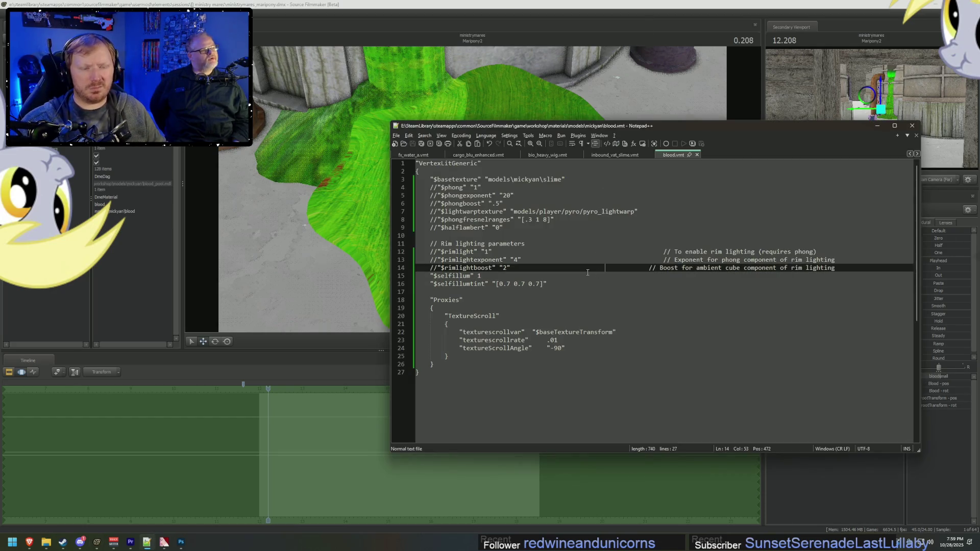
{"action": "mouse_move", "coordinate": [168, 544]}
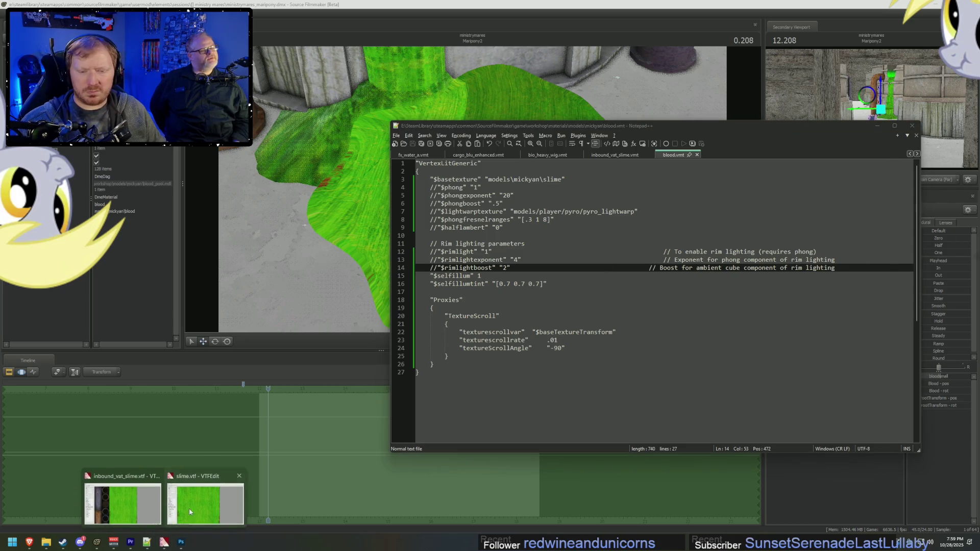
{"action": "left_click", "coordinate": [199, 495]}
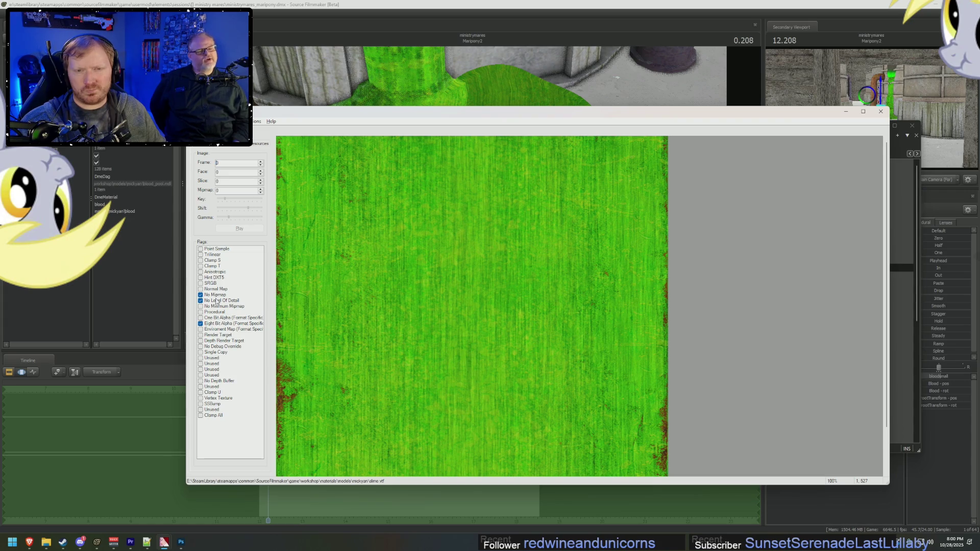
Step: Relaunch Source Filmmaker from its Steam library page, then minimize Steam and VTFEdit
{"action": "left_click", "coordinate": [847, 4]}
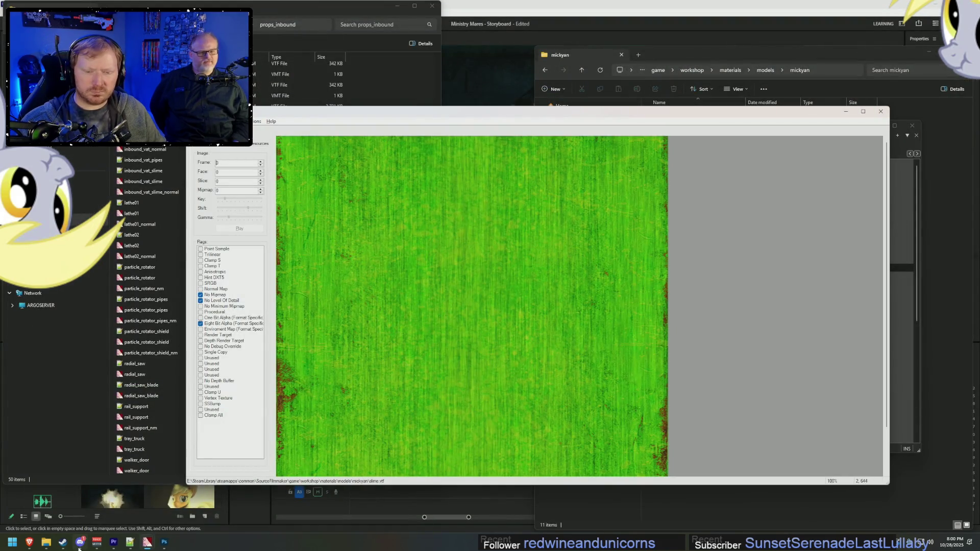
{"action": "right_click", "coordinate": [63, 542]}
{"action": "left_click", "coordinate": [61, 400]}
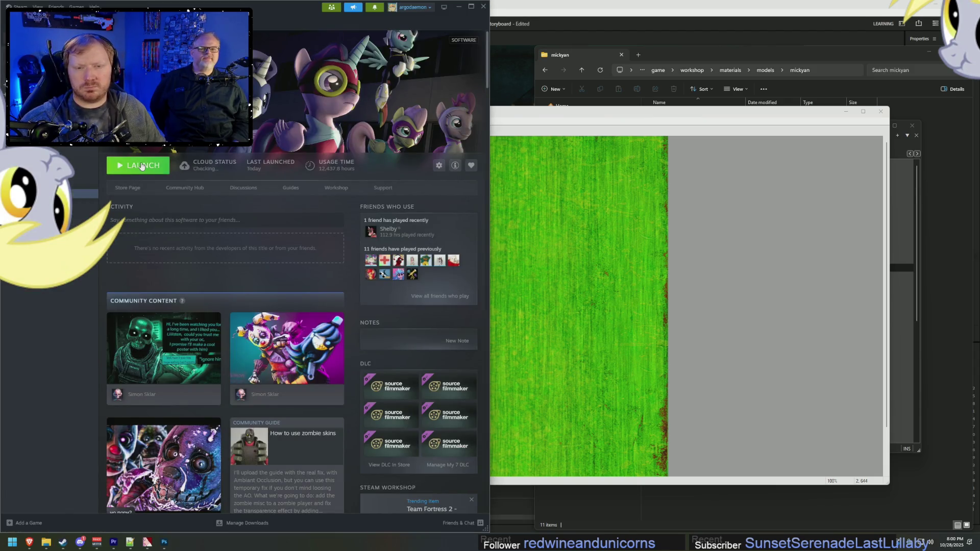
{"action": "left_click", "coordinate": [142, 167]}
{"action": "left_click", "coordinate": [264, 335]}
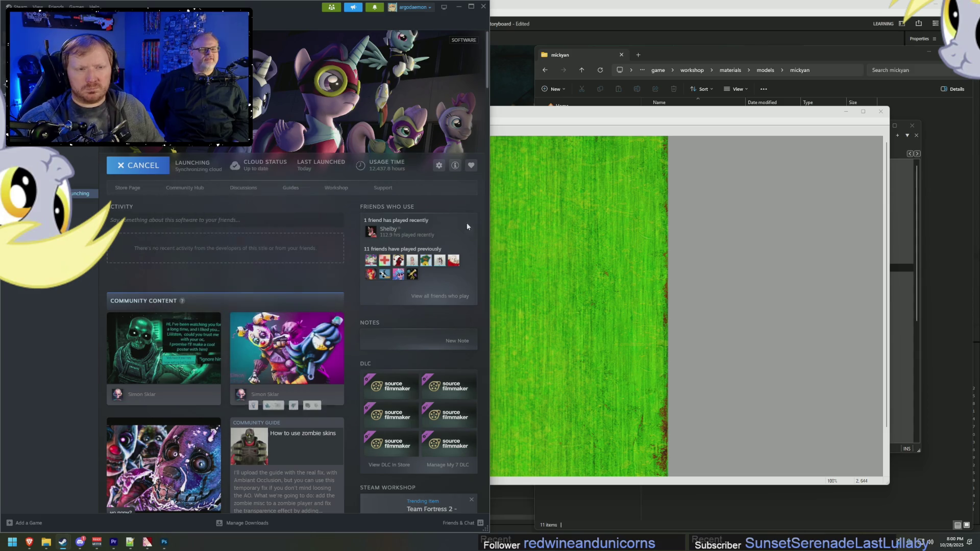
{"action": "left_click", "coordinate": [458, 7]}
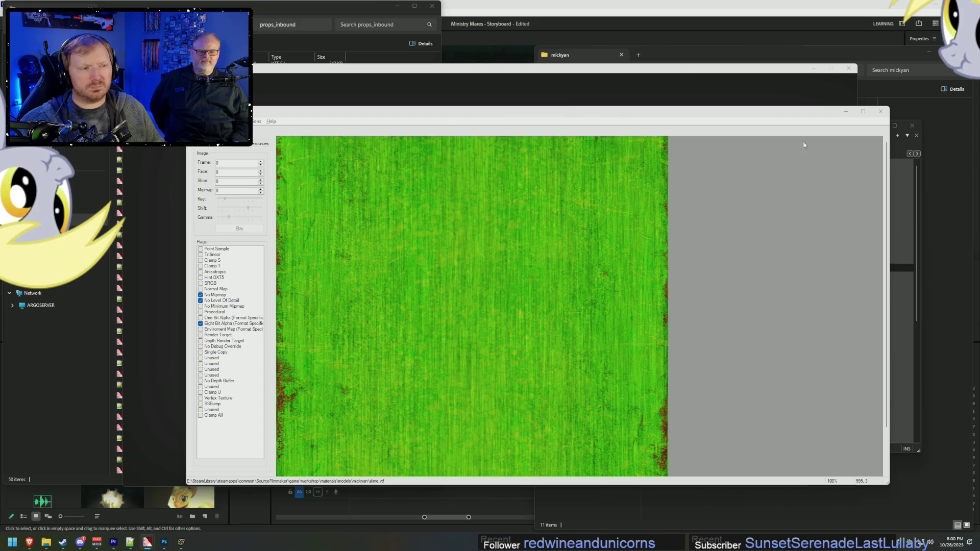
{"action": "left_click", "coordinate": [846, 112]}
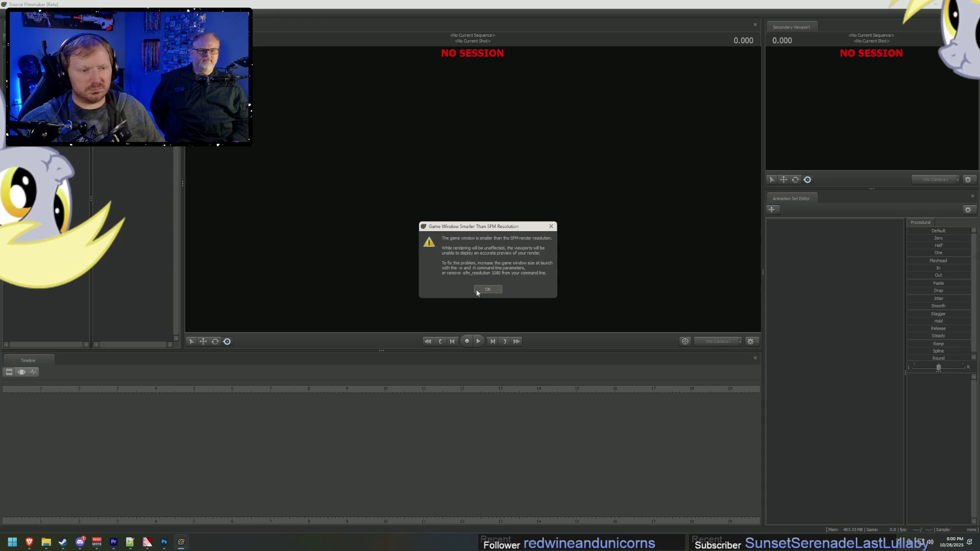
Step: Dismiss the startup warning and open the ministrymares_maripony session at the Maripony2 shot
{"action": "left_click", "coordinate": [485, 286]}
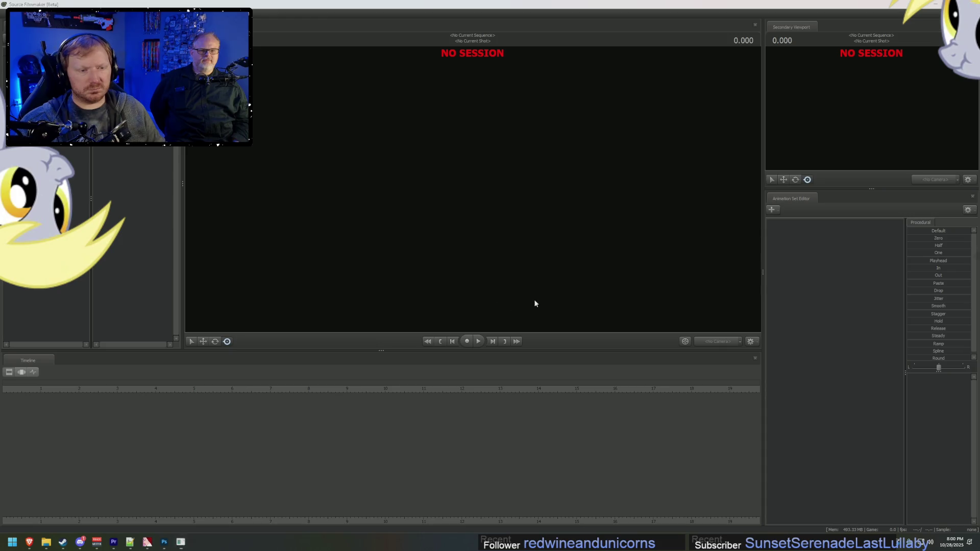
{"action": "left_click", "coordinate": [618, 279]}
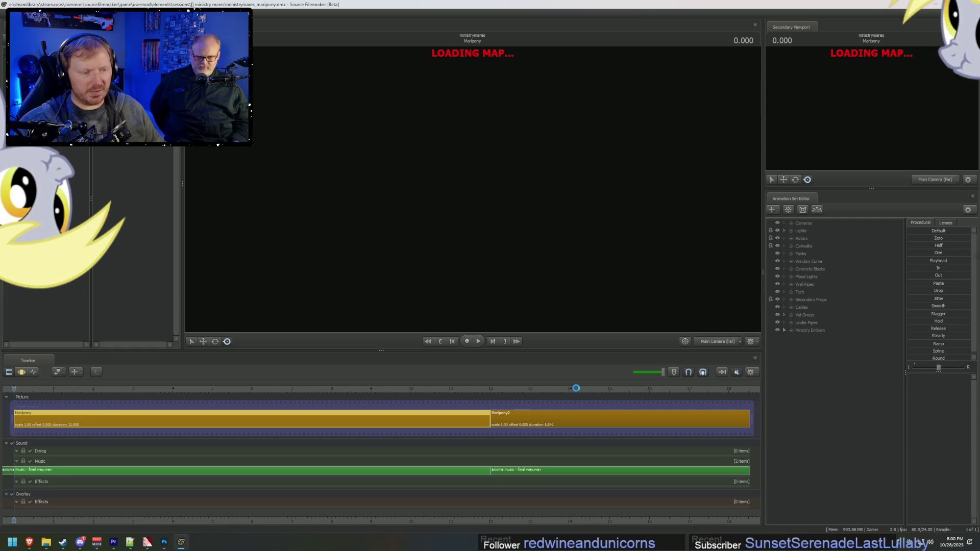
{"action": "left_click", "coordinate": [575, 388]}
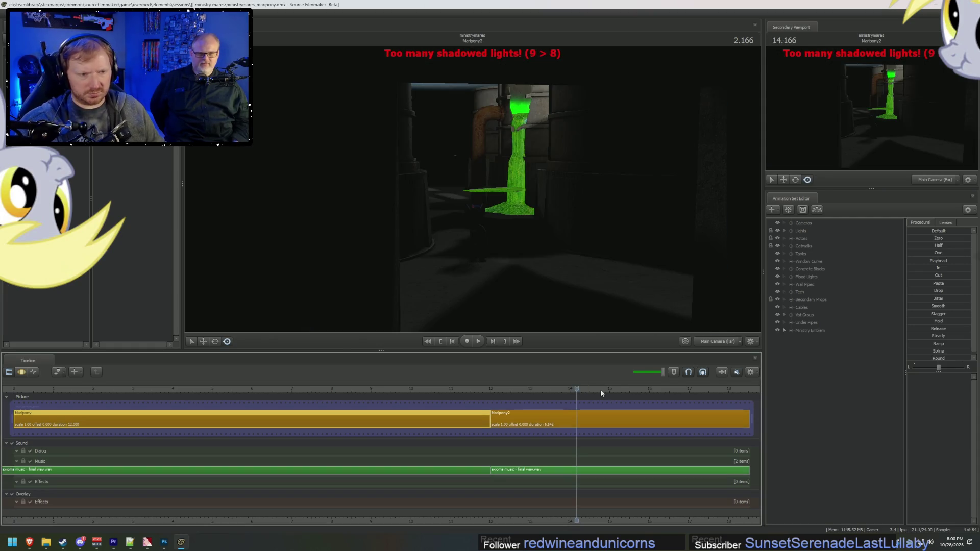
Step: Switch to the work camera, fly close to the slime puddle, and dismiss the light-limit prompt
{"action": "right_click", "coordinate": [591, 282]}
{"action": "left_click", "coordinate": [612, 291]}
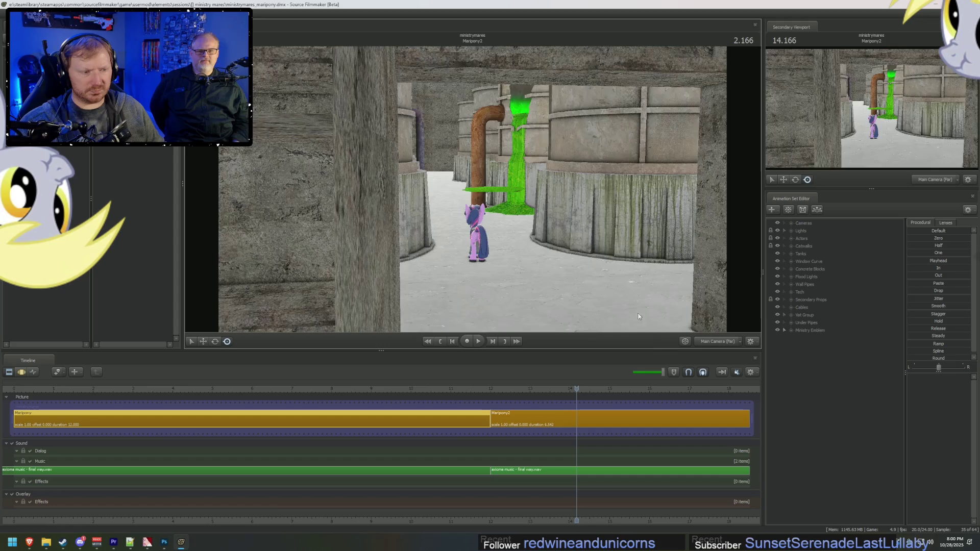
{"action": "left_click_drag", "start_coordinate": [613, 291], "coordinate": [612, 322]}
{"action": "left_click_drag", "start_coordinate": [474, 183], "coordinate": [474, 183]}
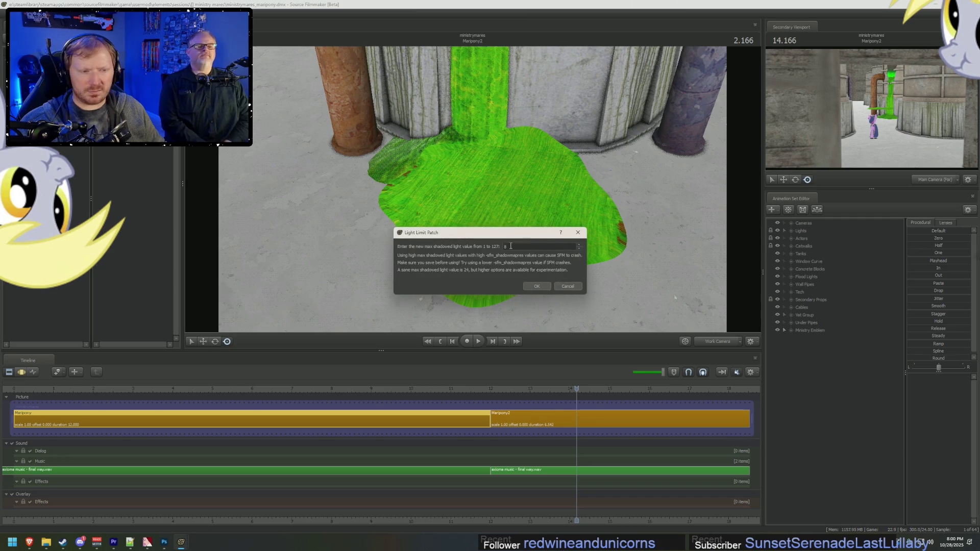
{"action": "key", "text": "Return"}
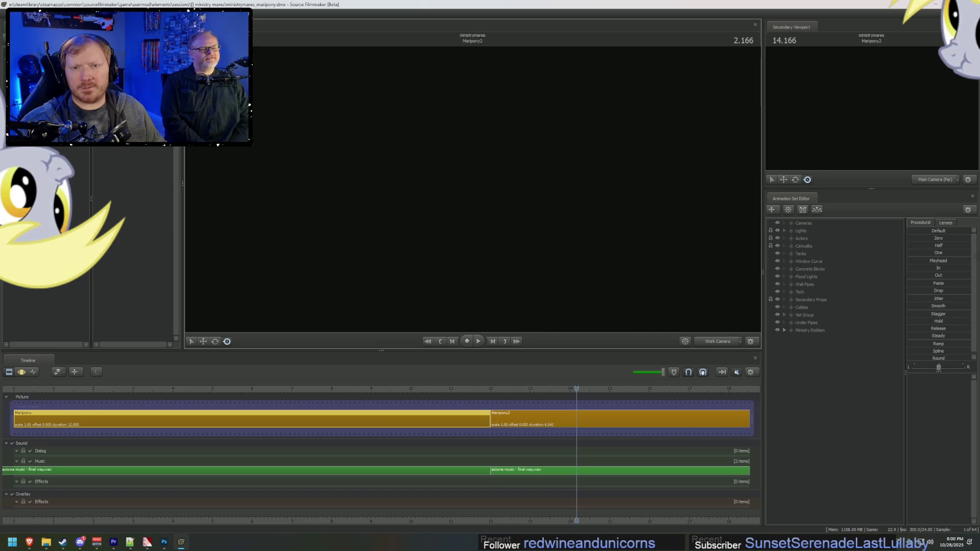
{"action": "mouse_move", "coordinate": [153, 542]}
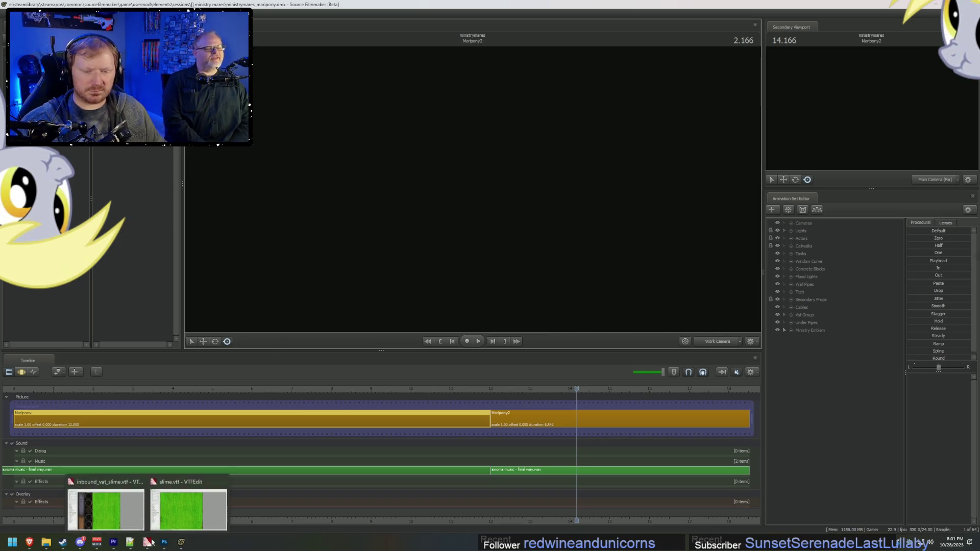
{"action": "left_click", "coordinate": [188, 510]}
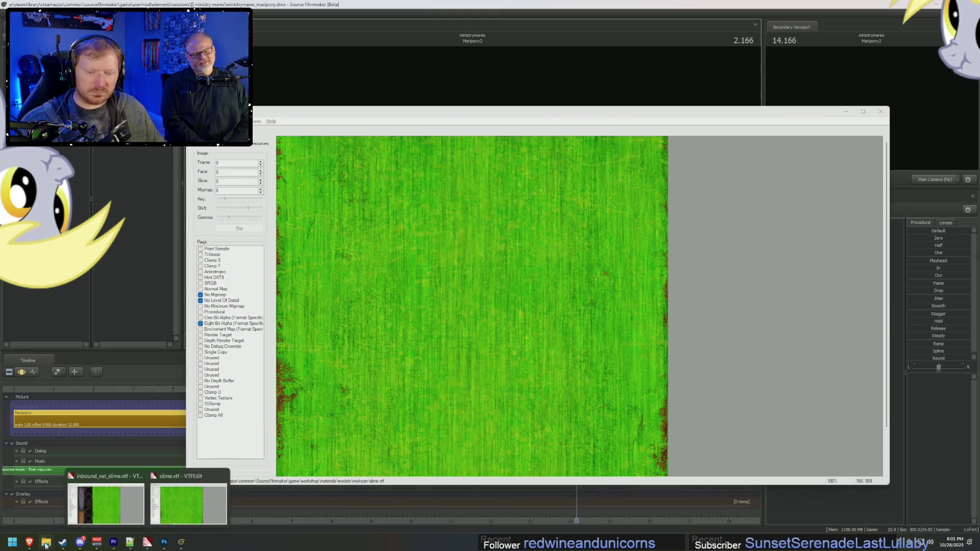
Step: Compare with blood.vtf, then clear slime.vtf's No Mipmap and No Level Of Detail flags and save
{"action": "mouse_move", "coordinate": [45, 544]}
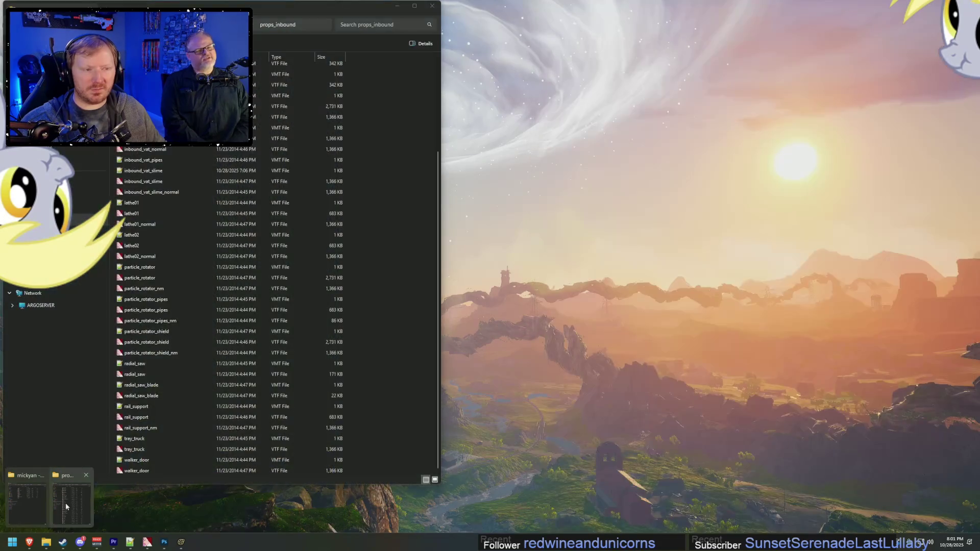
{"action": "left_click", "coordinate": [40, 504]}
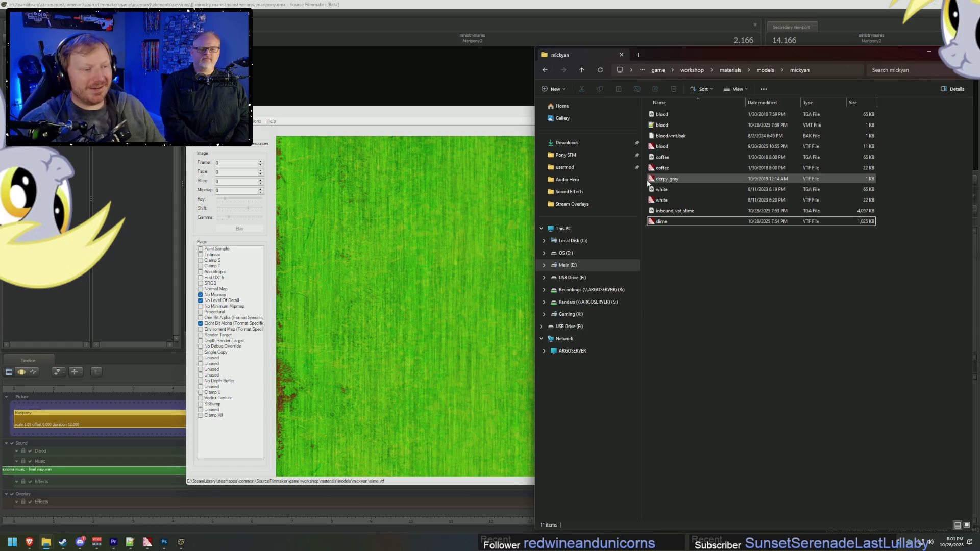
{"action": "double_click", "coordinate": [668, 147]}
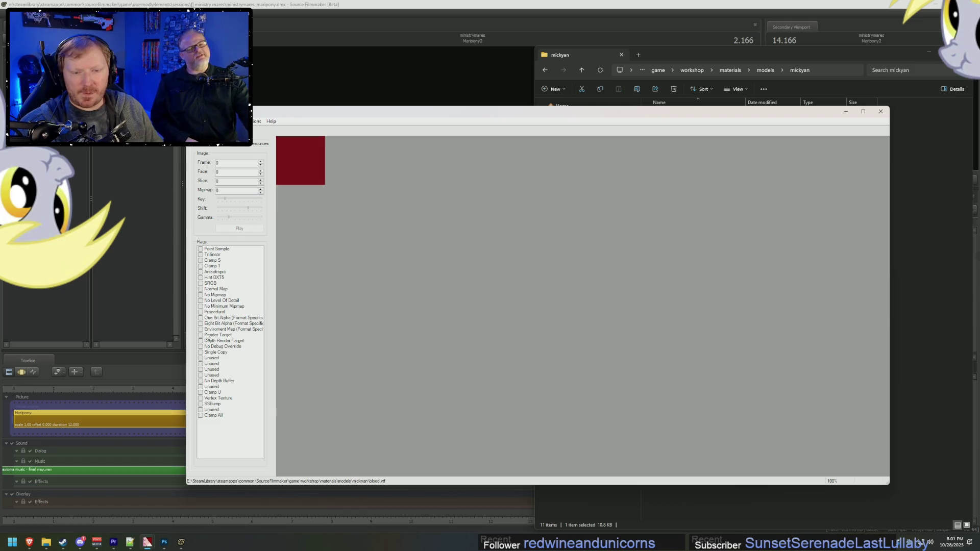
{"action": "left_click", "coordinate": [880, 111]}
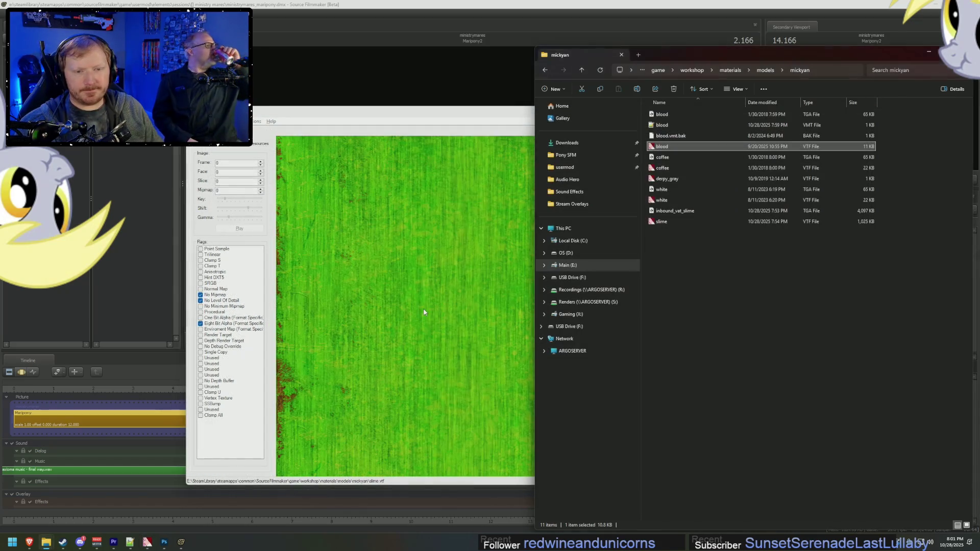
{"action": "left_click", "coordinate": [204, 301]}
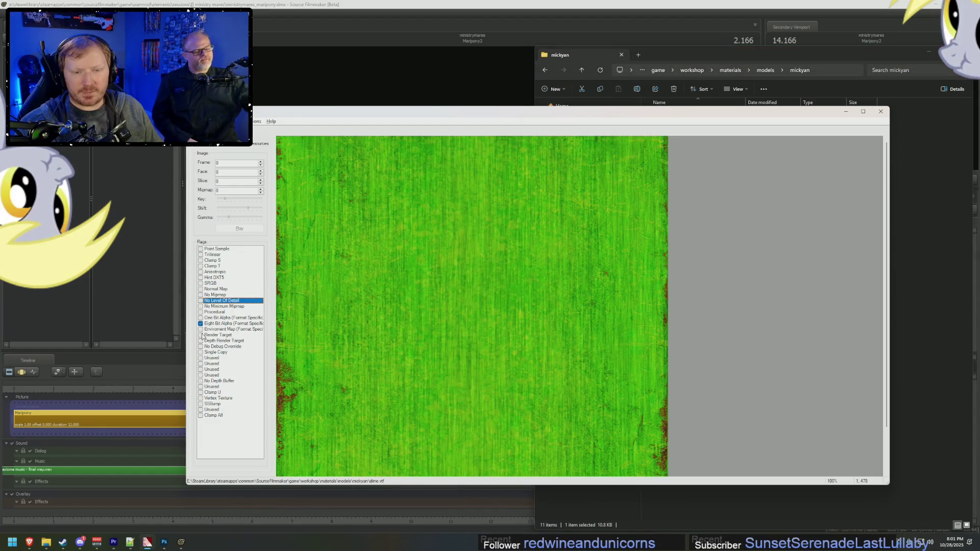
{"action": "left_click", "coordinate": [204, 324]}
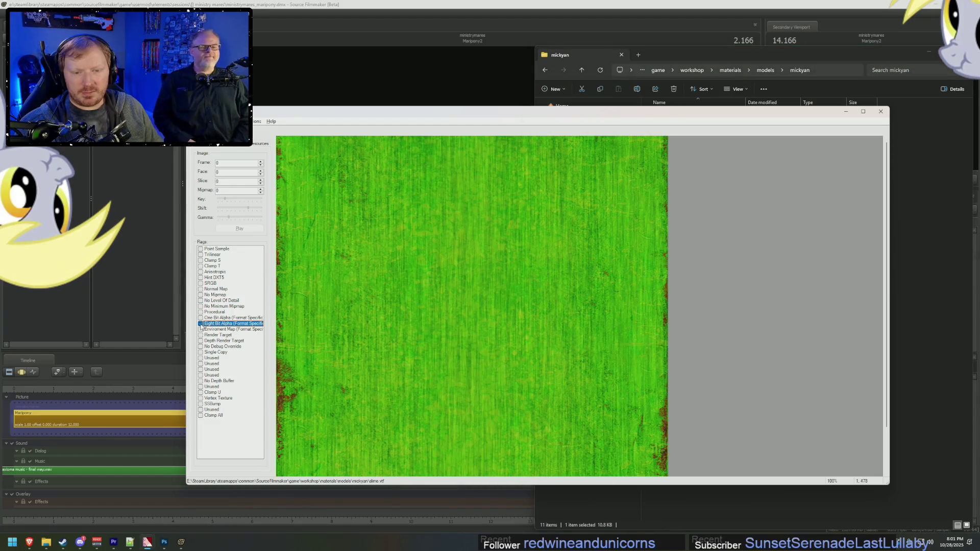
{"action": "left_click", "coordinate": [193, 121]}
{"action": "left_click", "coordinate": [266, 68]}
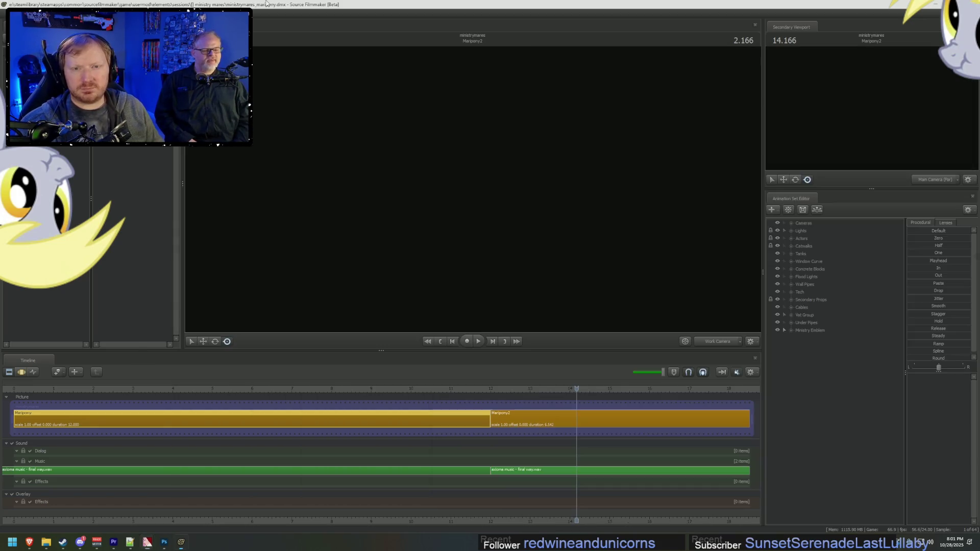
Step: Restore the clip tracks in the timeline and orbit around the slime puddle
{"action": "key", "text": "F3"}
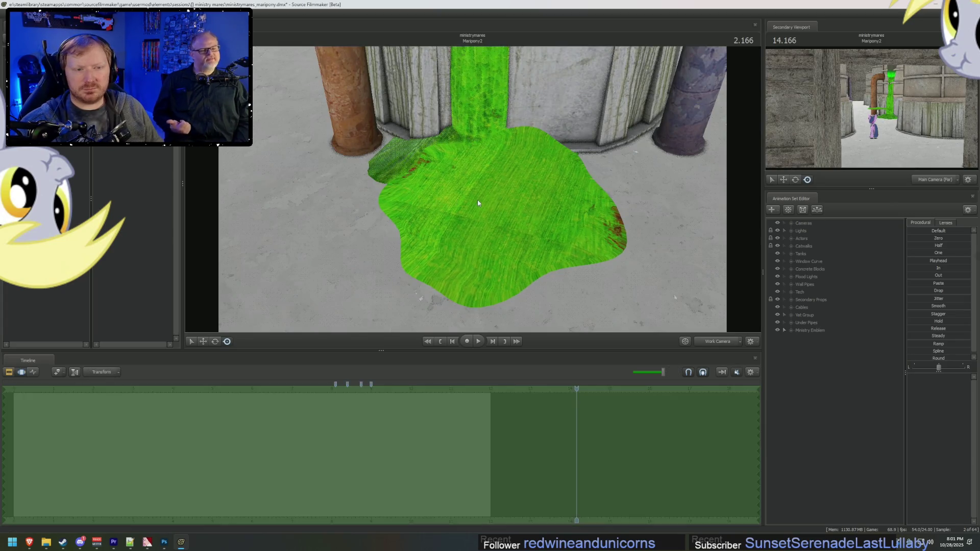
{"action": "key", "text": "F2"}
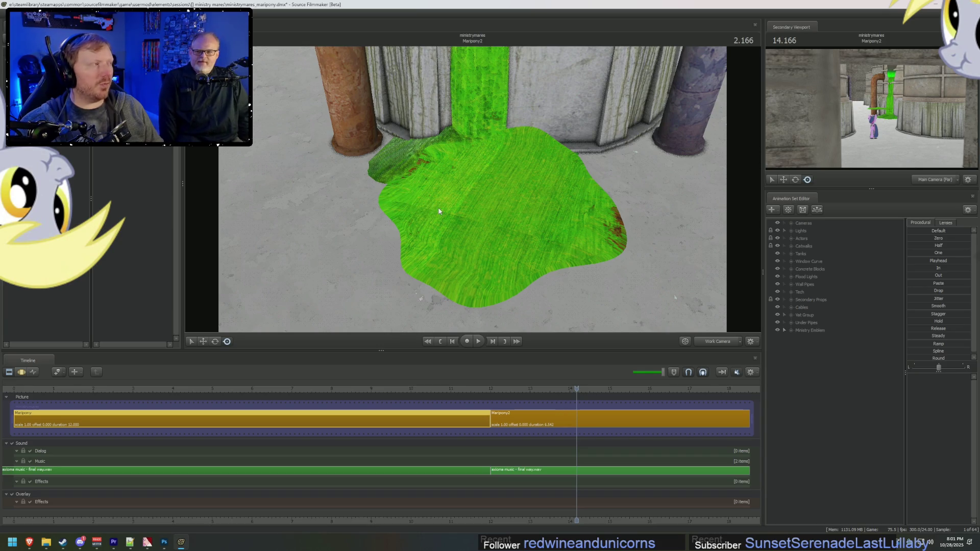
{"action": "mouse_move", "coordinate": [439, 210]}
{"action": "left_mouse_down"}
{"action": "mouse_move", "coordinate": [490, 173]}
{"action": "mouse_move", "coordinate": [489, 204]}
{"action": "mouse_move", "coordinate": [473, 192]}
{"action": "left_mouse_up"}
Step: Toggle viewport lighting on and back off to inspect the textured puddle
{"action": "right_click", "coordinate": [473, 193]}
{"action": "left_click", "coordinate": [493, 210]}
{"action": "right_click", "coordinate": [473, 192]}
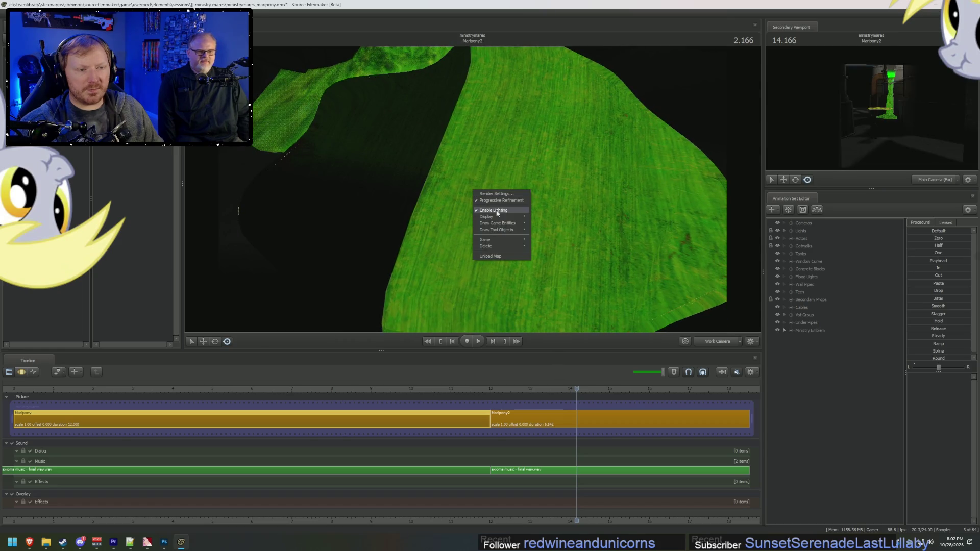
{"action": "left_click", "coordinate": [499, 213]}
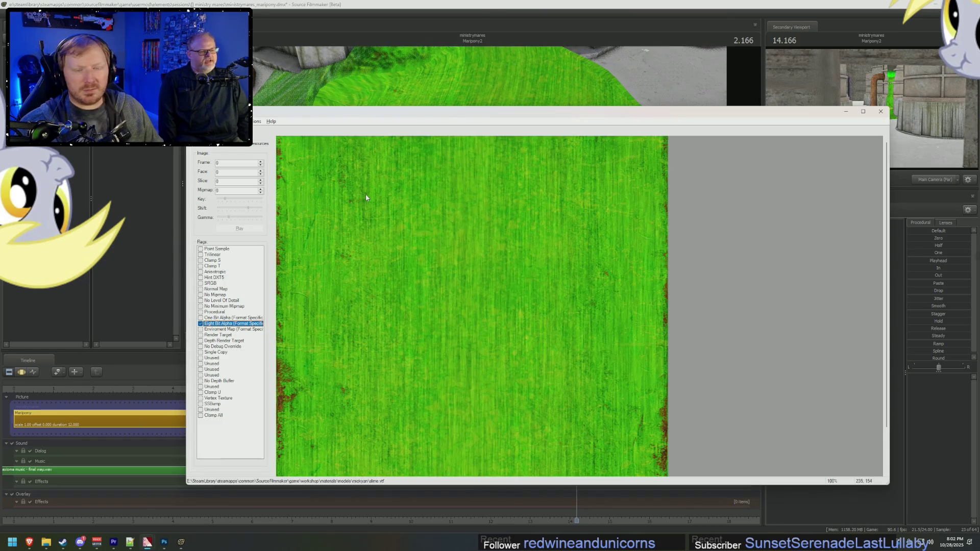
{"action": "key", "text": "alt+Tab"}
{"action": "key", "text": "alt+Tab"}
{"action": "key", "text": "Tab"}
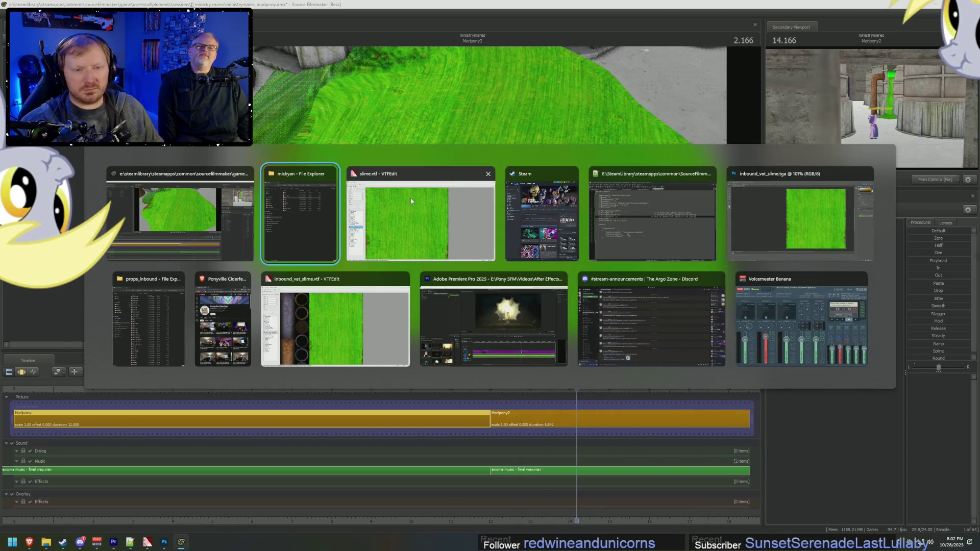
Step: Realign the comments on lines 13–14 of blood.vmt and save it
{"action": "left_click", "coordinate": [283, 198]}
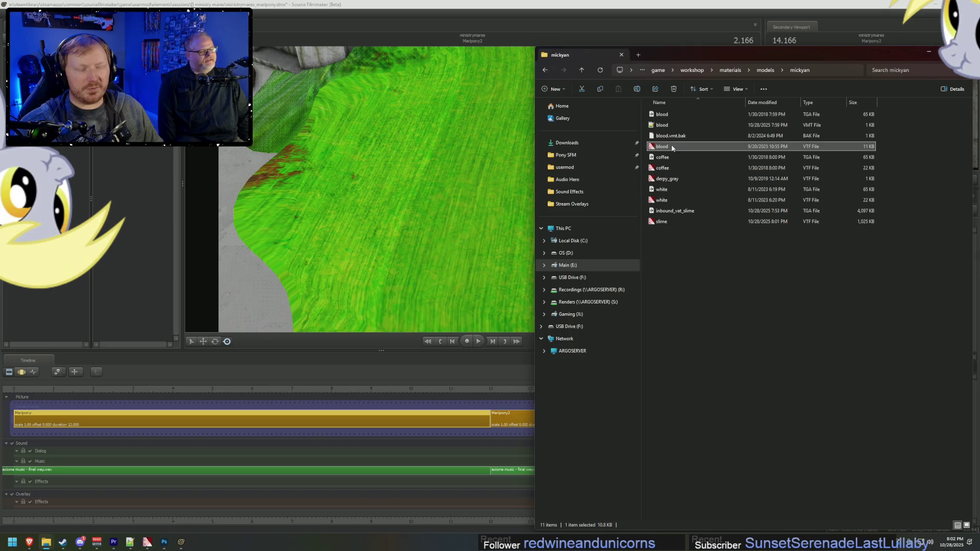
{"action": "left_click", "coordinate": [130, 541]}
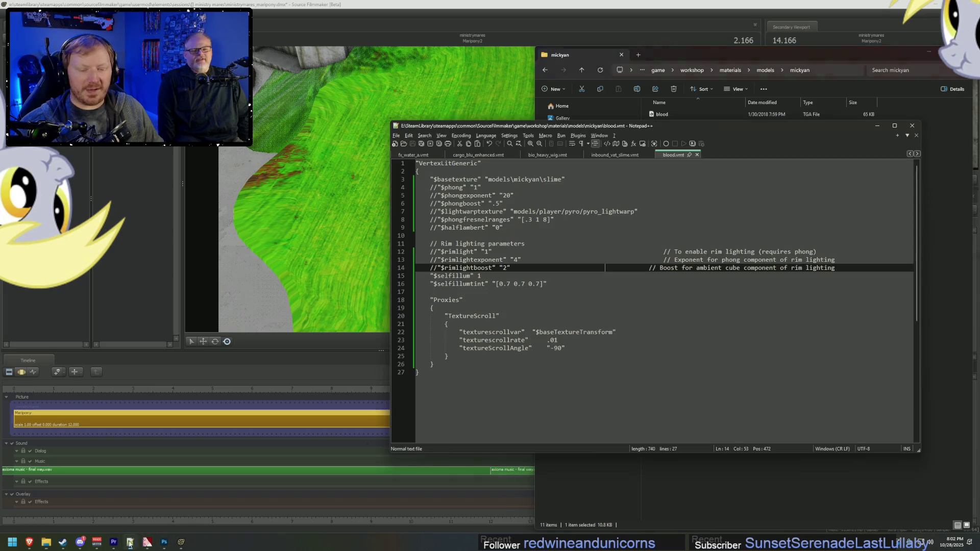
{"action": "left_click", "coordinate": [561, 299]}
{"action": "left_click", "coordinate": [620, 267]}
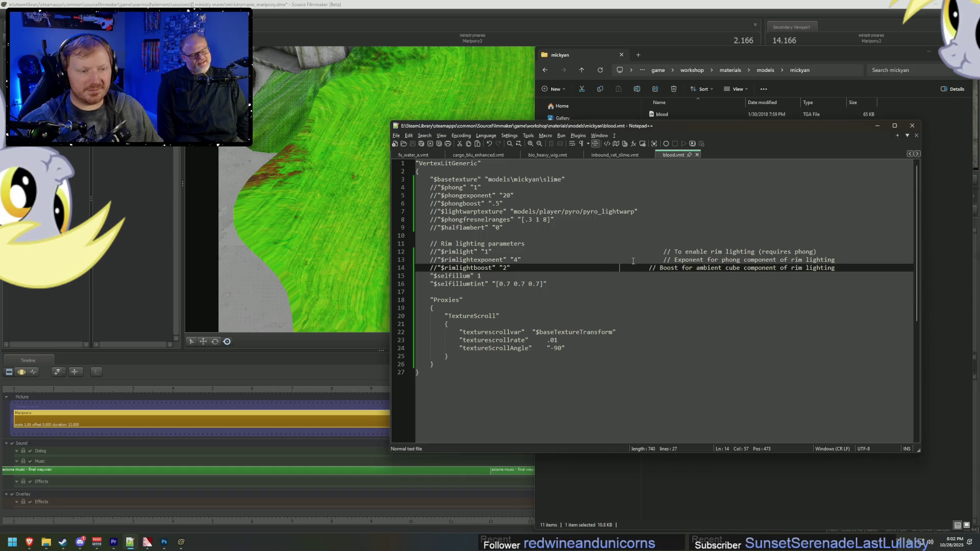
{"action": "left_click", "coordinate": [663, 251]}
{"action": "key", "text": "BackSpace"}
{"action": "left_click", "coordinate": [662, 259]}
{"action": "key", "text": "BackSpace"}
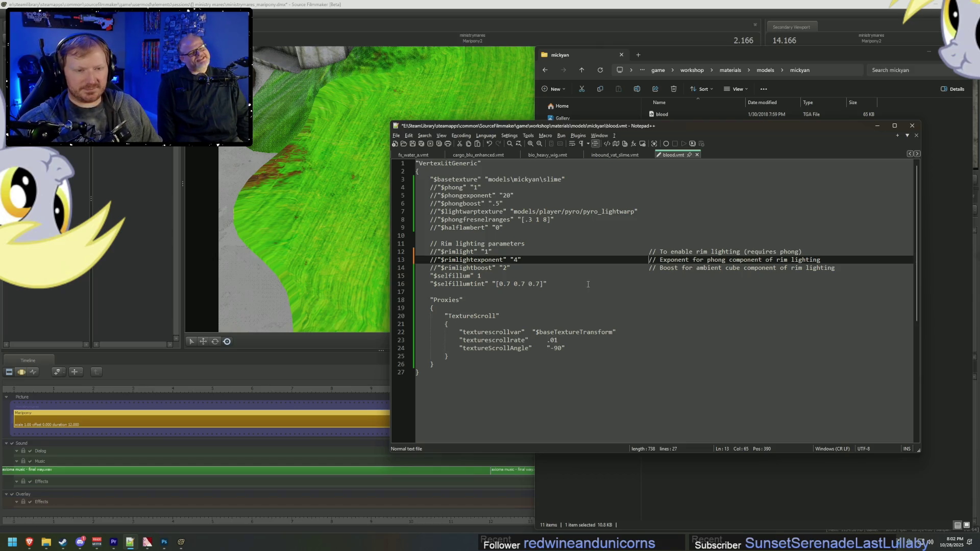
{"action": "key", "text": "ctrl+s"}
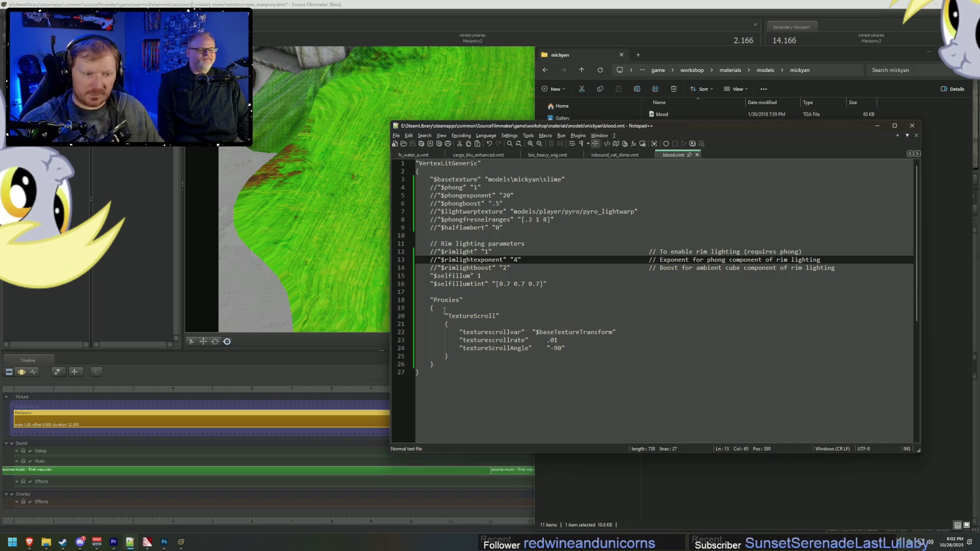
Step: Wrap the Proxies block in /* */ comment markers and save blood.vmt
{"action": "left_click", "coordinate": [440, 292]}
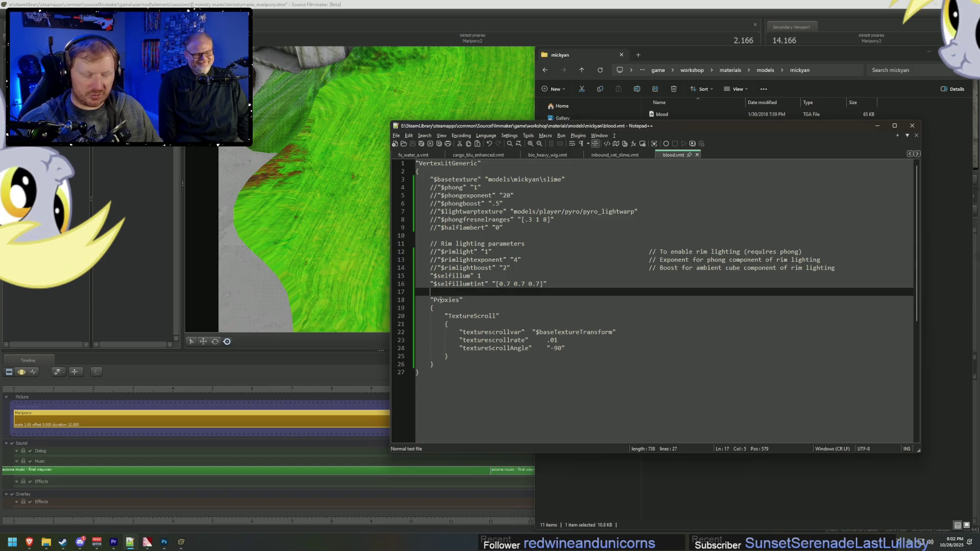
{"action": "type", "text": "/*"}
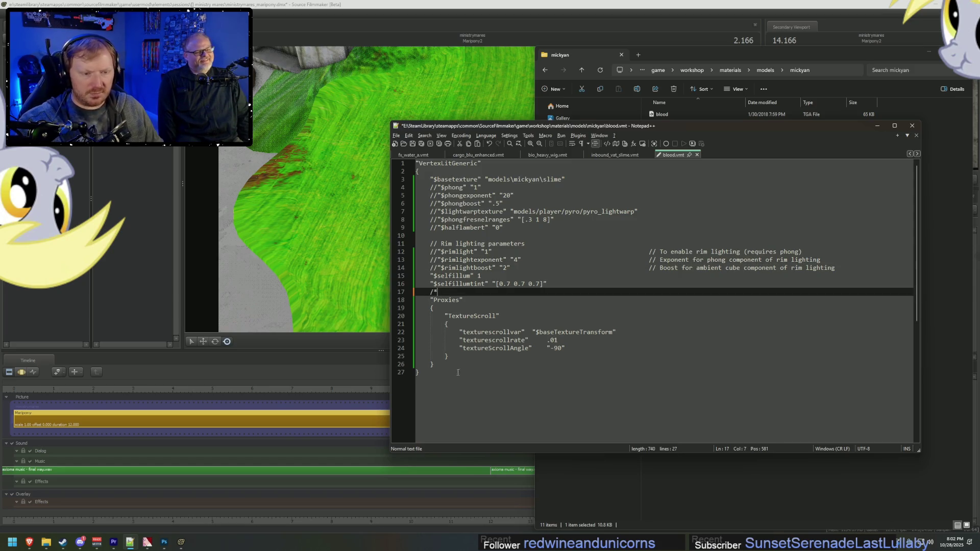
{"action": "left_click", "coordinate": [458, 365]}
{"action": "type", "text": "*/"}
{"action": "key", "text": "ctrl+s"}
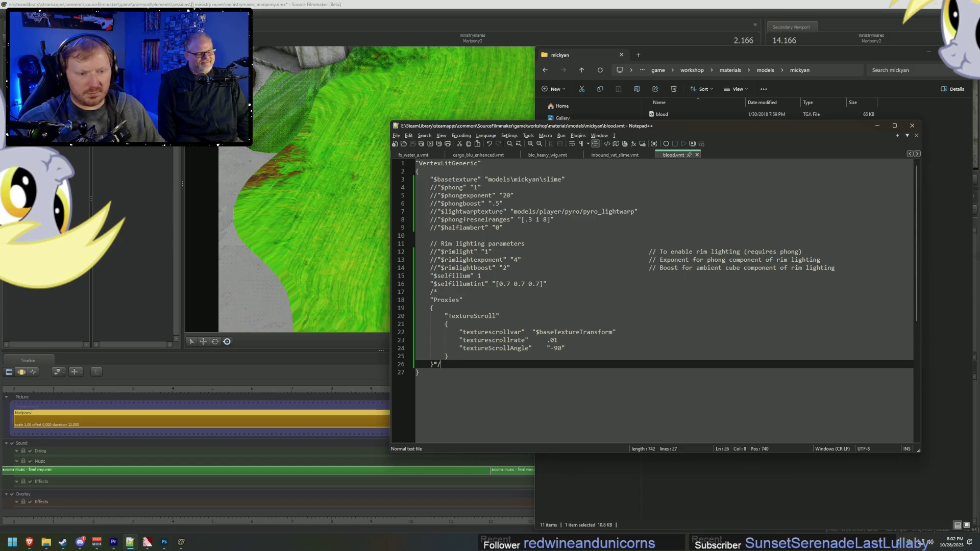
{"action": "key", "text": "alt+Tab"}
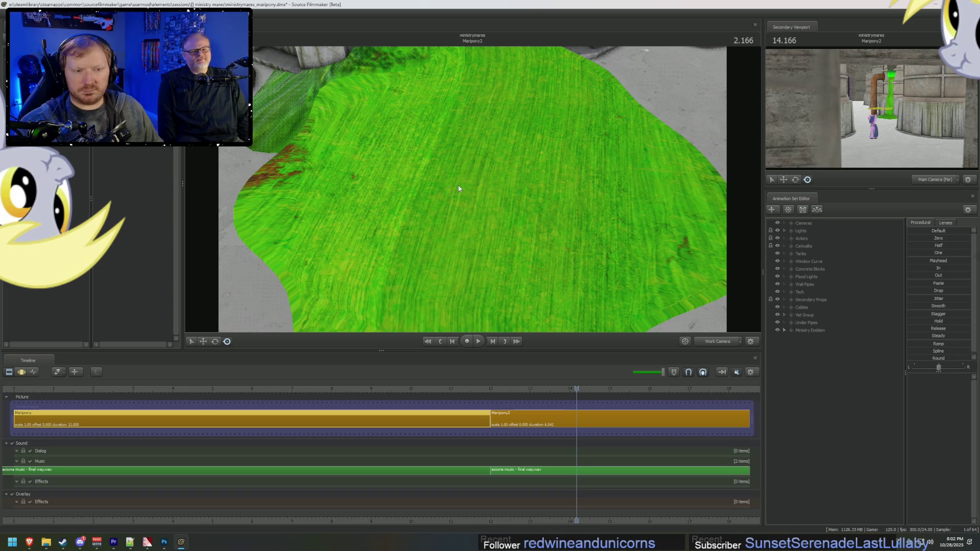
Step: Orbit over the slime pool and adjust viewport display options to check it without scrolling
{"action": "left_click_drag", "start_coordinate": [472, 189], "coordinate": [622, 218]}
{"action": "key", "text": "alt+Tab"}
{"action": "key", "text": "Escape"}
{"action": "right_click", "coordinate": [472, 188]}
{"action": "left_click", "coordinate": [500, 210]}
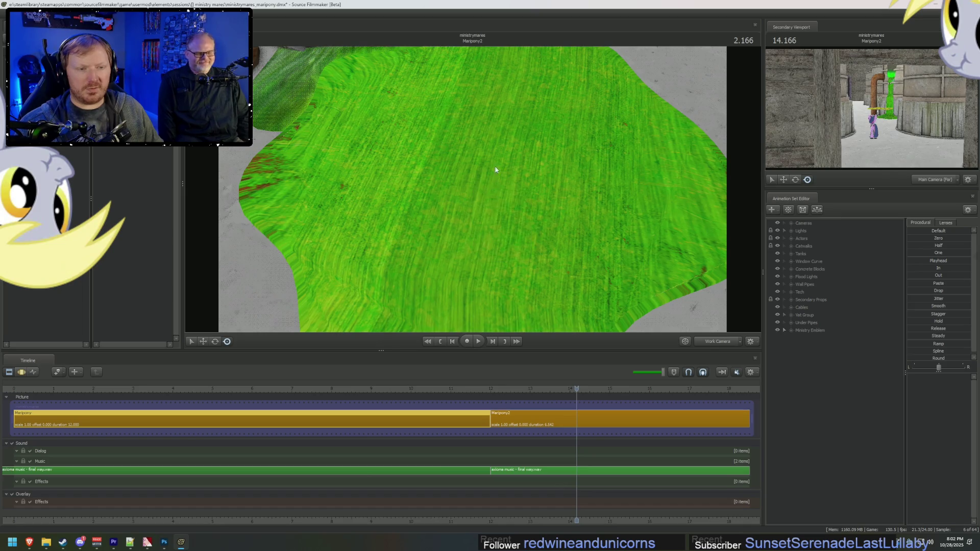
{"action": "right_click", "coordinate": [495, 172]}
{"action": "left_click", "coordinate": [514, 188]}
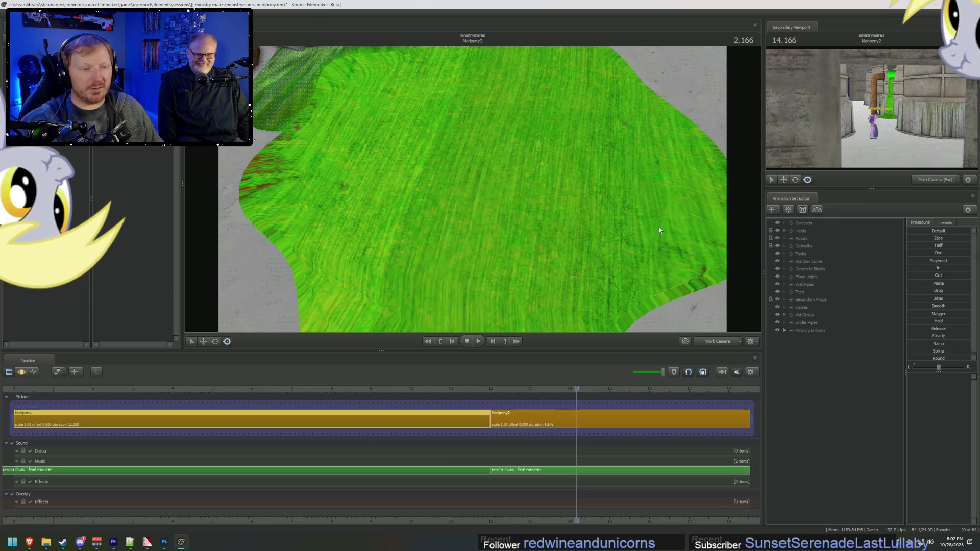
Step: Remove the comment markers so blood.vmt's Proxies TextureScroll block is active again
{"action": "key", "text": "alt+Tab"}
{"action": "key", "text": "BackSpace"}
{"action": "key", "text": "BackSpace"}
{"action": "left_click", "coordinate": [443, 292]}
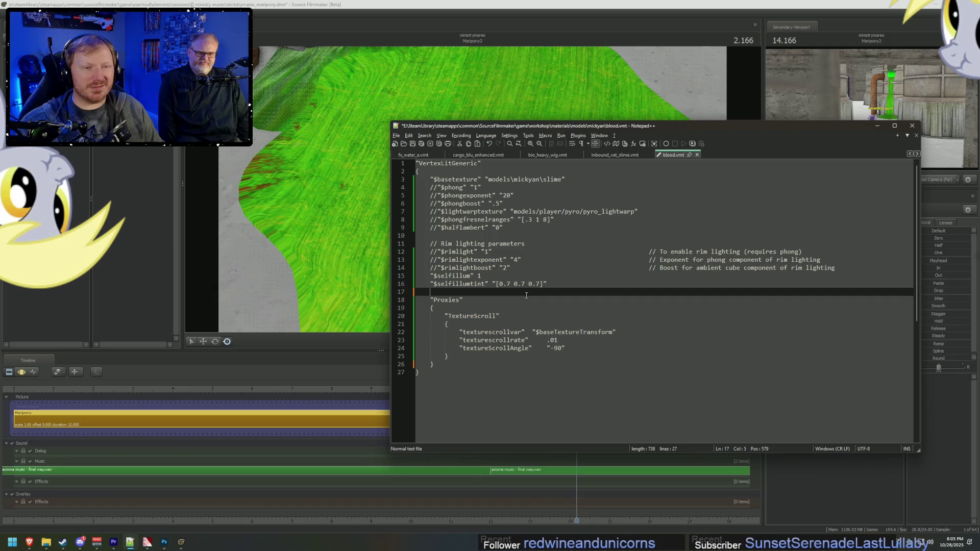
Step: Make blood.vmt UnlitGeneric, delete $selfillum, rename $selfillumtint to $color, and save
{"action": "left_click_drag", "start_coordinate": [442, 163], "coordinate": [419, 163]}
{"action": "type", "text": "Un"}
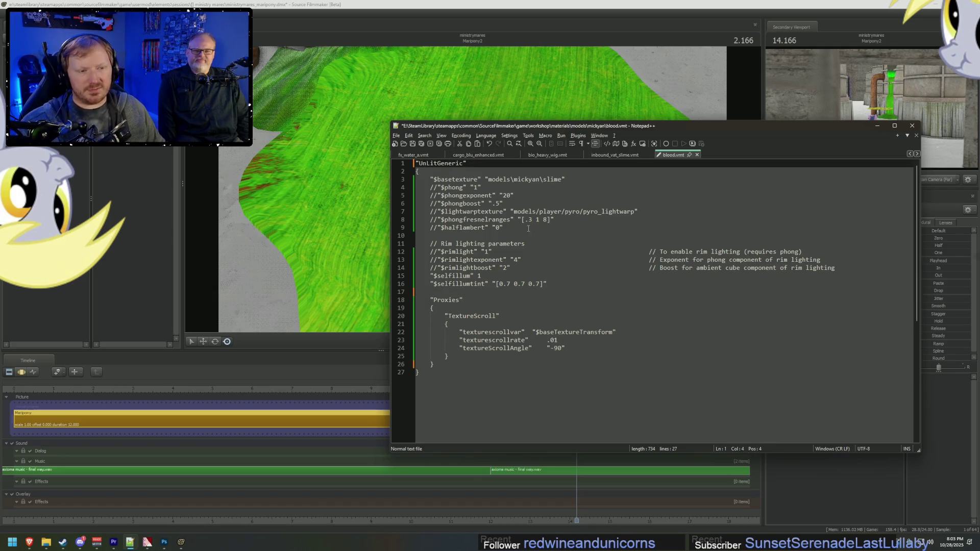
{"action": "left_click_drag", "start_coordinate": [482, 276], "coordinate": [416, 276]}
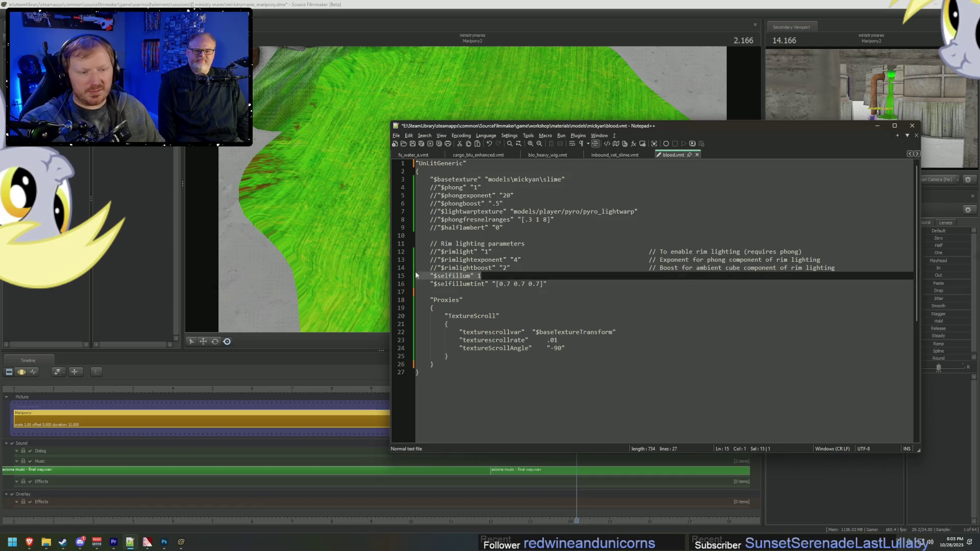
{"action": "key", "text": "BackSpace"}
{"action": "key", "text": "BackSpace"}
{"action": "double_click", "coordinate": [464, 276]}
{"action": "type", "text": "C"}
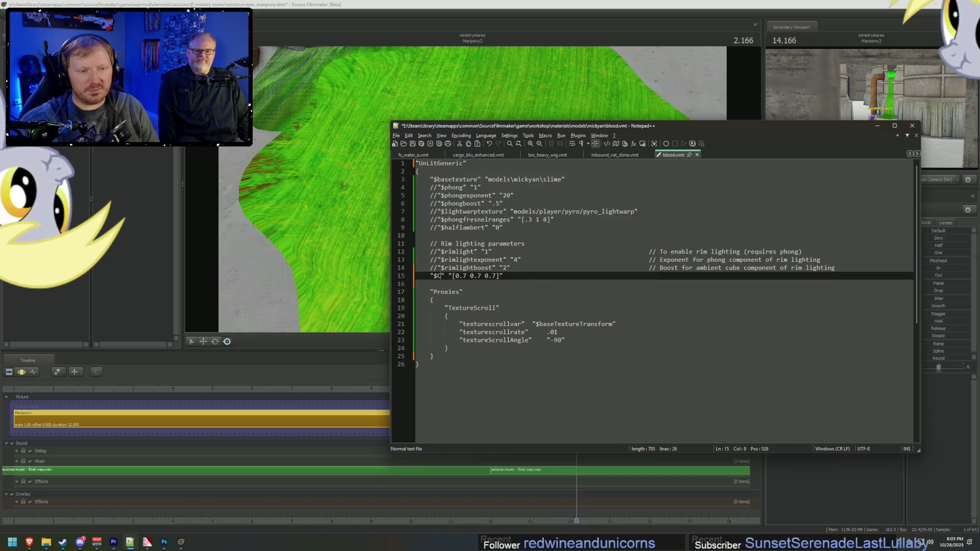
{"action": "type", "text": "olor"}
{"action": "key", "text": "ctrl+s"}
{"action": "key", "text": "alt+Tab"}
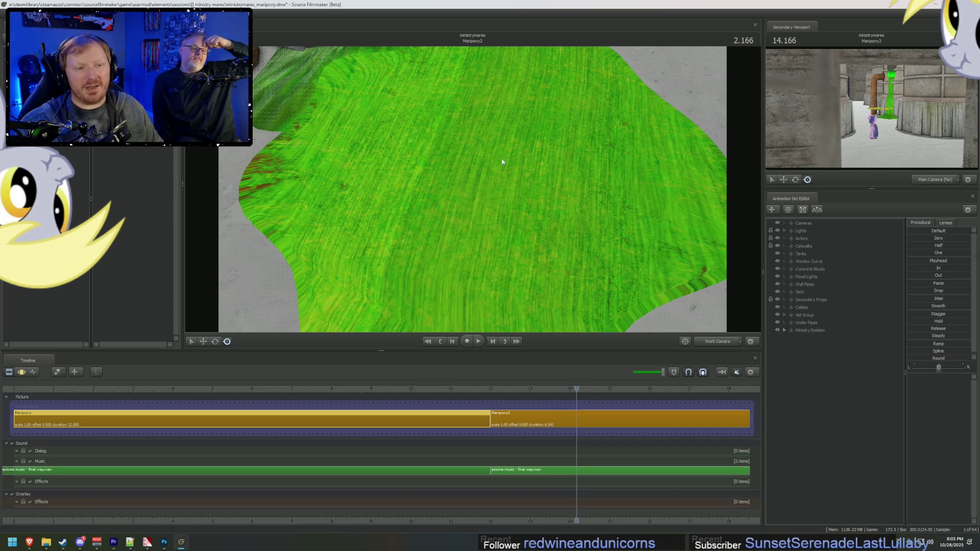
Step: Orbit to see the pool and back wall, then inspect the slime texture's flags in VTFEdit
{"action": "mouse_move", "coordinate": [500, 157]}
{"action": "left_mouse_down"}
{"action": "mouse_move", "coordinate": [478, 193]}
{"action": "mouse_move", "coordinate": [479, 171]}
{"action": "left_mouse_up"}
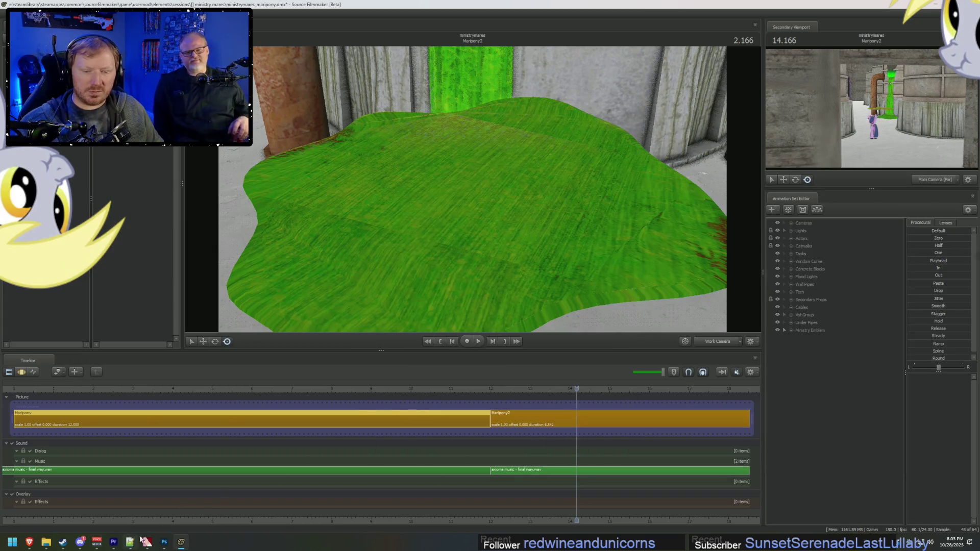
{"action": "mouse_move", "coordinate": [147, 540]}
{"action": "left_click", "coordinate": [104, 510]}
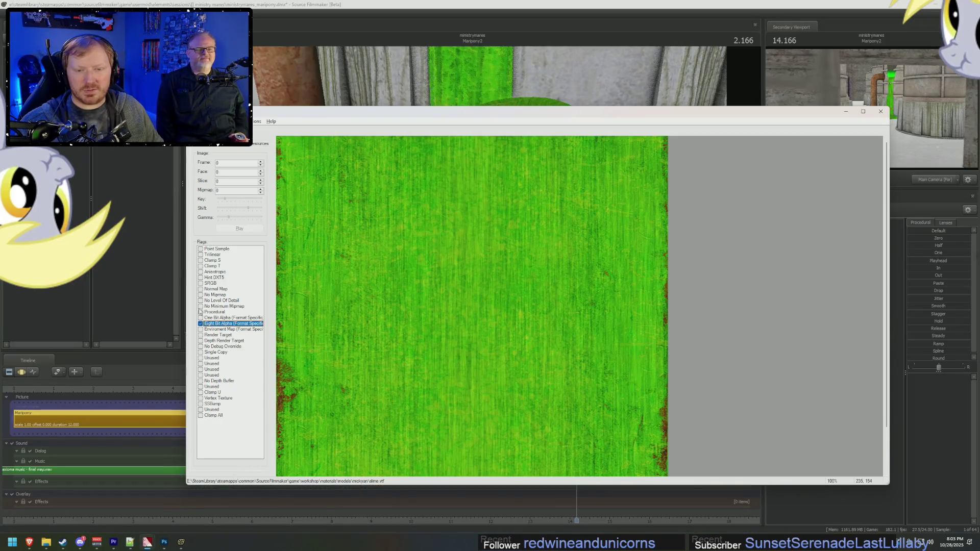
{"action": "left_click", "coordinate": [215, 305]}
{"action": "left_click", "coordinate": [214, 295]}
{"action": "key", "text": "alt+Tab"}
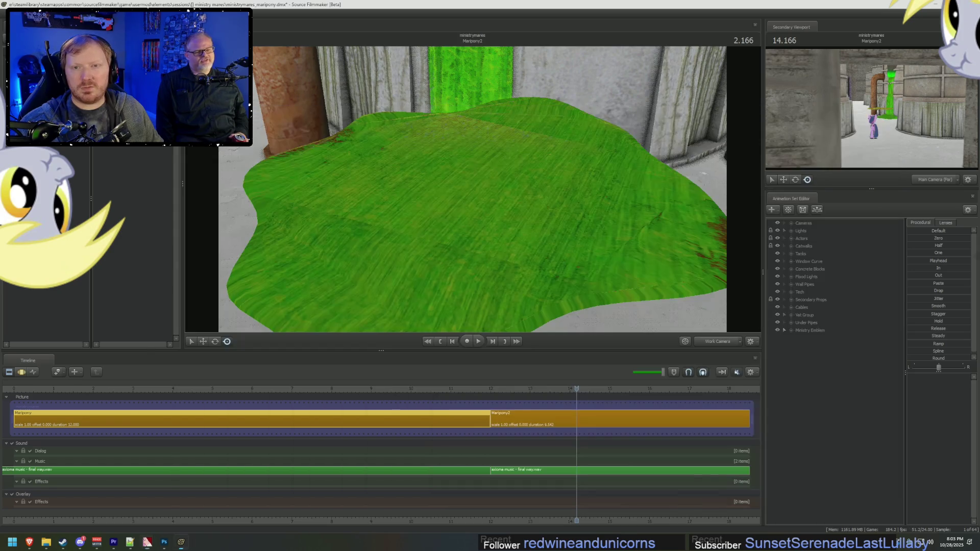
Step: Hide the surrounding map geometry and turn off viewport lighting over the slime pool
{"action": "mouse_move", "coordinate": [475, 202]}
{"action": "left_mouse_down"}
{"action": "mouse_move", "coordinate": [472, 178]}
{"action": "mouse_move", "coordinate": [472, 192]}
{"action": "left_mouse_up"}
{"action": "right_click", "coordinate": [470, 189]}
{"action": "left_click", "coordinate": [490, 210]}
{"action": "right_click", "coordinate": [593, 218]}
{"action": "left_click", "coordinate": [626, 237]}
{"action": "left_click", "coordinate": [810, 330]}
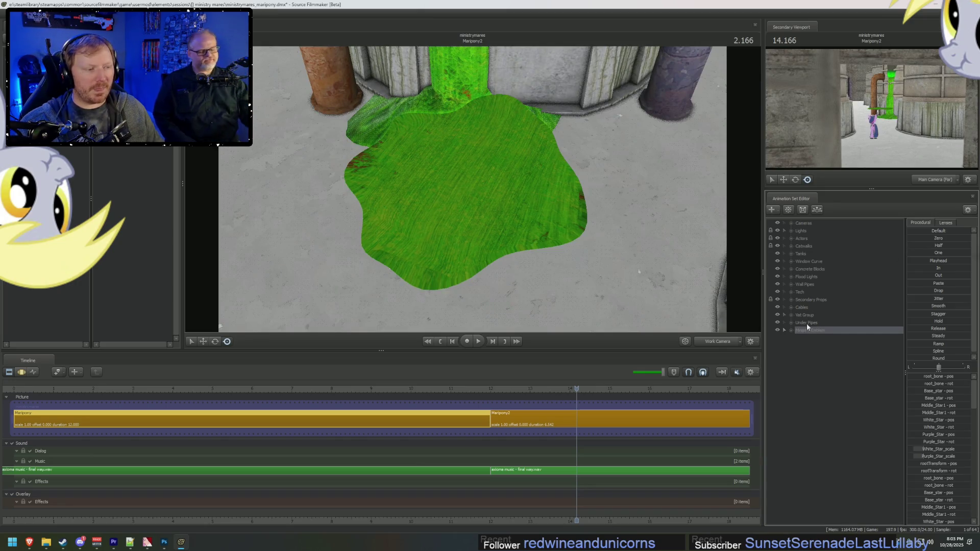
Step: Select the Maripony2 shot and the blood_pool1 animation set, zooming in on the pool
{"action": "key", "text": "F2"}
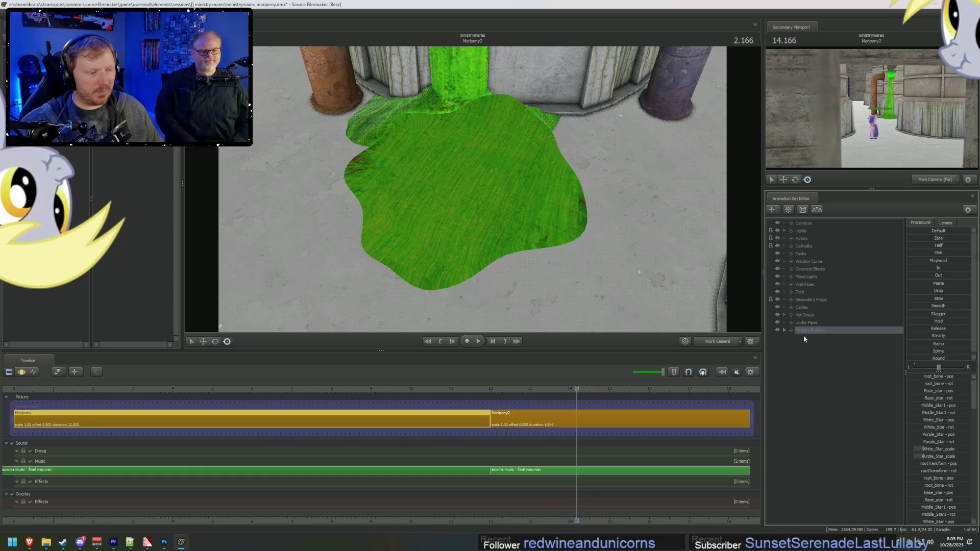
{"action": "left_click", "coordinate": [577, 418]}
{"action": "left_click", "coordinate": [814, 315]}
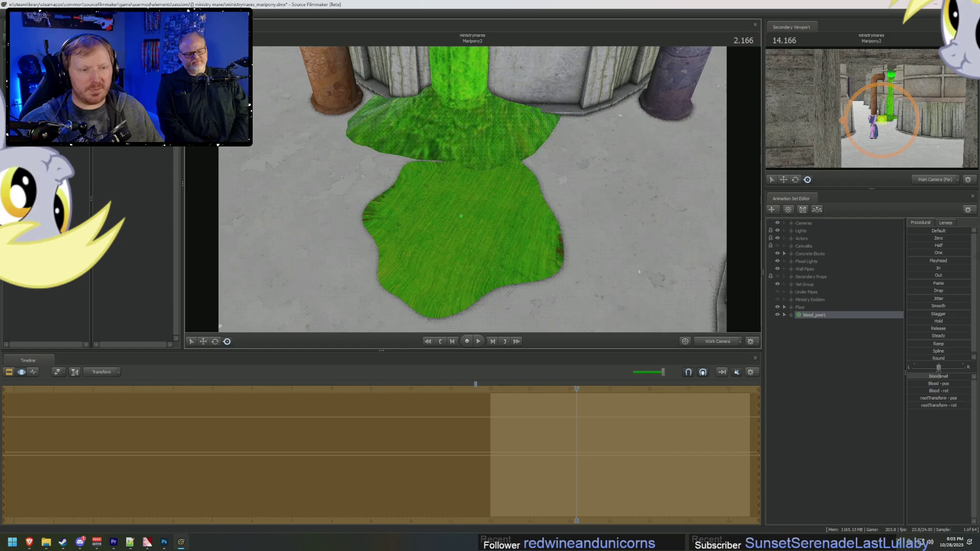
{"action": "left_click_drag", "start_coordinate": [638, 271], "coordinate": [674, 301]}
Step: Move and rotate blood_pool1 back under the falling green slime stream
{"action": "key", "text": "w"}
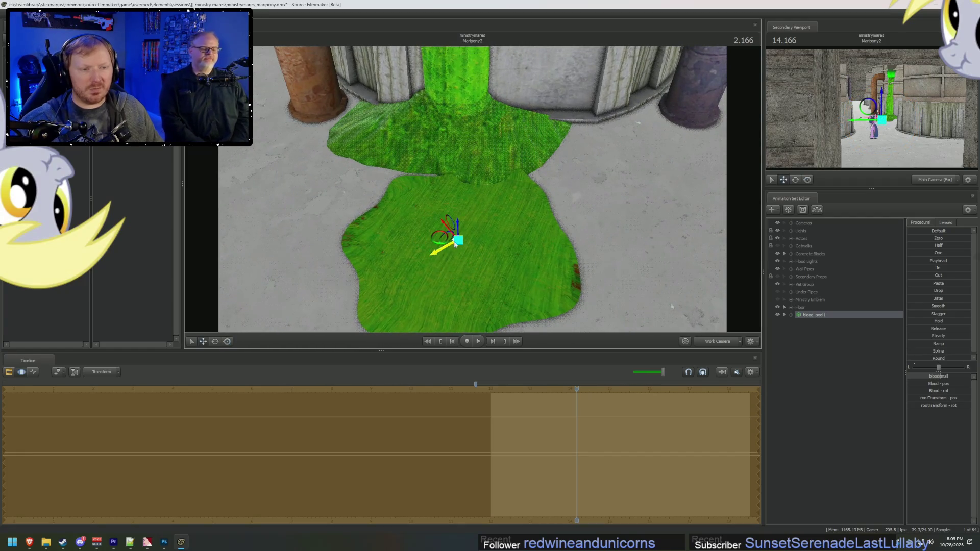
{"action": "mouse_move", "coordinate": [437, 234]}
{"action": "left_mouse_down"}
{"action": "mouse_move", "coordinate": [435, 170]}
{"action": "mouse_move", "coordinate": [427, 170]}
{"action": "mouse_move", "coordinate": [433, 197]}
{"action": "left_mouse_up"}
{"action": "key", "text": "e"}
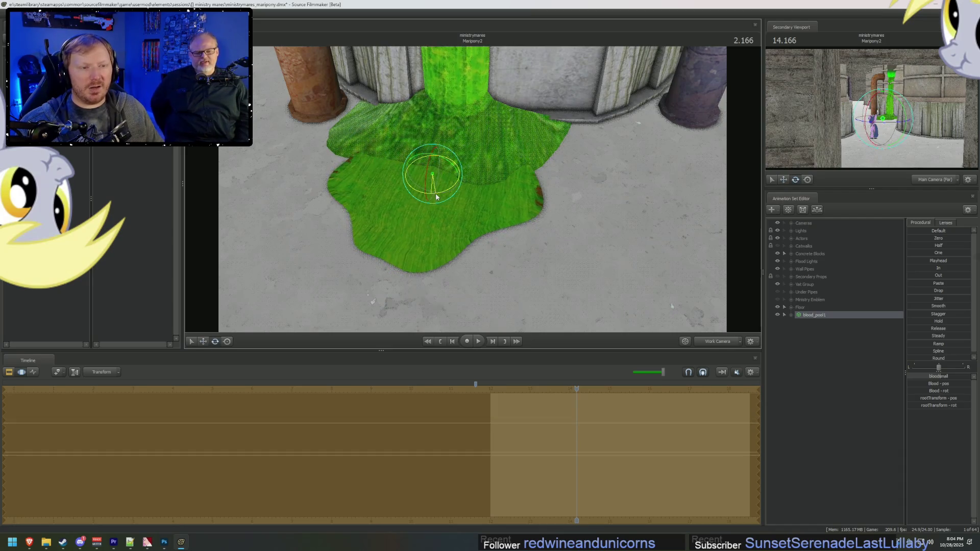
{"action": "mouse_move", "coordinate": [433, 197]}
{"action": "right_mouse_down"}
{"action": "mouse_move", "coordinate": [442, 213]}
{"action": "mouse_move", "coordinate": [500, 164]}
{"action": "right_mouse_up"}
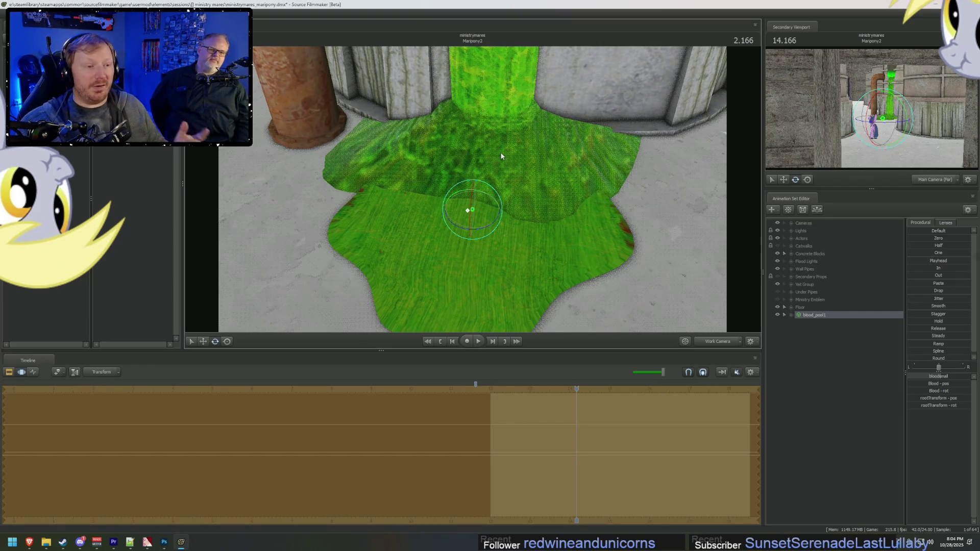
{"action": "key", "text": "alt+Tab"}
{"action": "key", "text": "alt+Tab"}
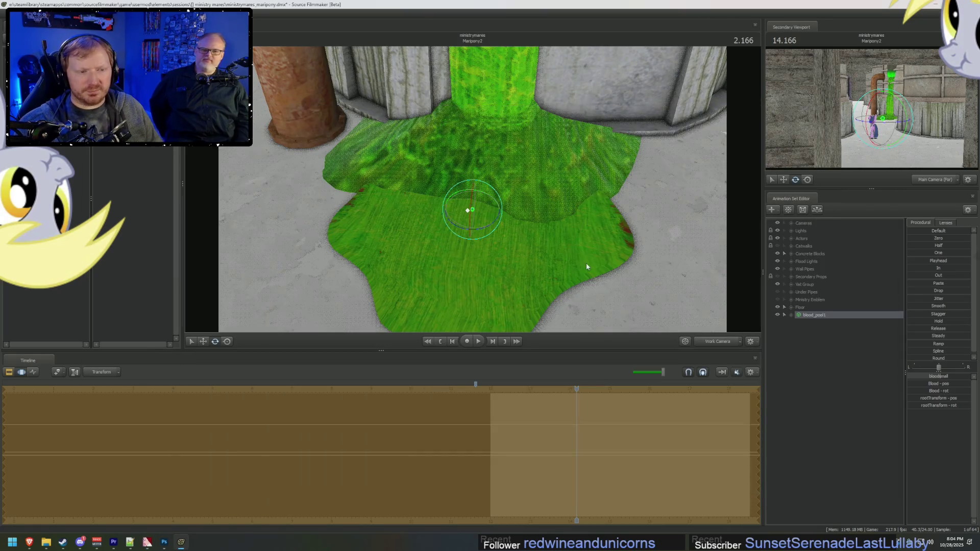
{"action": "left_click", "coordinate": [29, 541]}
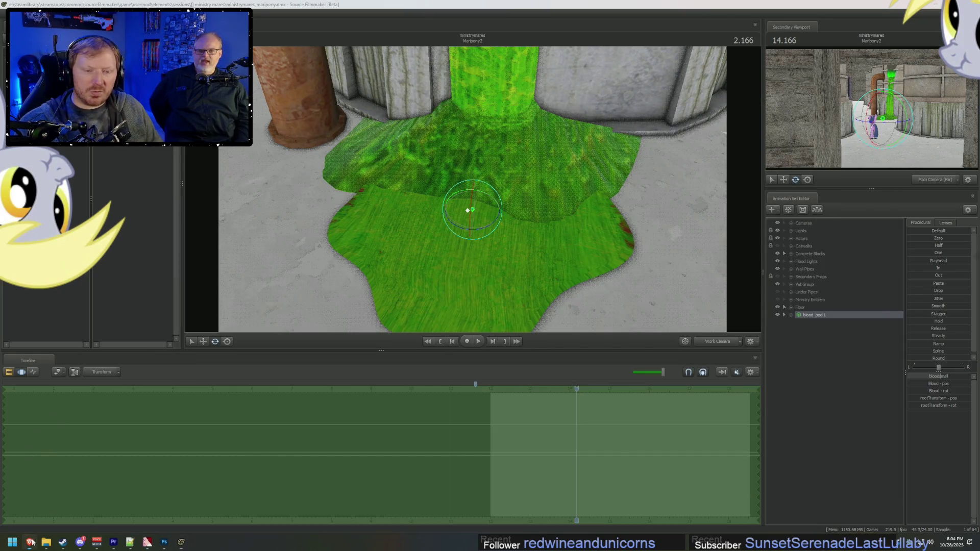
Step: Search 'vmt scale' and open the $basetexture wiki page covering $basetexturetransform
{"action": "left_click", "coordinate": [719, 23]}
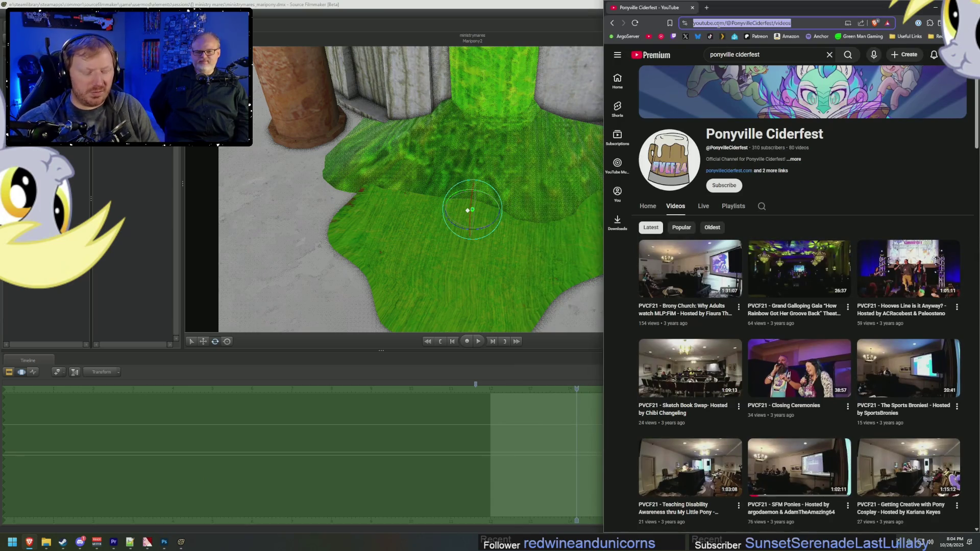
{"action": "type", "text": "vmt scale"}
{"action": "key", "text": "Return"}
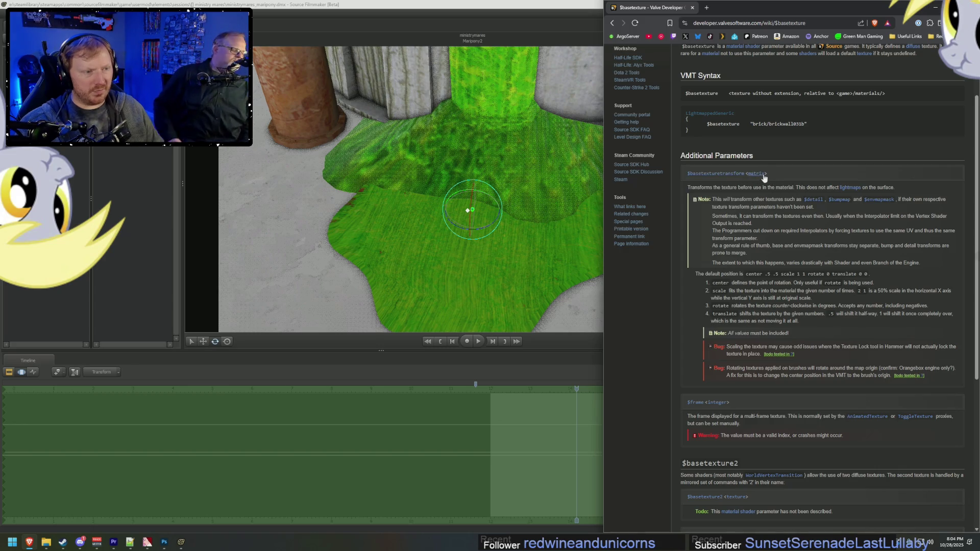
{"action": "left_click", "coordinate": [380, 297]}
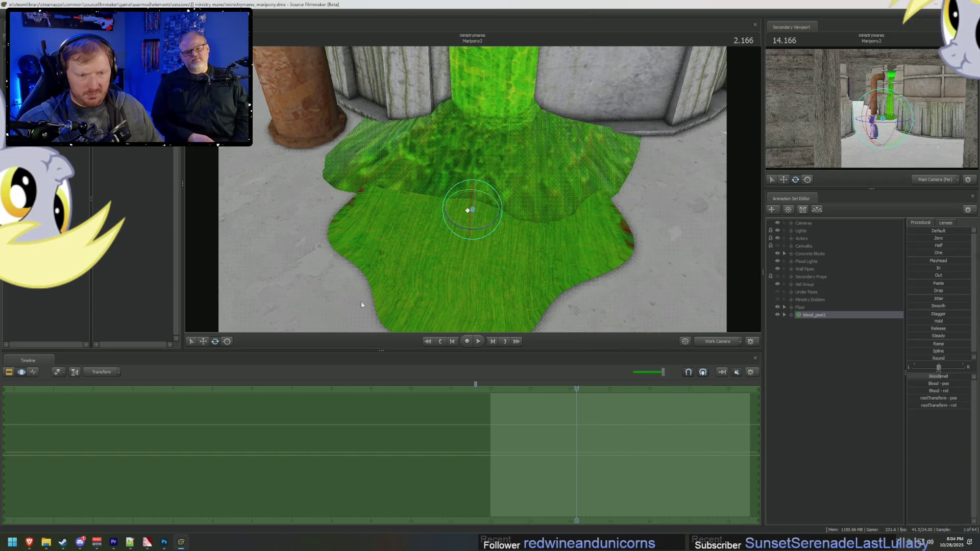
{"action": "key", "text": "alt+Tab"}
{"action": "key", "text": "alt+Tab"}
{"action": "key", "text": "alt+Tab"}
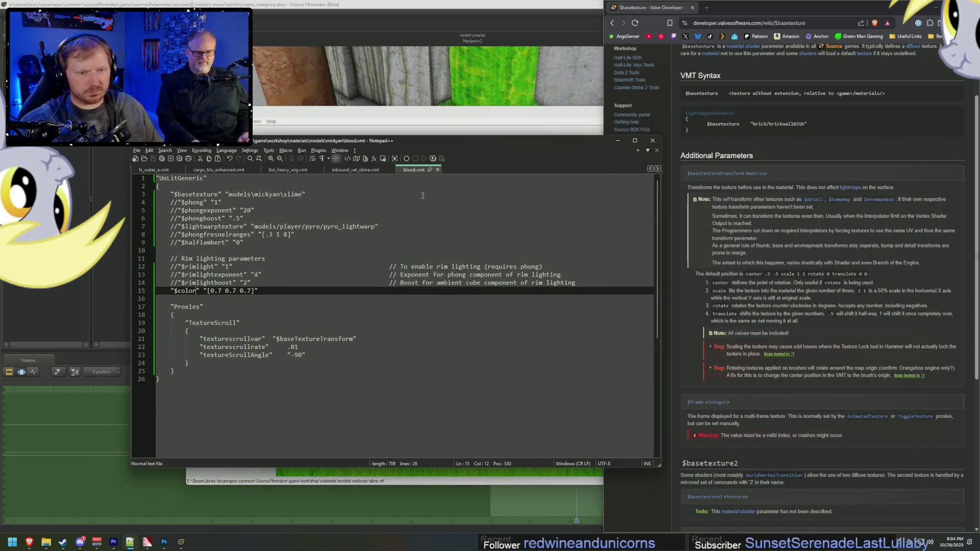
Step: Add a $basetexturetransform line with center, scale, rotate 0 and translate 0 0 below $color
{"action": "key", "text": "End"}
{"action": "key", "text": "Return"}
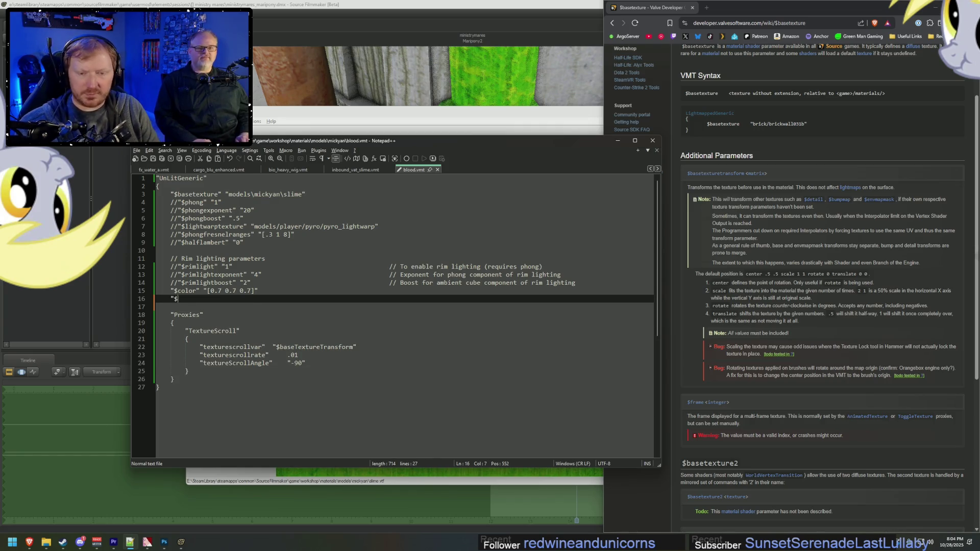
{"action": "type", "text": "basetexturetransform\" \"[]"}
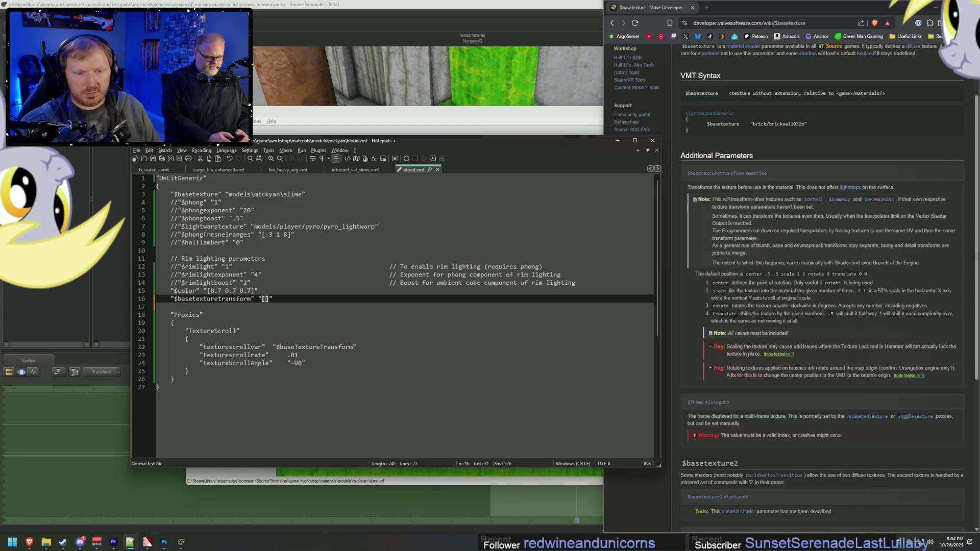
{"action": "type", "text": "center ."}
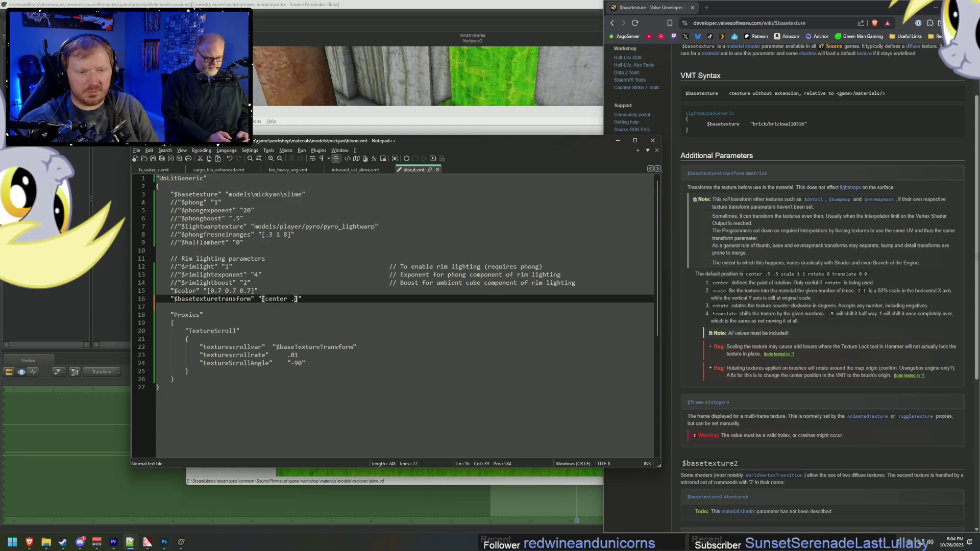
{"action": "type", "text": "scale 1"}
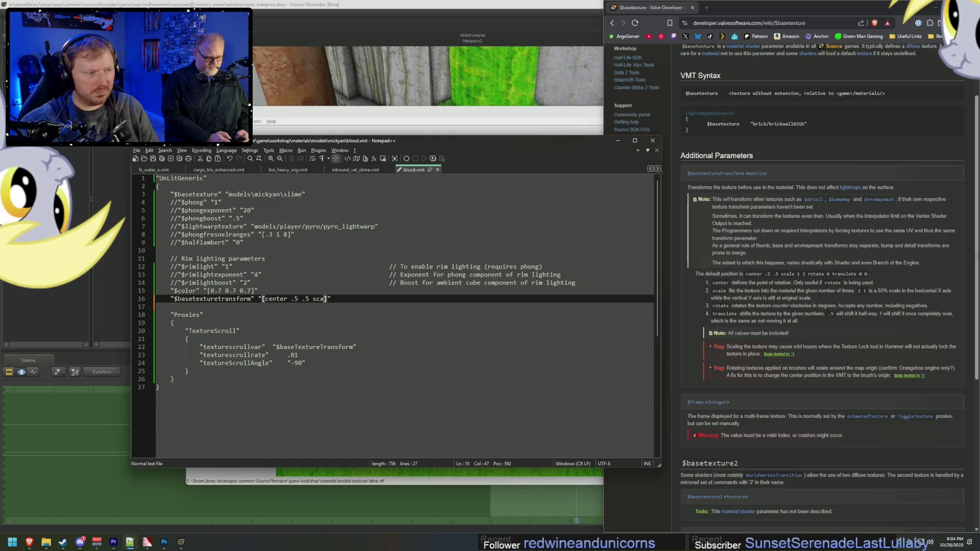
{"action": "type", "text": "rotate 0 "}
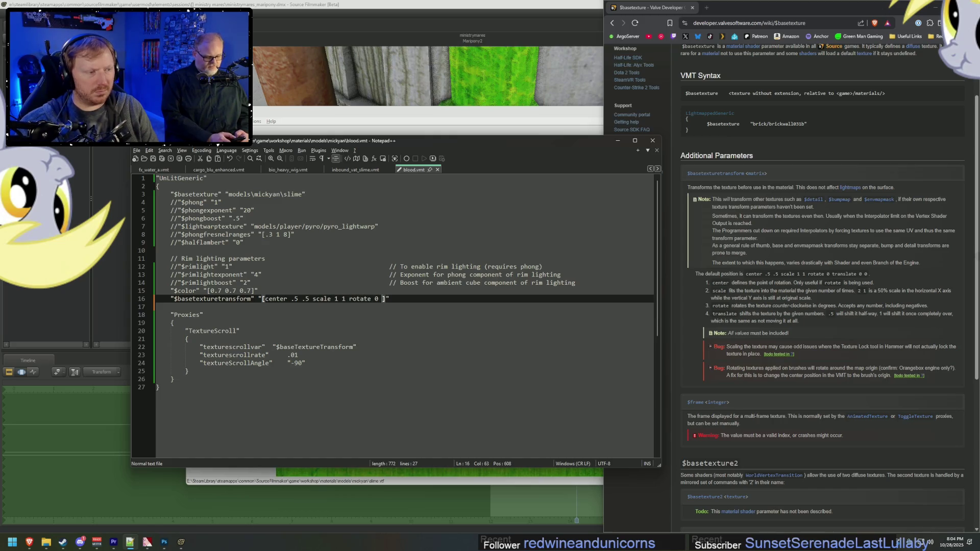
{"action": "type", "text": "translatre"}
{"action": "key", "text": "BackSpace"}
{"action": "key", "text": "BackSpace"}
{"action": "key", "text": "BackSpace"}
{"action": "type", "text": "e 0 0"}
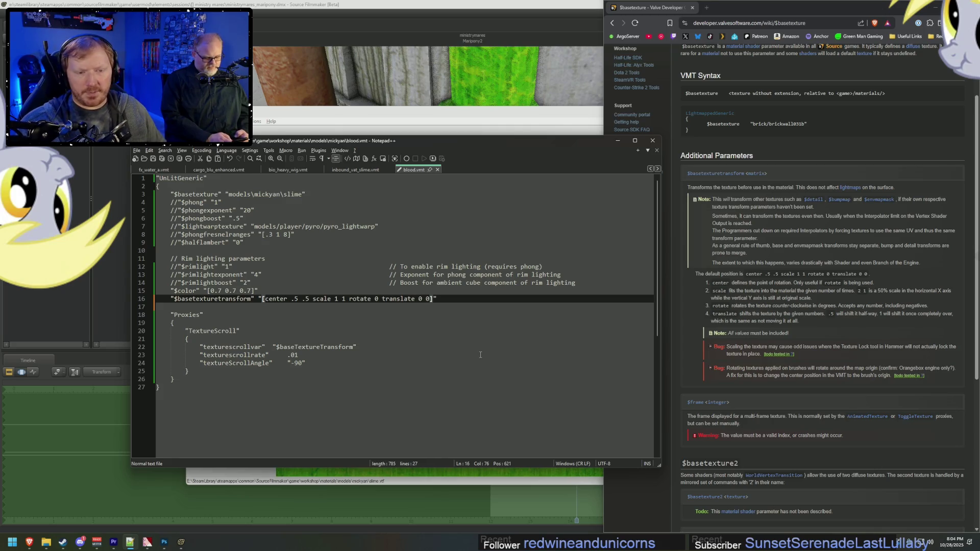
Step: Set the transform scale to 4 4, save, and view the pool in Source Filmmaker
{"action": "left_click_drag", "start_coordinate": [348, 300], "coordinate": [335, 300]}
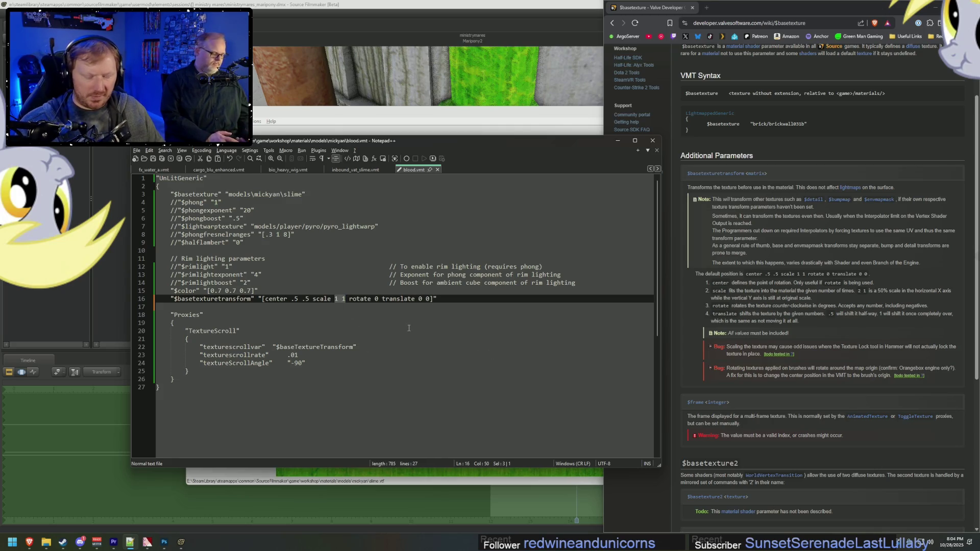
{"action": "type", "text": "4 4"}
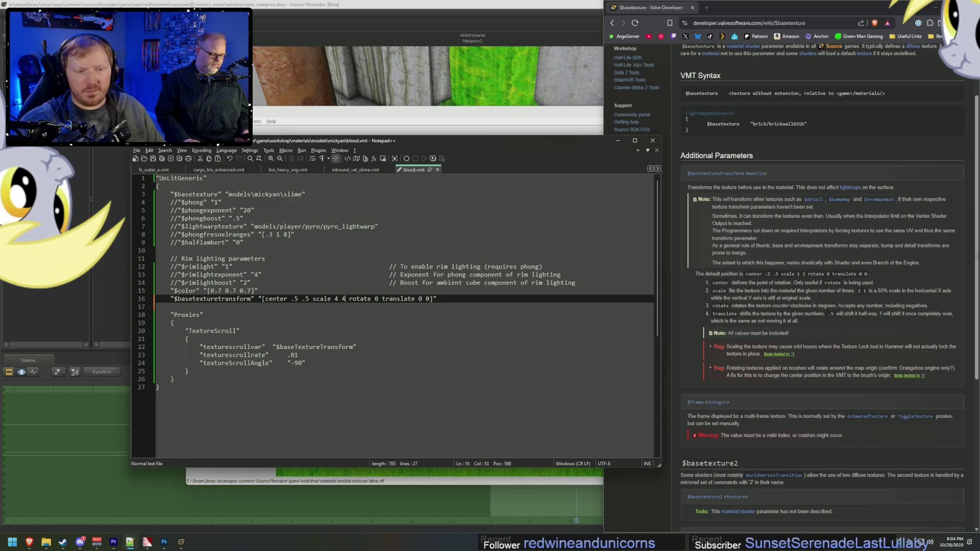
{"action": "key", "text": "ctrl+s"}
{"action": "key", "text": "alt+Tab"}
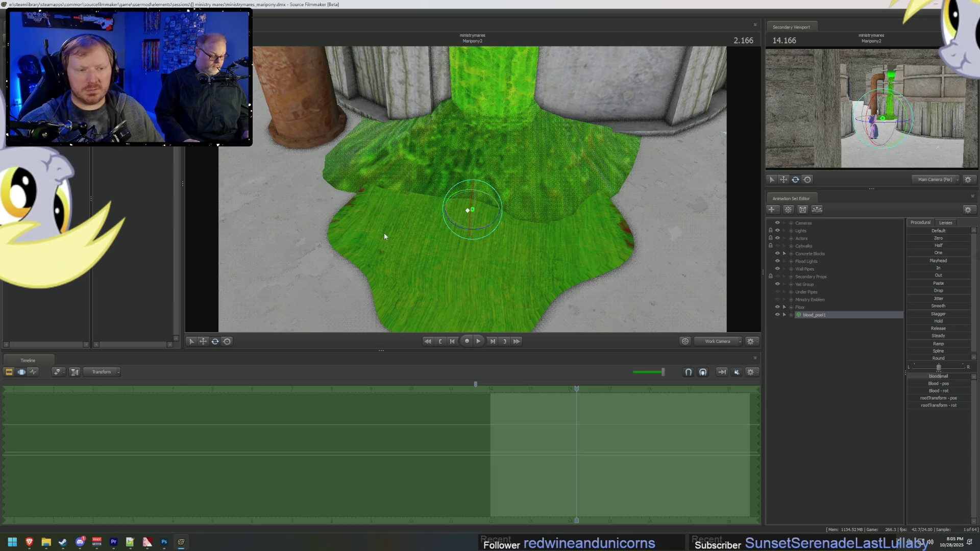
{"action": "left_click_drag", "start_coordinate": [384, 236], "coordinate": [384, 255]}
Step: Compare the bio_heavy_wig, cargo_blu_enhanced and fx_water_a materials against the blood.vmt transform line
{"action": "key", "text": "alt+Tab"}
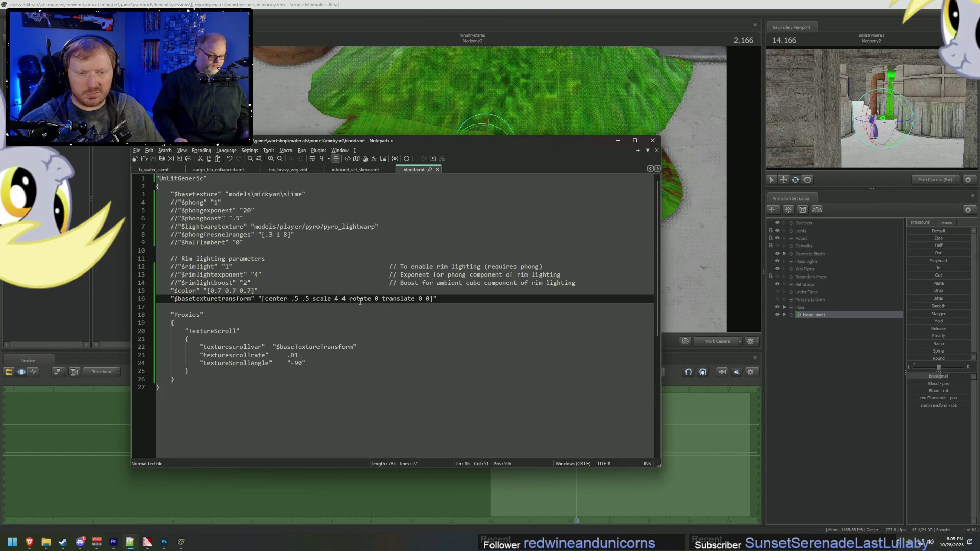
{"action": "left_click", "coordinate": [293, 344]}
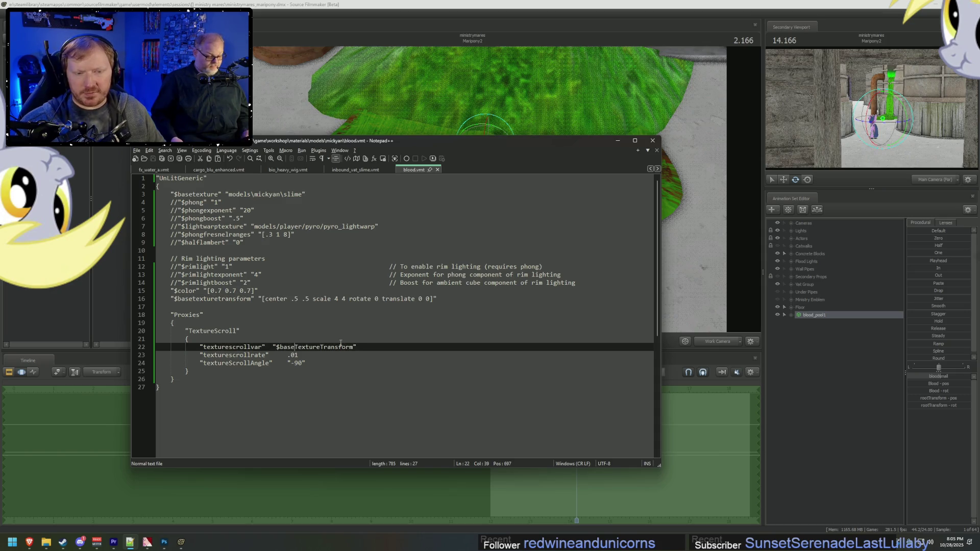
{"action": "left_click", "coordinate": [296, 291]}
{"action": "left_click", "coordinate": [291, 299]}
{"action": "left_click", "coordinate": [305, 299]}
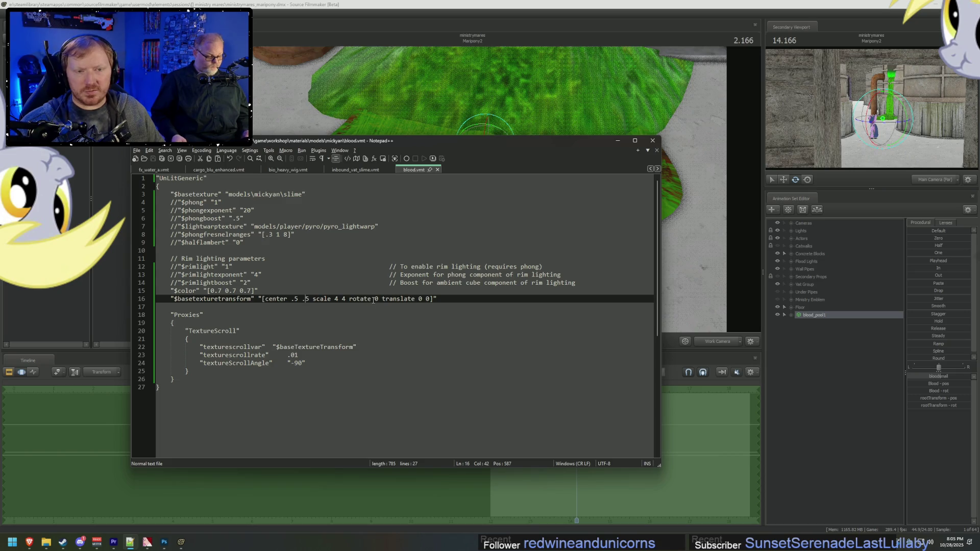
{"action": "left_click", "coordinate": [288, 169]}
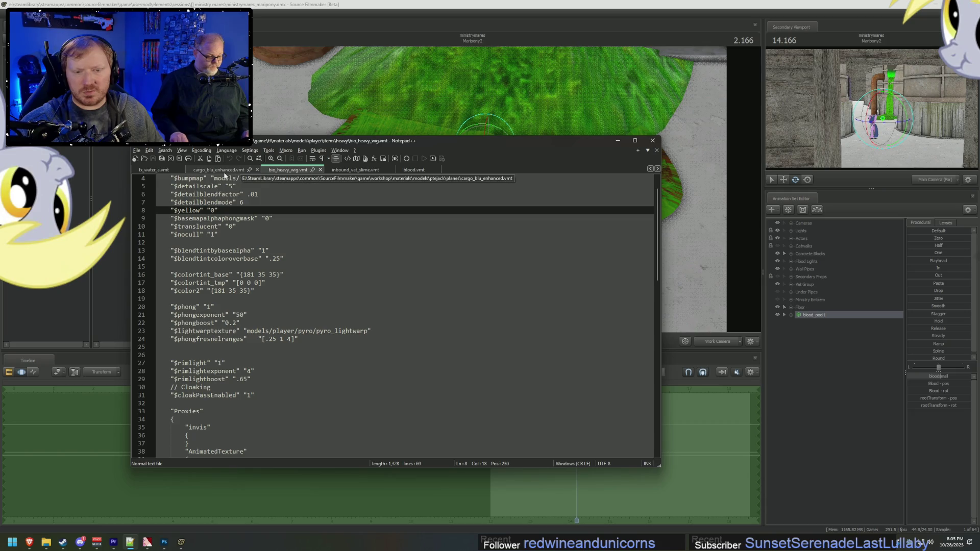
{"action": "left_click", "coordinate": [220, 170]}
{"action": "left_click", "coordinate": [158, 170]}
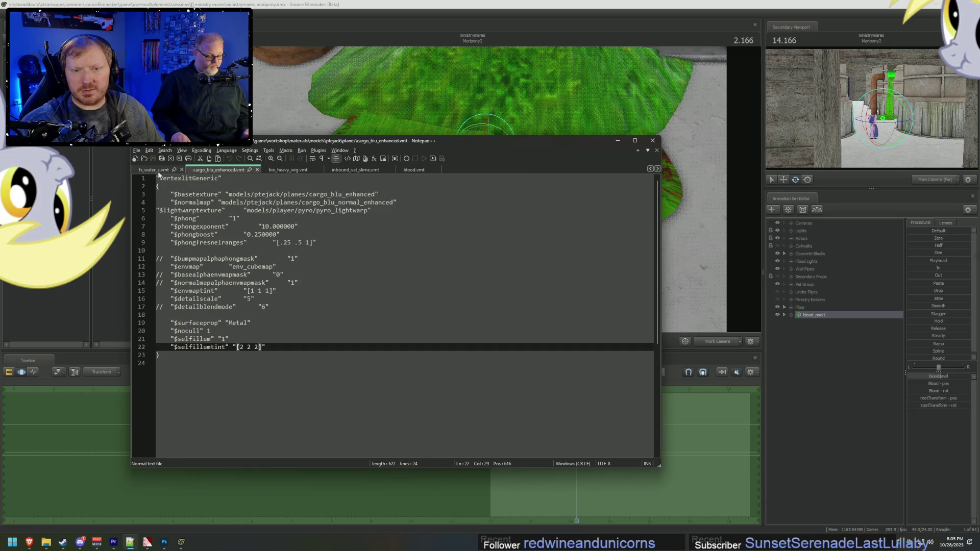
{"action": "left_click", "coordinate": [407, 170]}
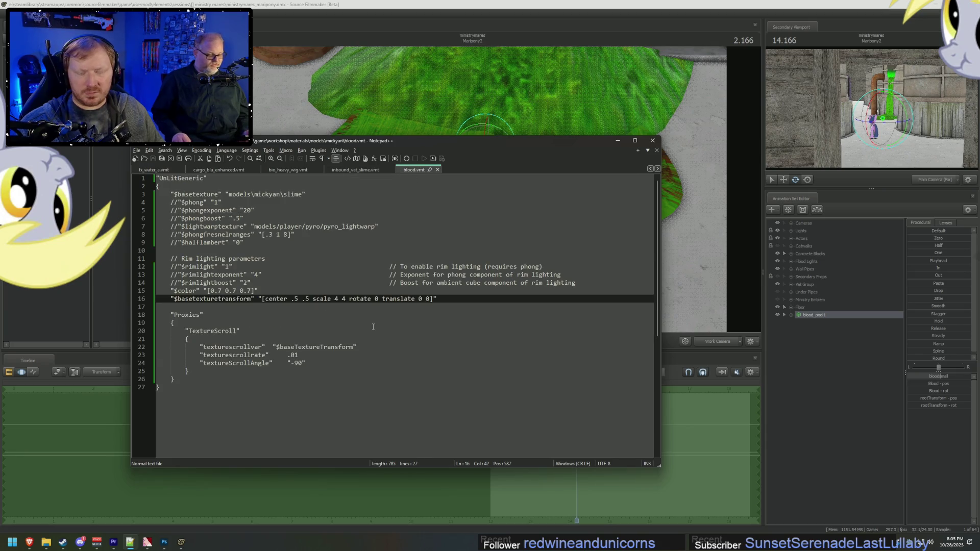
Step: Change the blood.vmt scale from 4 4 back to 1 1 and save
{"action": "left_click_drag", "start_coordinate": [335, 299], "coordinate": [346, 299]}
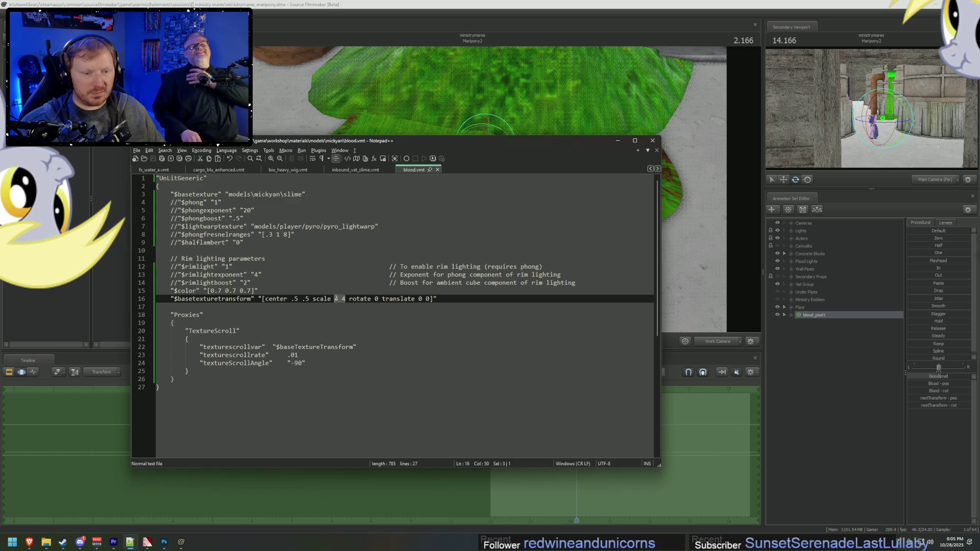
{"action": "type", "text": "1 1"}
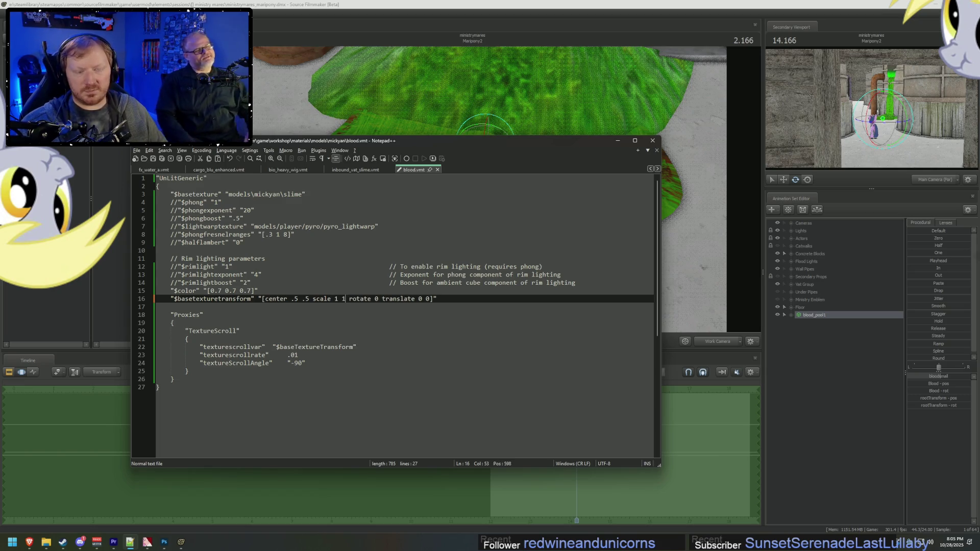
{"action": "key", "text": "ctrl+s"}
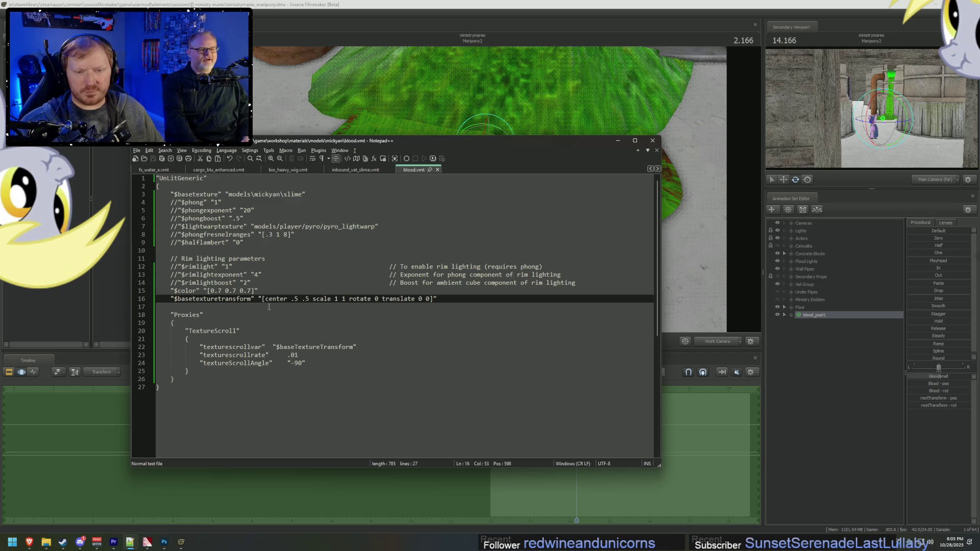
{"action": "key", "text": "alt+Tab"}
{"action": "key", "text": "alt+Tab"}
{"action": "key", "text": "alt+Tab"}
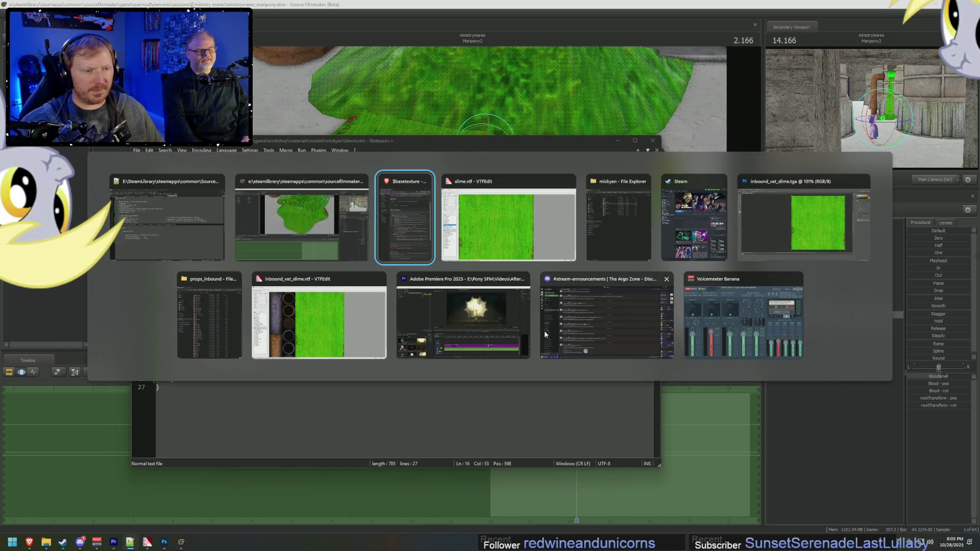
Step: Cycle through the open windows and bring the blood.vmt editor to the front
{"action": "key", "text": "alt+Tab"}
{"action": "key", "text": "alt+Tab"}
{"action": "key", "text": "alt+Tab"}
{"action": "key", "text": "alt+Tab"}
{"action": "key", "text": "alt+shift+Tab"}
{"action": "key", "text": "alt+Tab"}
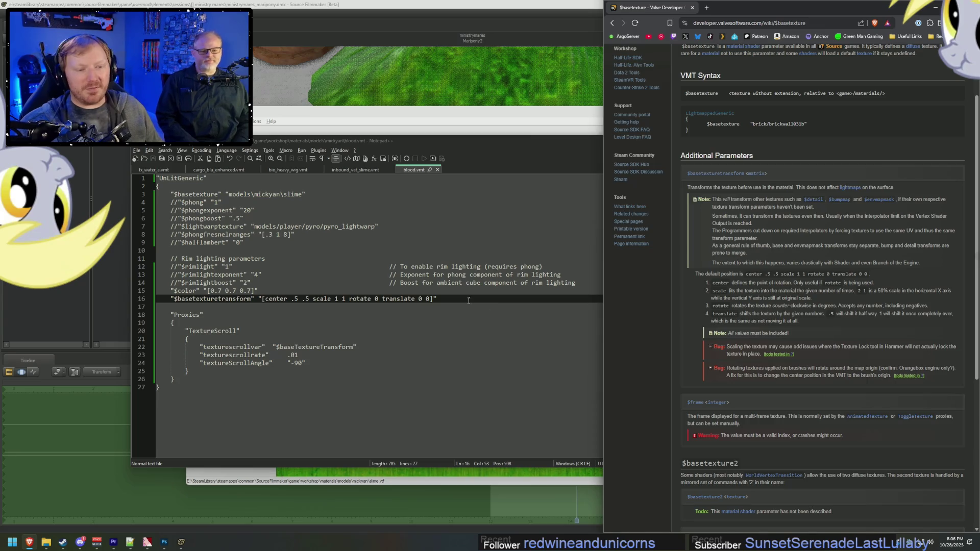
{"action": "left_click", "coordinate": [451, 301]}
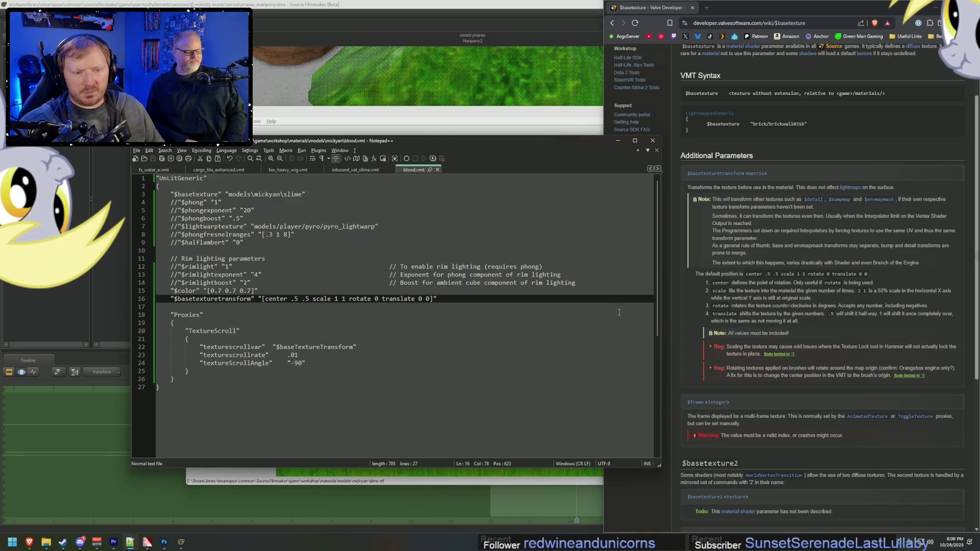
Step: Change both scale values to 2 2 and return to Source Filmmaker
{"action": "double_click", "coordinate": [336, 299]}
{"action": "type", "text": "2"}
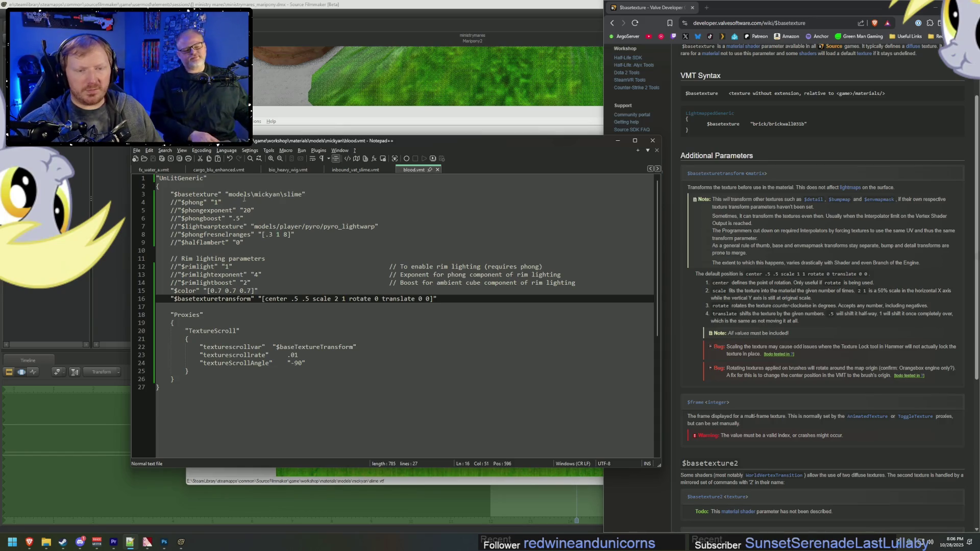
{"action": "key", "text": "Right"}
{"action": "key", "text": "Right"}
{"action": "key", "text": "BackSpace"}
{"action": "type", "text": "2"}
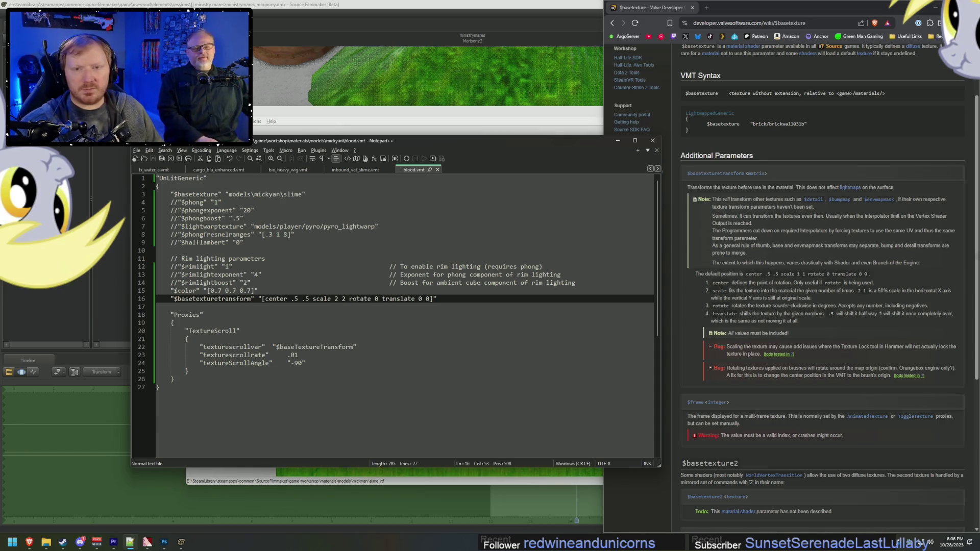
{"action": "left_click", "coordinate": [137, 150]}
{"action": "mouse_move", "coordinate": [152, 153]}
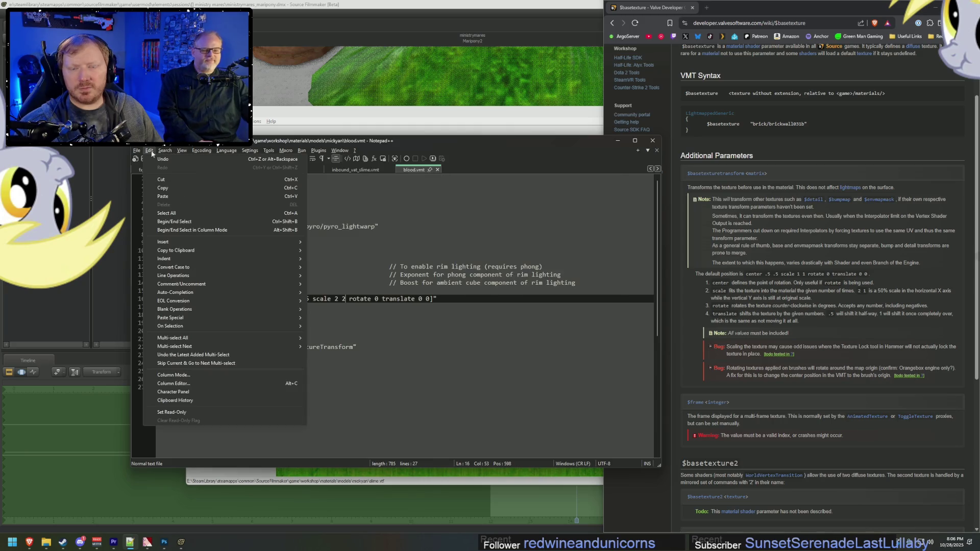
{"action": "key", "text": "alt+Tab"}
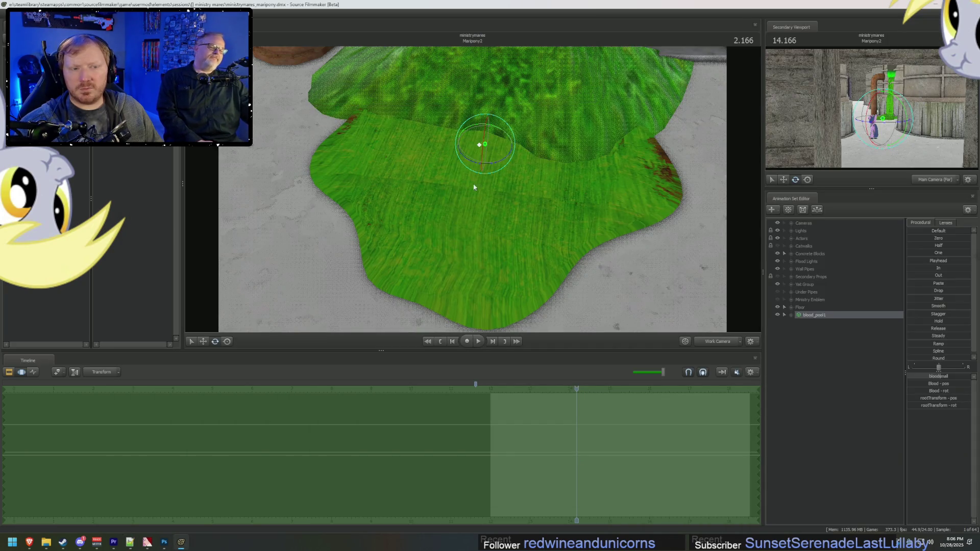
Step: Reframe the camera on the 2 2-scaled slime pool, then switch to the texture in Photoshop
{"action": "mouse_move", "coordinate": [534, 238]}
{"action": "left_mouse_down"}
{"action": "mouse_move", "coordinate": [473, 190]}
{"action": "mouse_move", "coordinate": [479, 201]}
{"action": "left_mouse_up"}
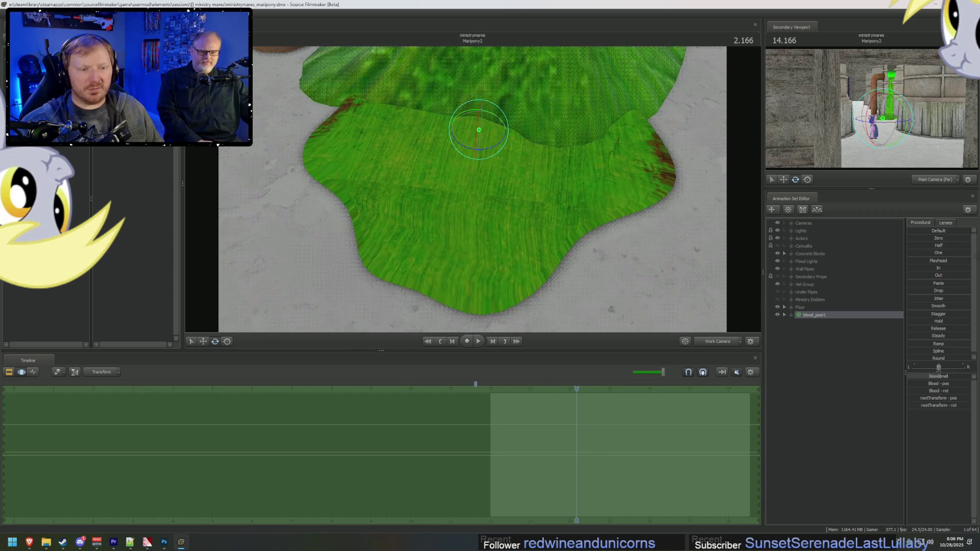
{"action": "key", "text": "alt+Tab"}
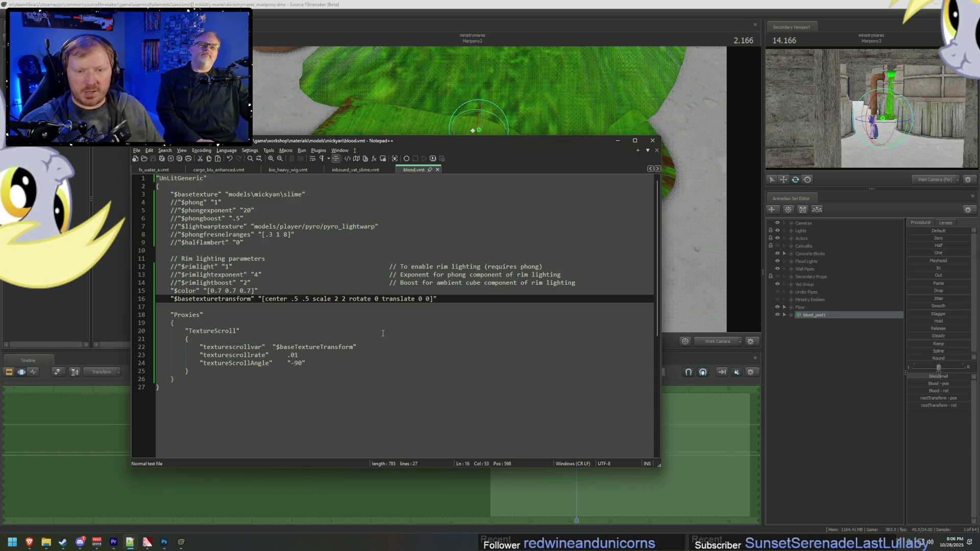
{"action": "left_click", "coordinate": [164, 542]}
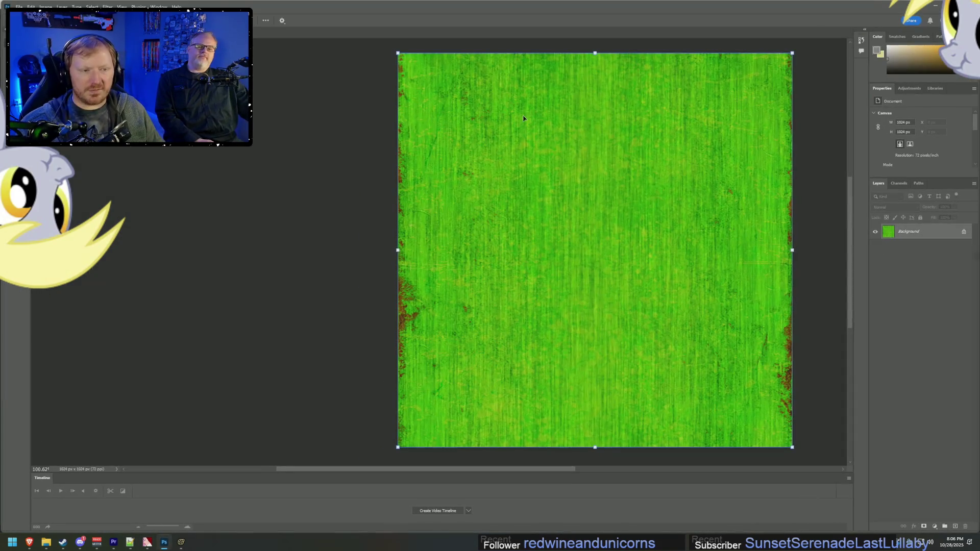
Step: Try enlarging the slime texture past the canvas edges and compare against the pool in Source Filmmaker
{"action": "scroll", "coordinate": [481, 150], "scroll_direction": "down", "scroll_amount": 2, "text": "alt"}
{"action": "scroll", "coordinate": [480, 191], "scroll_direction": "up", "scroll_amount": 4, "text": "alt"}
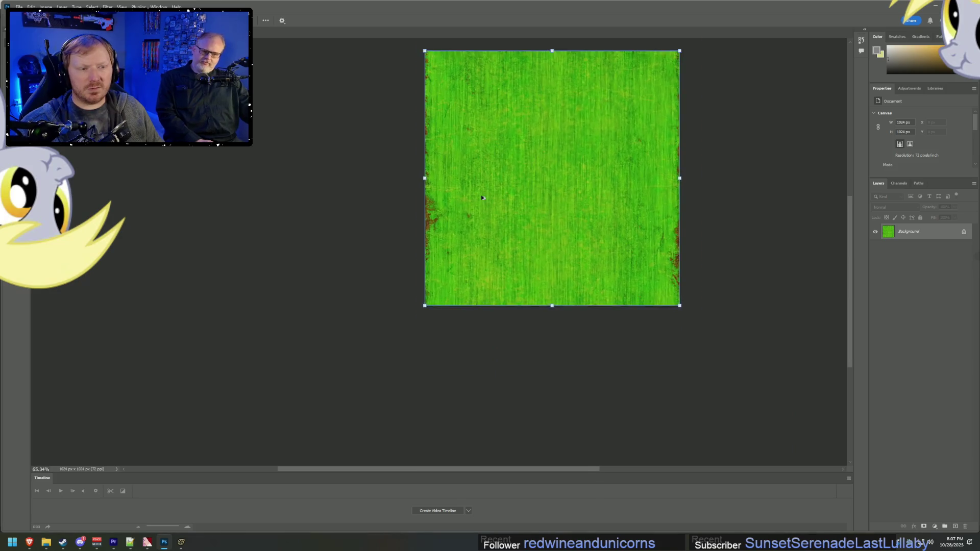
{"action": "mouse_move", "coordinate": [419, 318]}
{"action": "left_mouse_down"}
{"action": "mouse_move", "coordinate": [272, 416]}
{"action": "mouse_move", "coordinate": [269, 430]}
{"action": "mouse_move", "coordinate": [301, 430]}
{"action": "mouse_move", "coordinate": [295, 446]}
{"action": "mouse_move", "coordinate": [314, 425]}
{"action": "mouse_move", "coordinate": [274, 452]}
{"action": "mouse_move", "coordinate": [301, 447]}
{"action": "mouse_move", "coordinate": [317, 423]}
{"action": "mouse_move", "coordinate": [309, 423]}
{"action": "mouse_move", "coordinate": [331, 453]}
{"action": "mouse_move", "coordinate": [326, 444]}
{"action": "mouse_move", "coordinate": [308, 468]}
{"action": "mouse_move", "coordinate": [308, 446]}
{"action": "mouse_move", "coordinate": [313, 459]}
{"action": "left_mouse_up"}
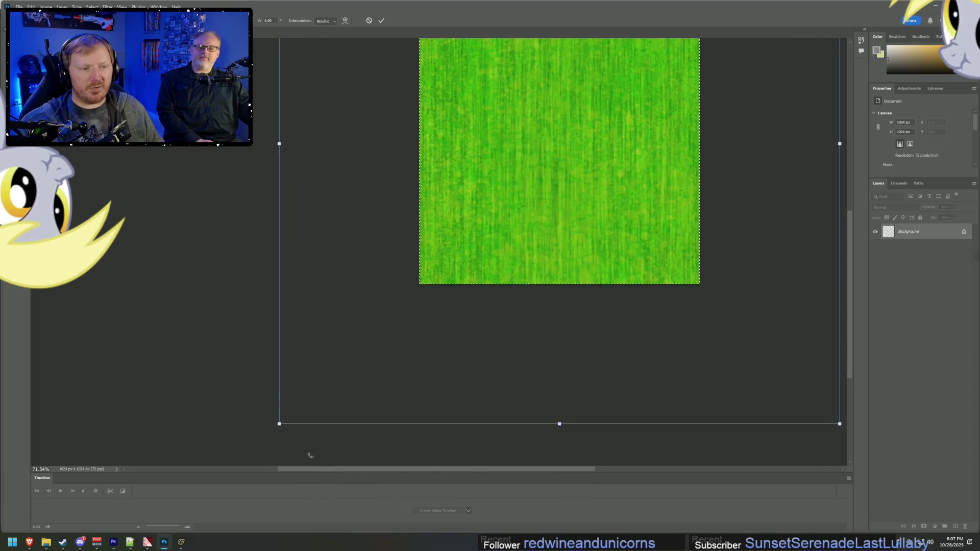
{"action": "key", "text": "alt+Tab"}
{"action": "key", "text": "Tab"}
{"action": "key", "text": "Tab"}
{"action": "key", "text": "Tab"}
{"action": "key", "text": "shift+Tab"}
{"action": "key", "text": "Tab"}
{"action": "key", "text": "Tab"}
{"action": "key", "text": "shift+Tab"}
{"action": "key", "text": "shift+Tab"}
{"action": "key", "text": "shift+Tab"}
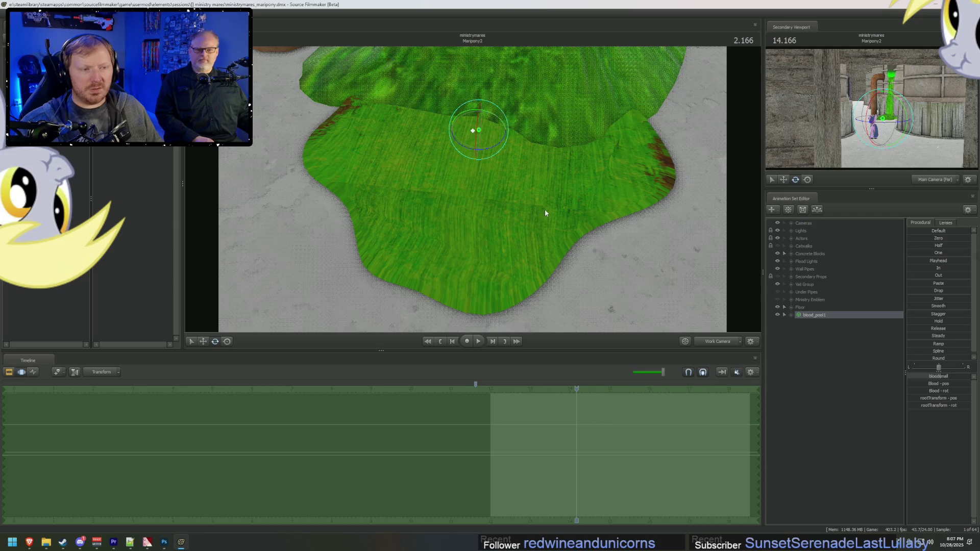
{"action": "left_click_drag", "start_coordinate": [546, 215], "coordinate": [484, 206]}
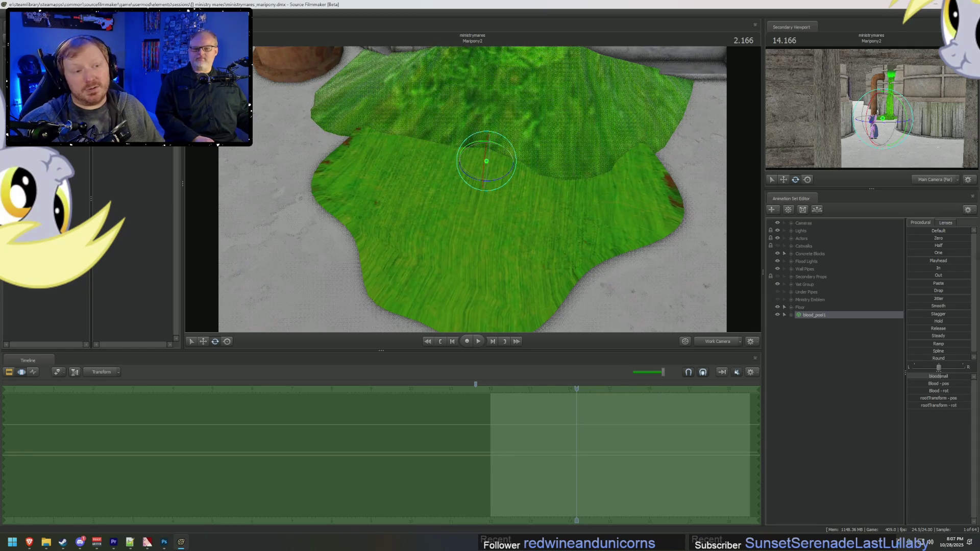
Step: End the resize and marquee-select the top half of the 1024 px texture
{"action": "key", "text": "alt+Tab"}
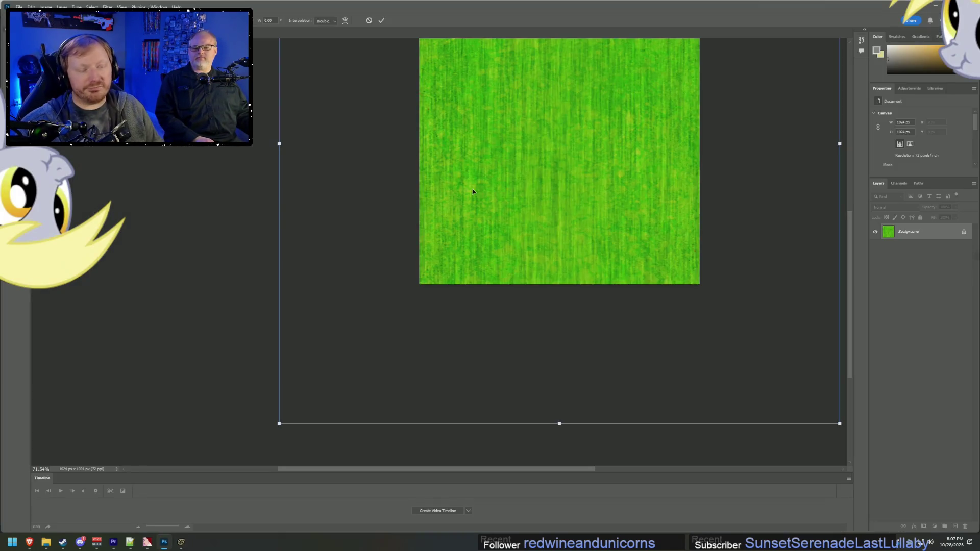
{"action": "scroll", "coordinate": [596, 162], "scroll_direction": "up", "scroll_amount": 5}
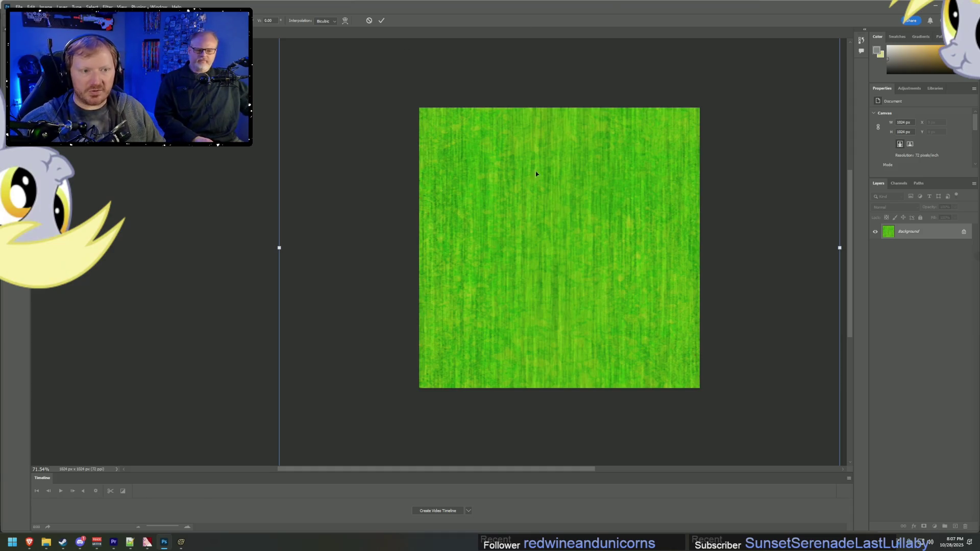
{"action": "key", "text": "Return"}
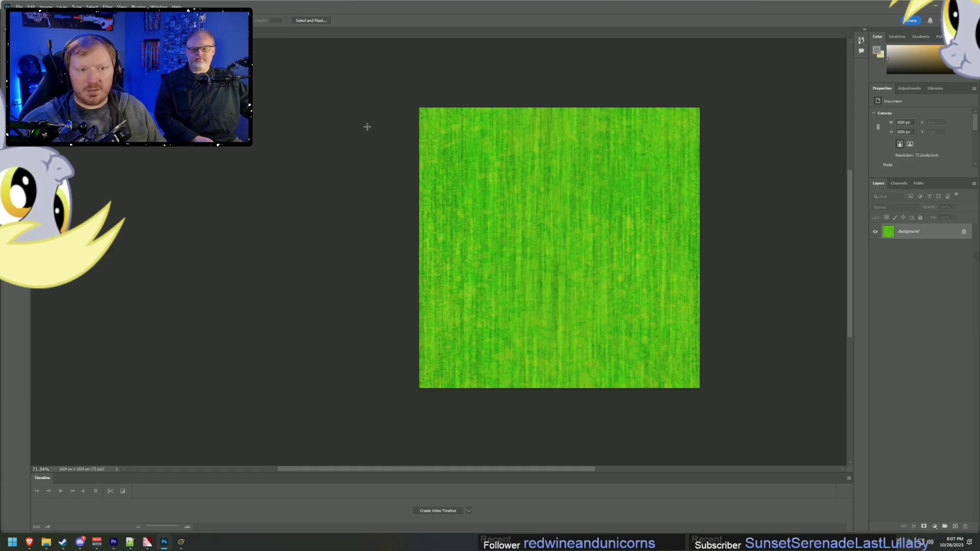
{"action": "mouse_move", "coordinate": [424, 110]}
{"action": "left_mouse_down"}
{"action": "mouse_move", "coordinate": [740, 221]}
{"action": "mouse_move", "coordinate": [786, 264]}
{"action": "mouse_move", "coordinate": [793, 243]}
{"action": "left_mouse_up"}
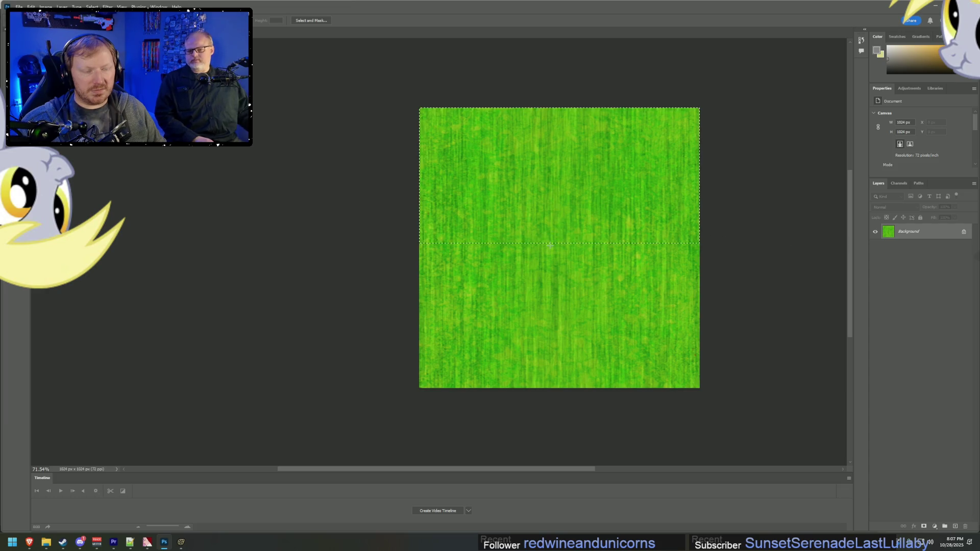